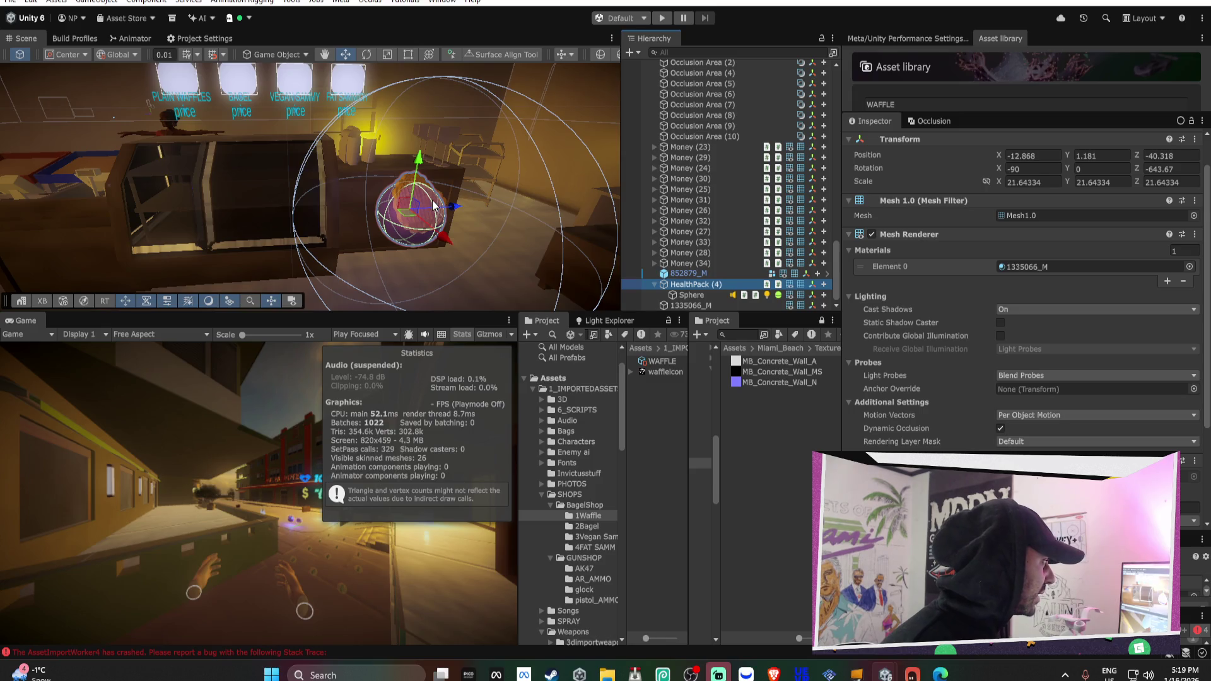
Resize HealthPack (4)'s glass Sphere and recentre it around the waffle
left_click(385, 246)
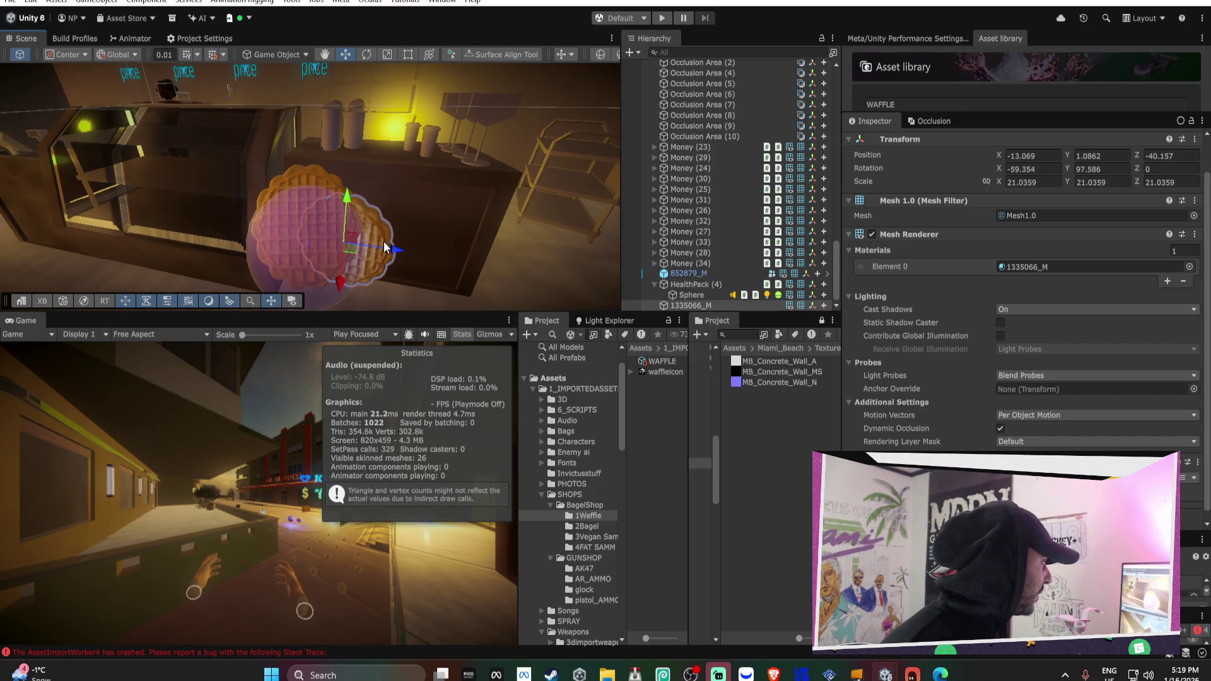
left_click(715, 296)
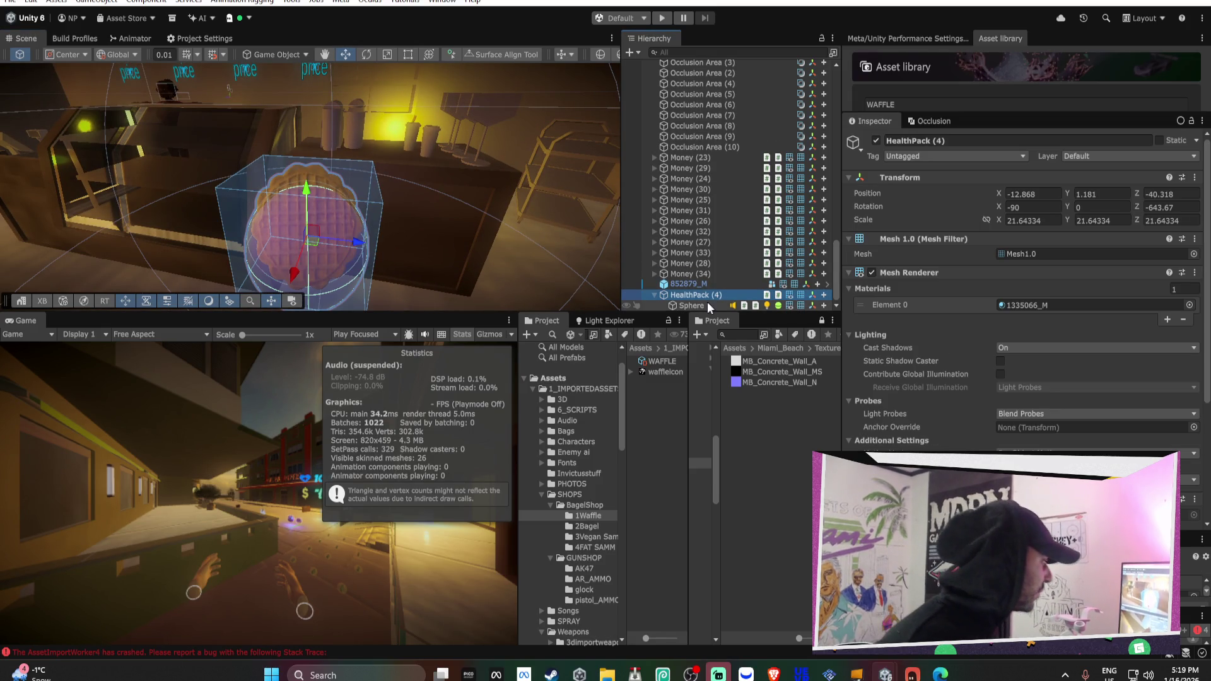
double_click(700, 305)
key("r")
mouse_move(391, 222)
left_mouse_down()
mouse_move(555, 184)
mouse_move(349, 186)
mouse_move(466, 178)
mouse_move(473, 208)
mouse_move(449, 312)
mouse_move(351, 233)
mouse_move(350, 265)
mouse_move(341, 171)
left_mouse_up()
key("r")
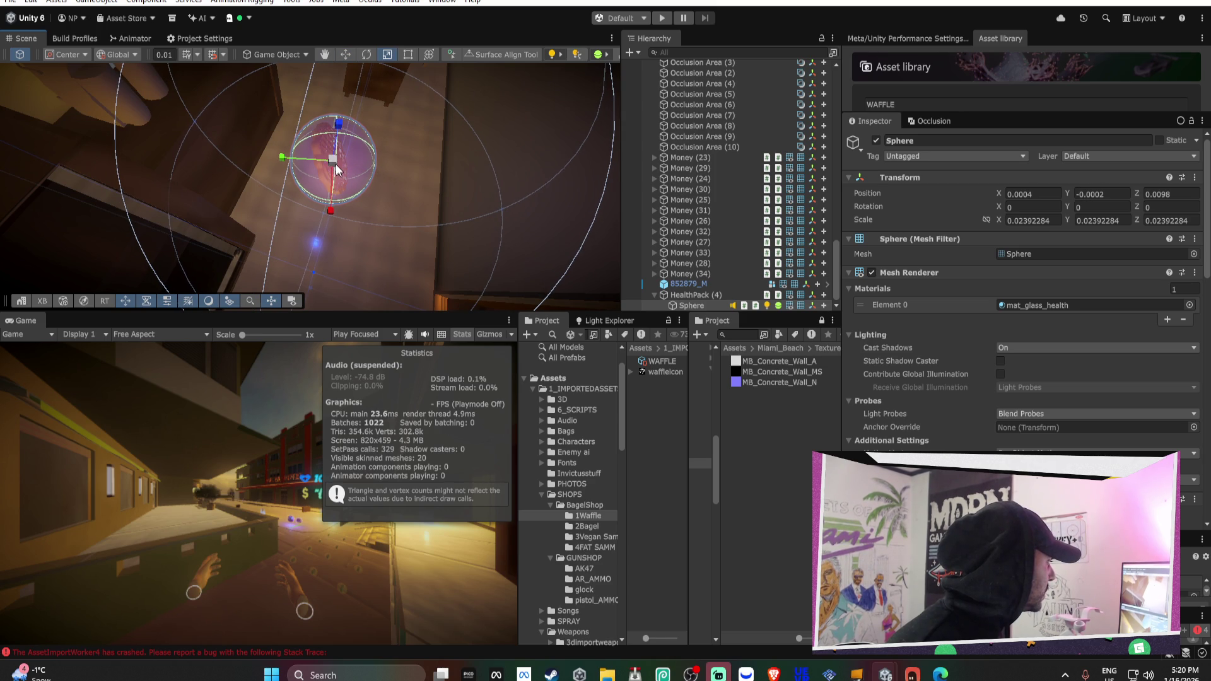
scroll(341, 174, "up", 5)
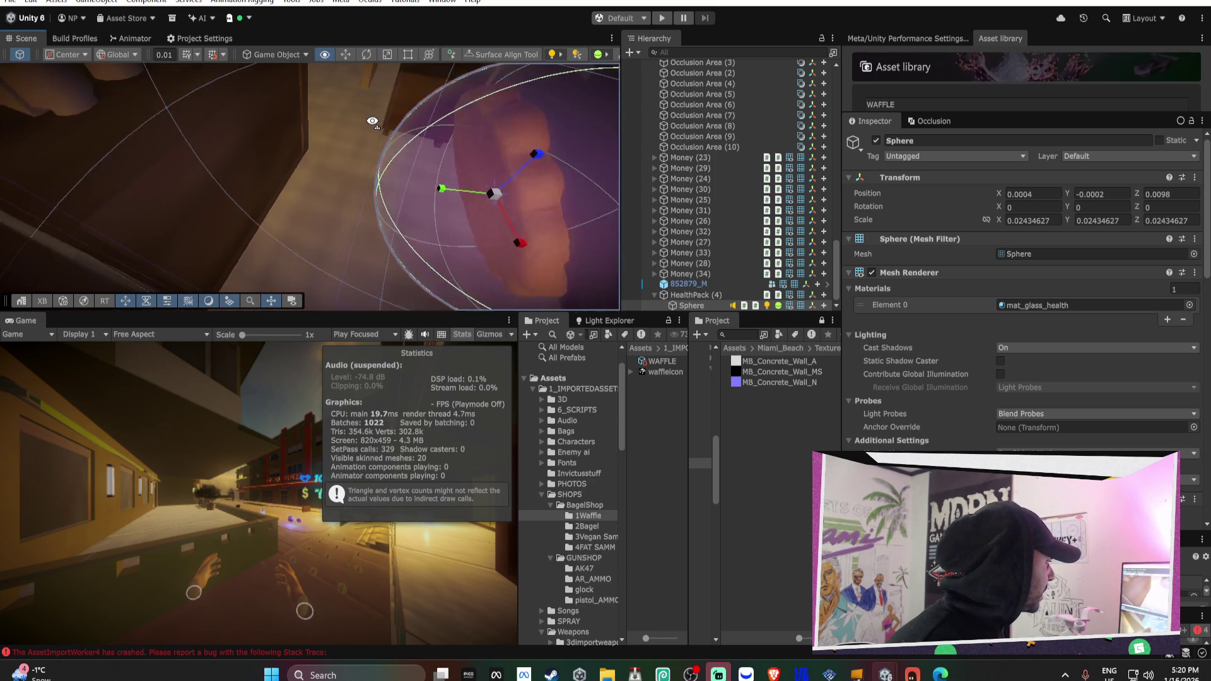
mouse_move(379, 218)
left_mouse_down()
mouse_move(407, 197)
mouse_move(424, 203)
mouse_move(225, 90)
mouse_move(237, 63)
left_mouse_up()
Rotate HealthPack (4) to a Y rotation of -75.84
left_click(690, 294)
key("e")
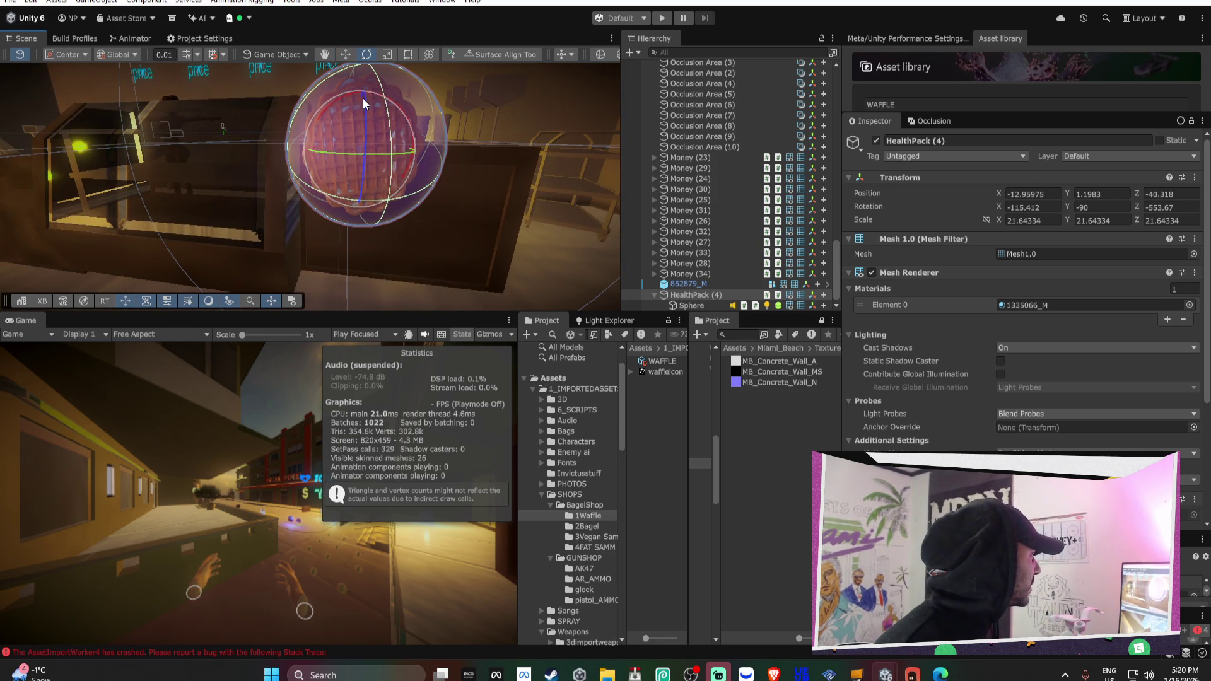
mouse_move(375, 115)
left_mouse_down()
mouse_move(432, 195)
mouse_move(422, 133)
mouse_move(222, 134)
mouse_move(382, 201)
left_mouse_up()
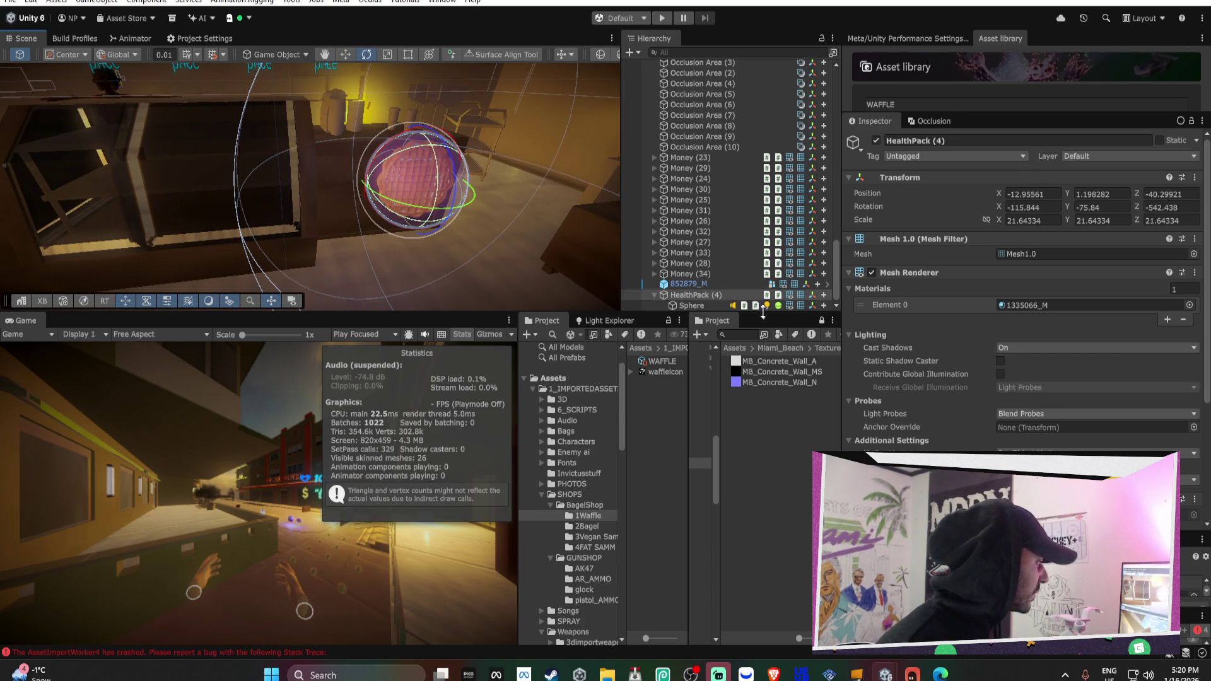
left_click(690, 295)
Rename HealthPack (4) to WAFFLE
left_click(952, 139)
type("WAFFLE")
key("Return")
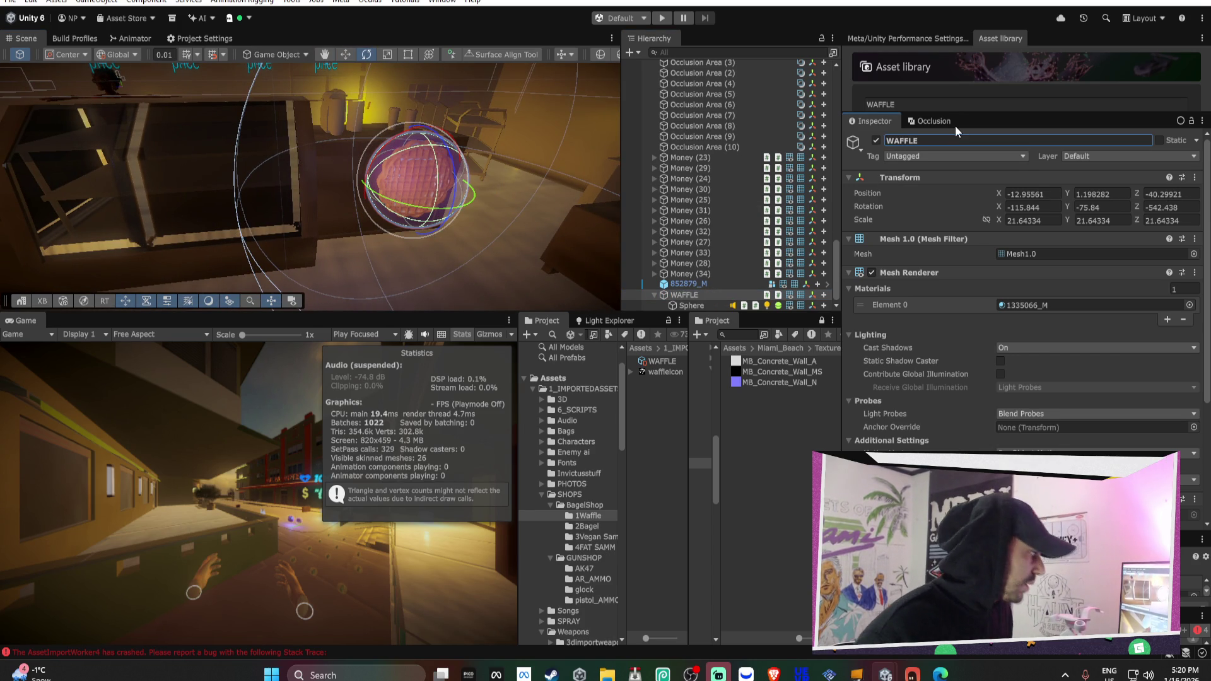
Set StartHealth and Heal amounts to 50 and save WAFFLE as a prefab in 1Waffle
left_click(691, 305)
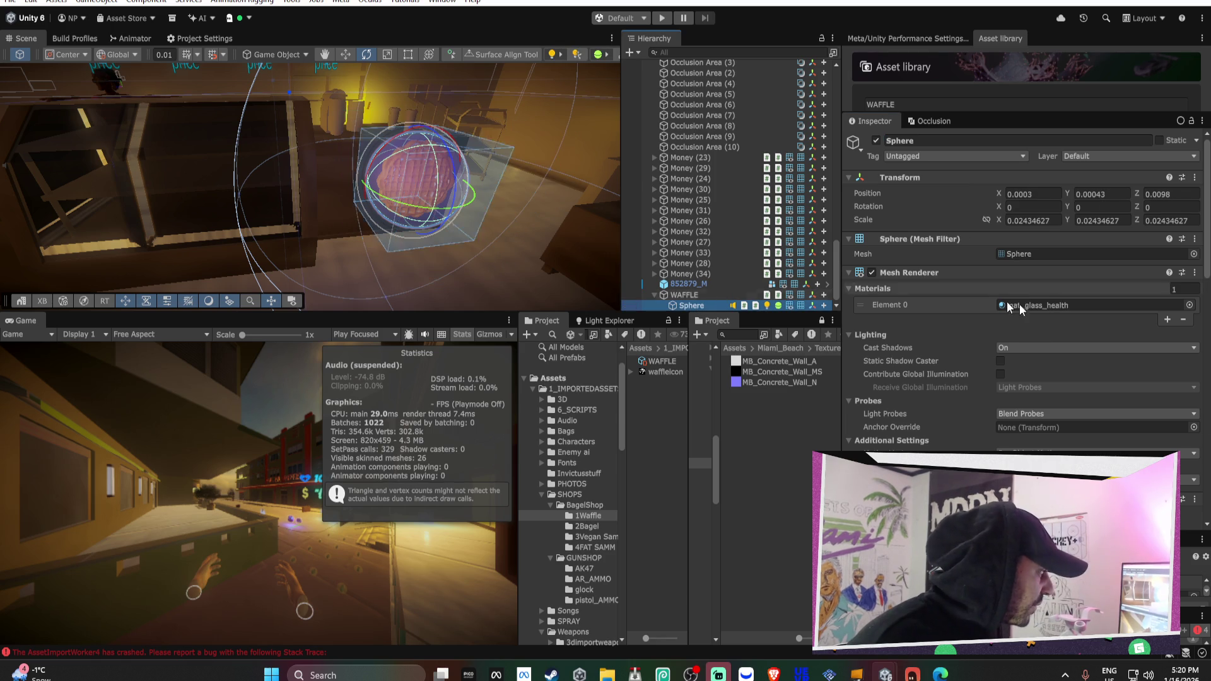
scroll(1046, 325, "down", 5)
scroll(1046, 319, "down", 5)
left_click(1017, 347)
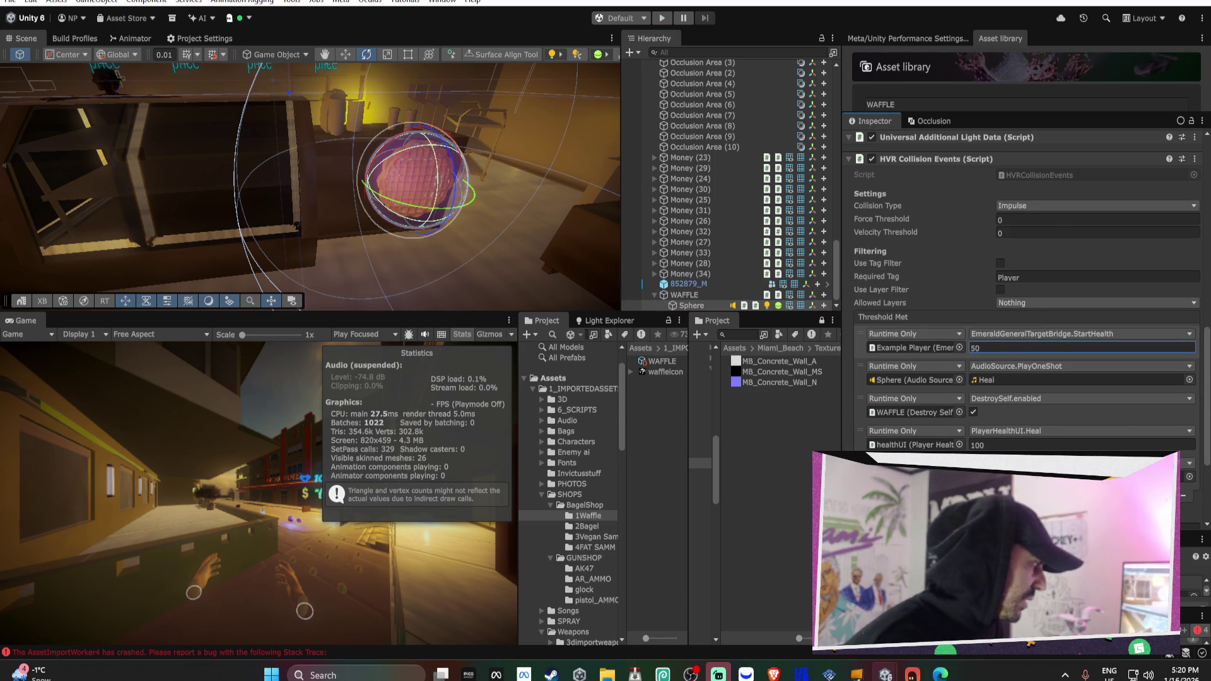
key("Tab")
type("50")
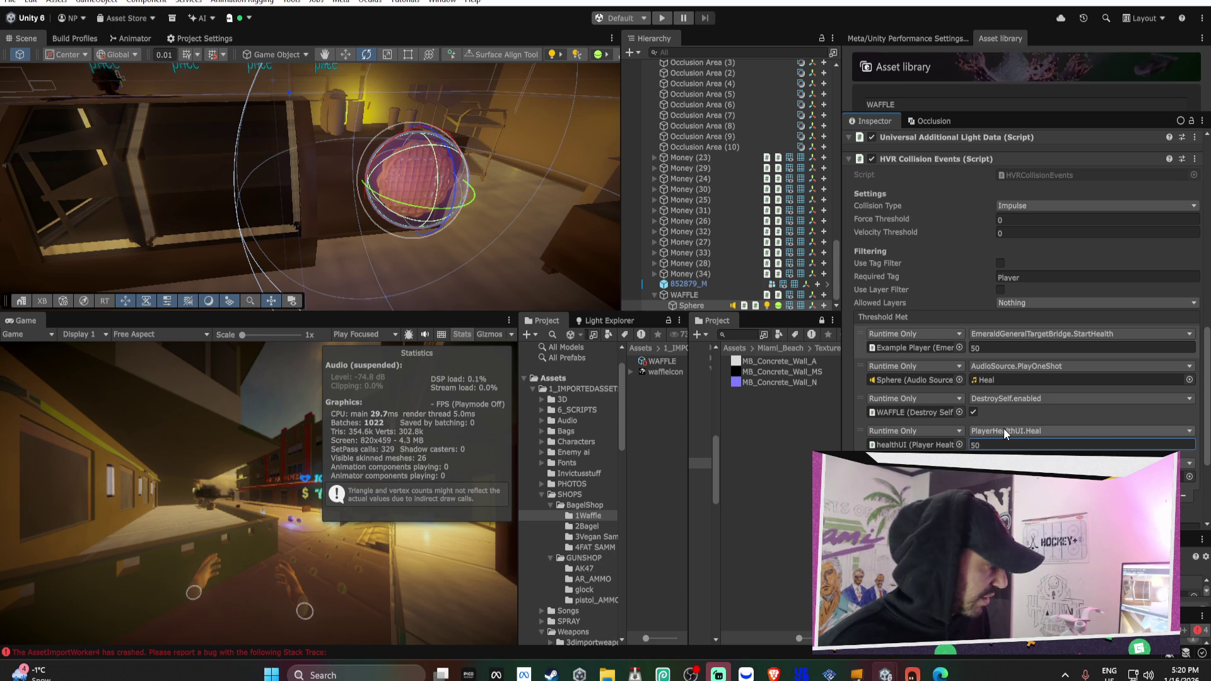
left_click_drag(683, 304, 659, 372)
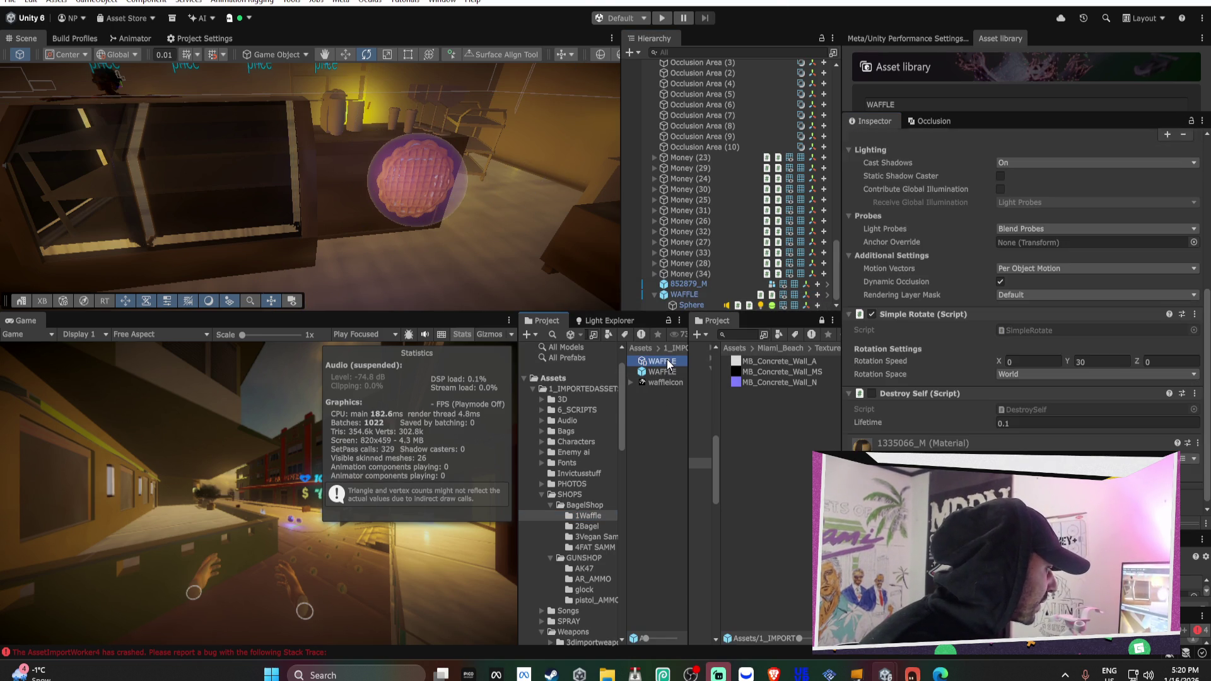
Assign the WAFFLE prefab to the WAFFLE shop item's Item Prefab field
left_click(667, 359)
mouse_move(665, 373)
left_mouse_down()
mouse_move(839, 324)
mouse_move(1023, 319)
left_mouse_up()
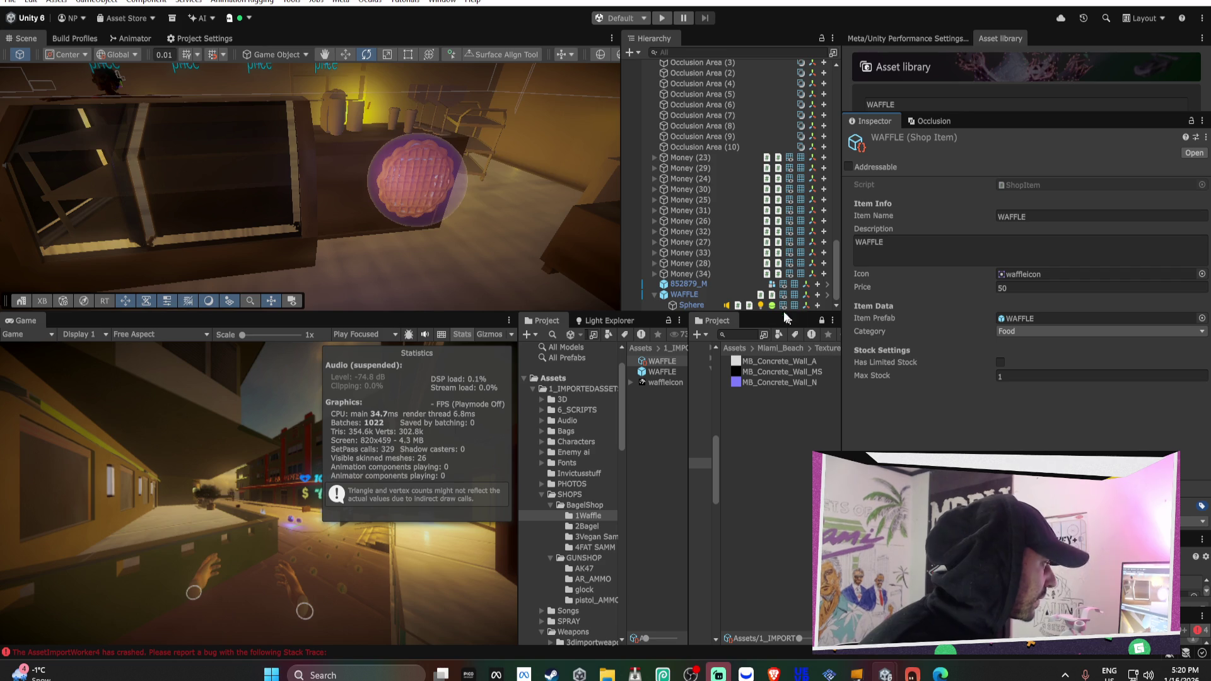
left_click(709, 294)
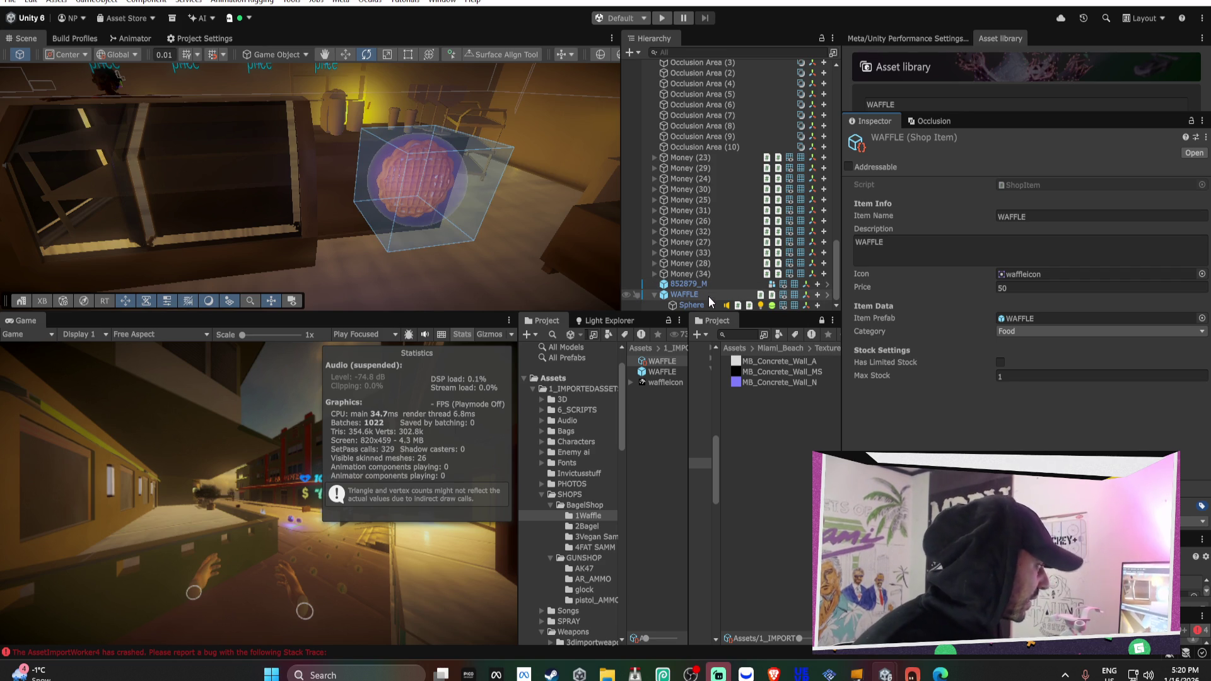
scroll(710, 256, "up", 10)
scroll(711, 257, "up", 5)
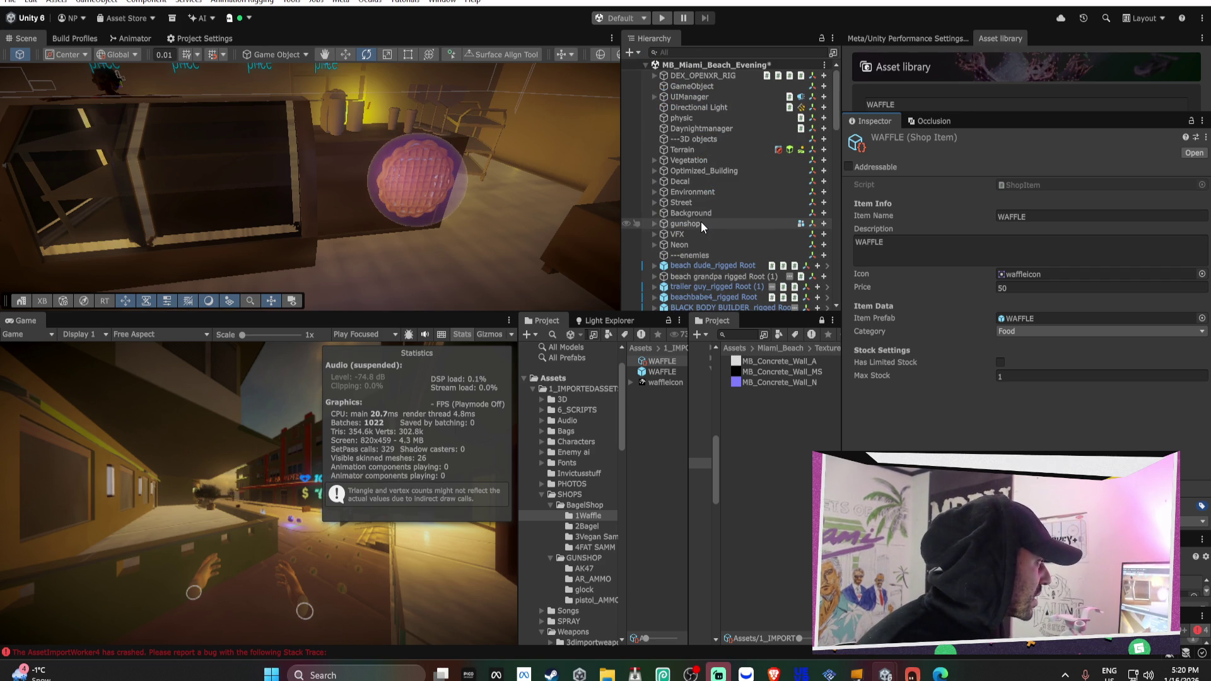
Set the BagelShop WAFFLE button's Item To Purchase to WAFFLE
left_click(701, 225)
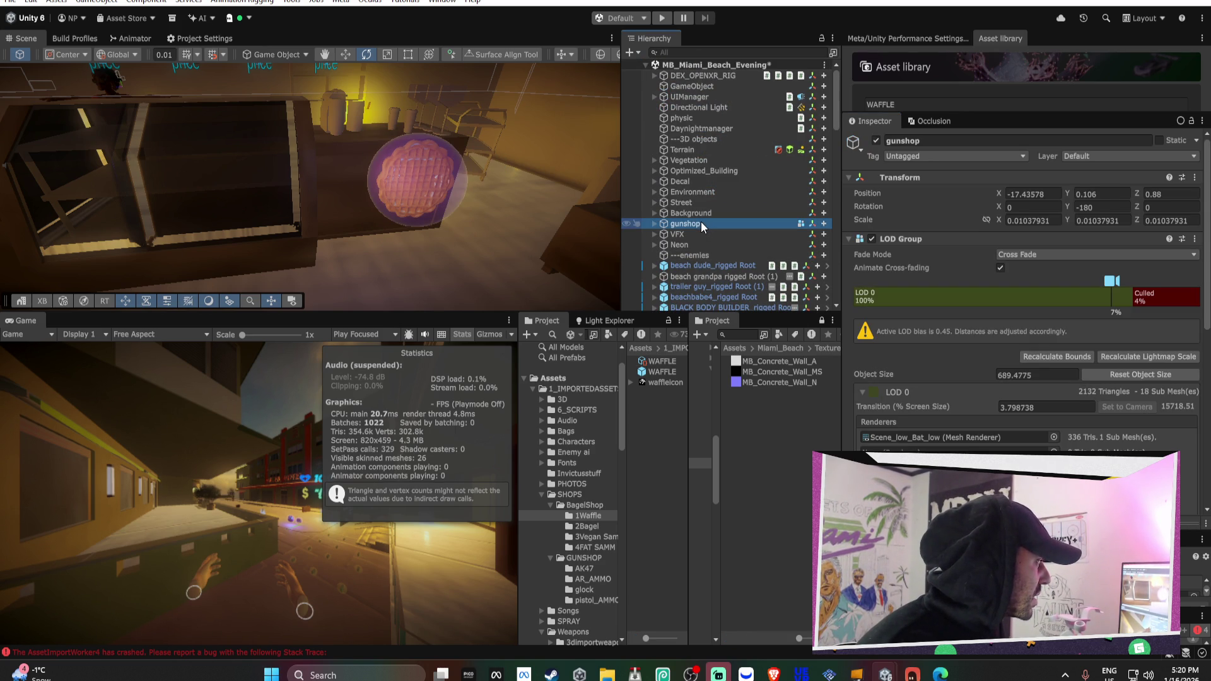
left_click(655, 97)
left_click(682, 159)
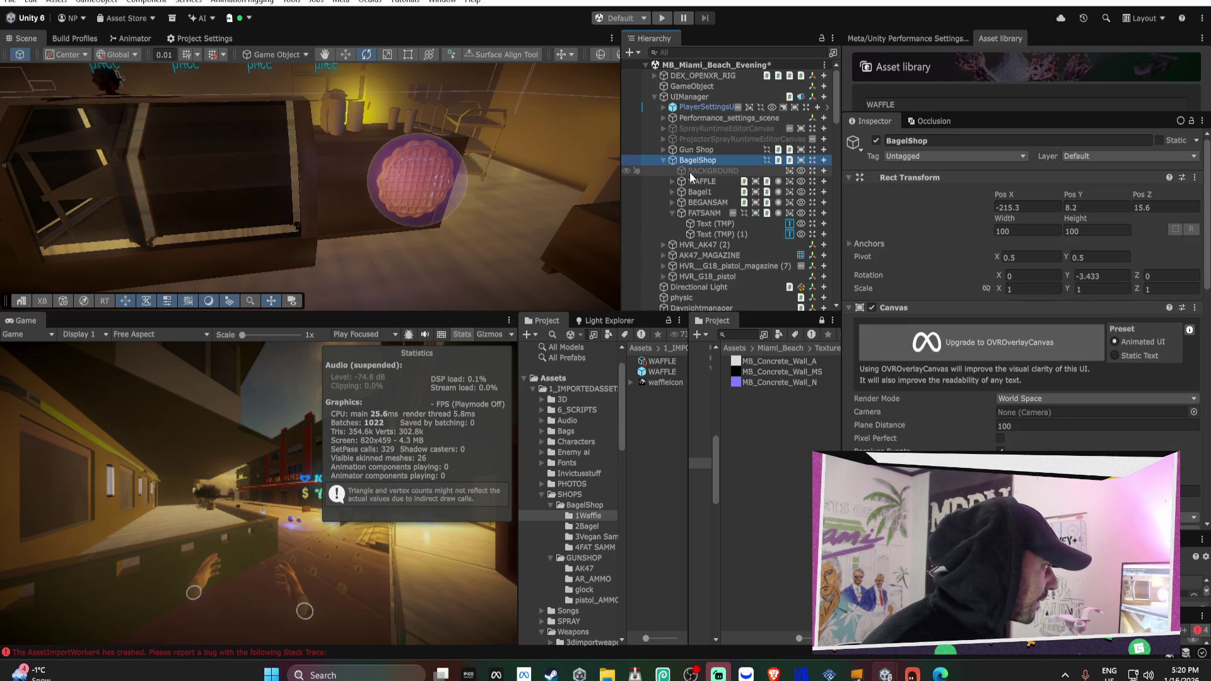
left_click(690, 180)
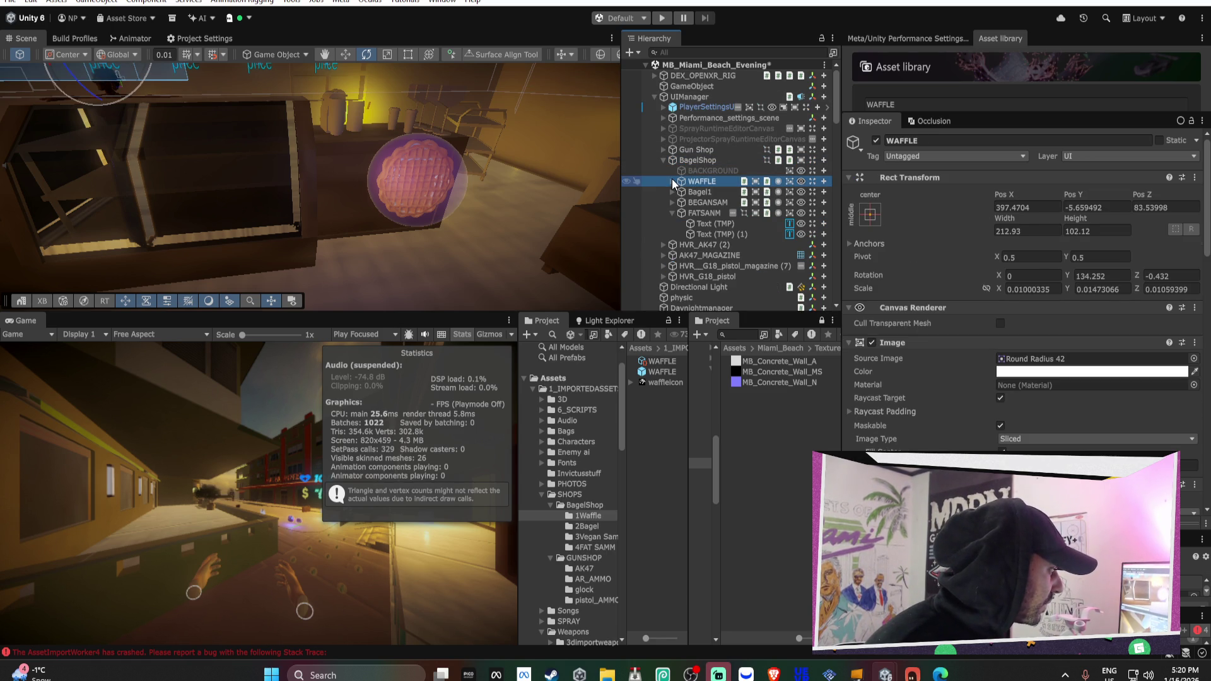
scroll(1038, 260, "down", 8)
scroll(1039, 265, "down", 2)
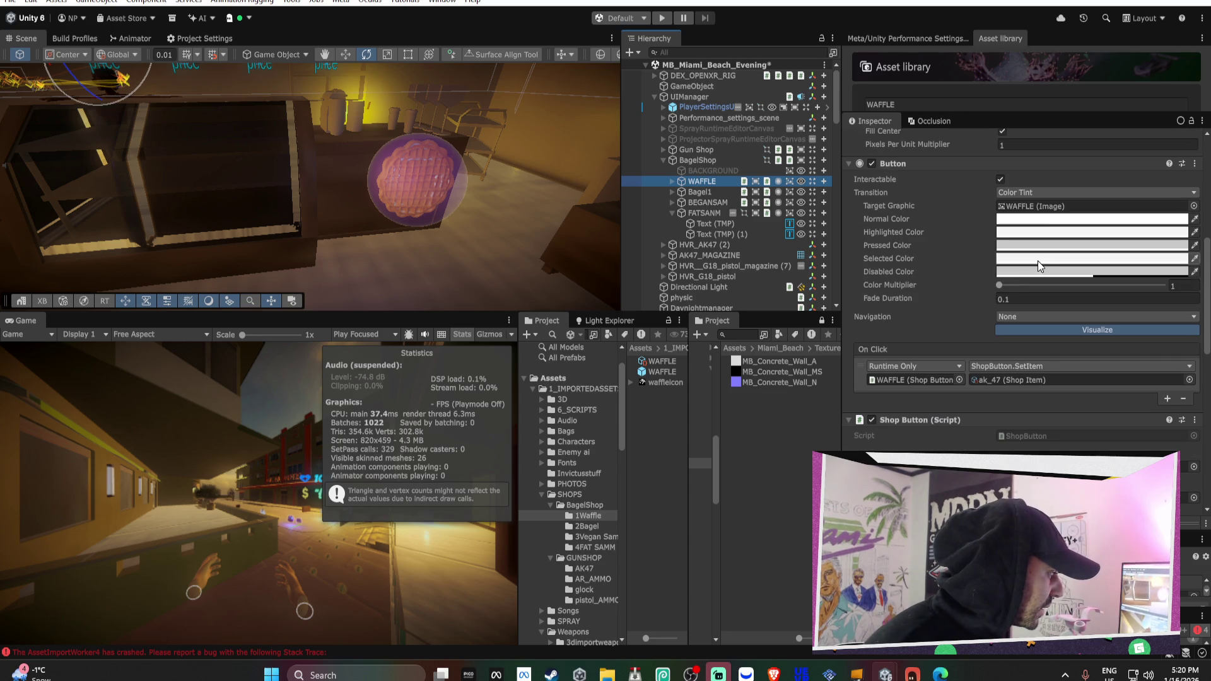
left_click(991, 384)
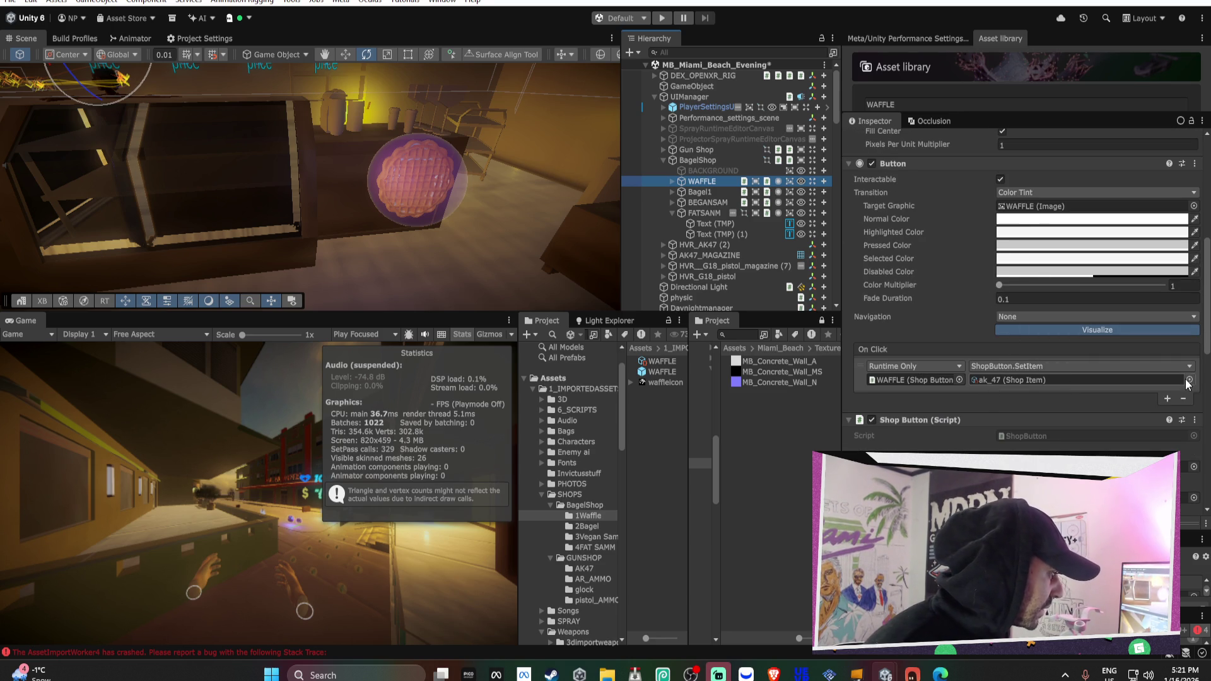
key("Escape")
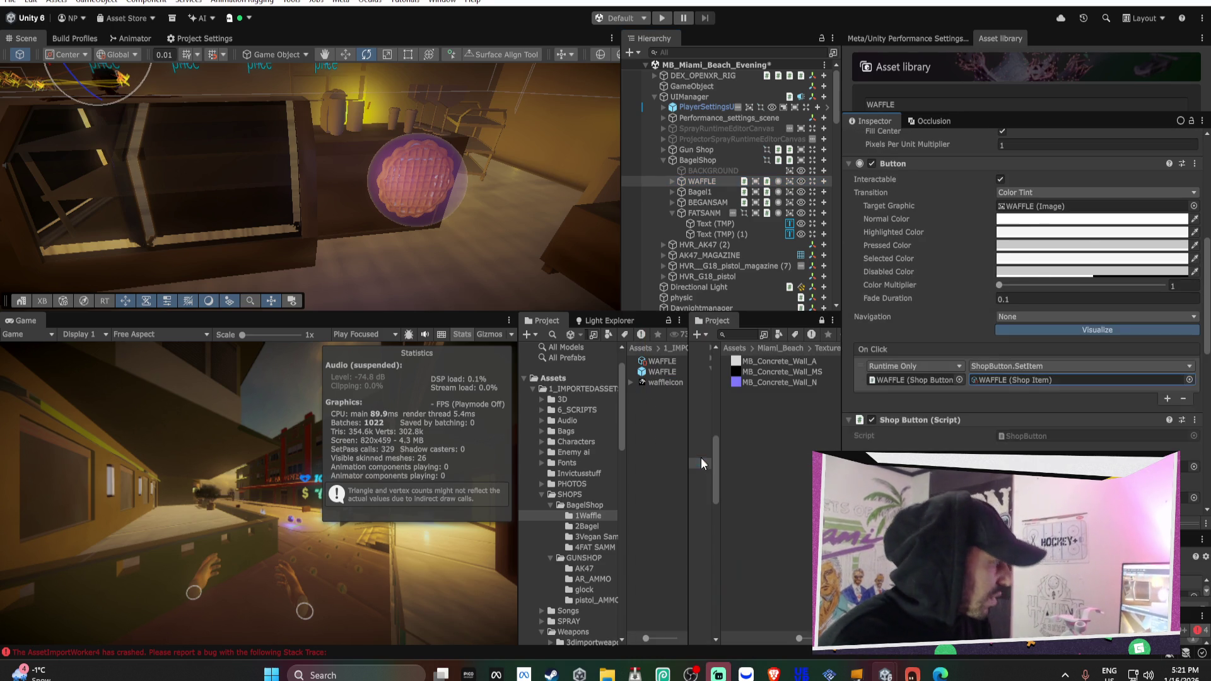
scroll(1021, 407, "down", 4)
left_click(1188, 323)
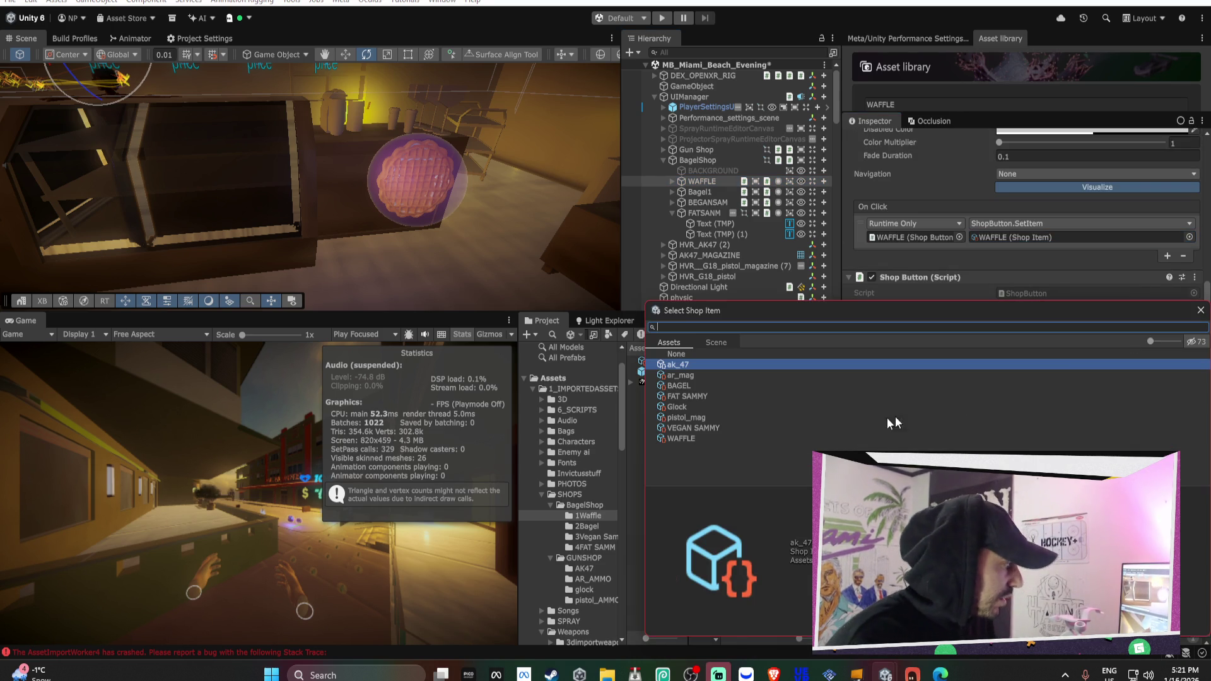
double_click(683, 445)
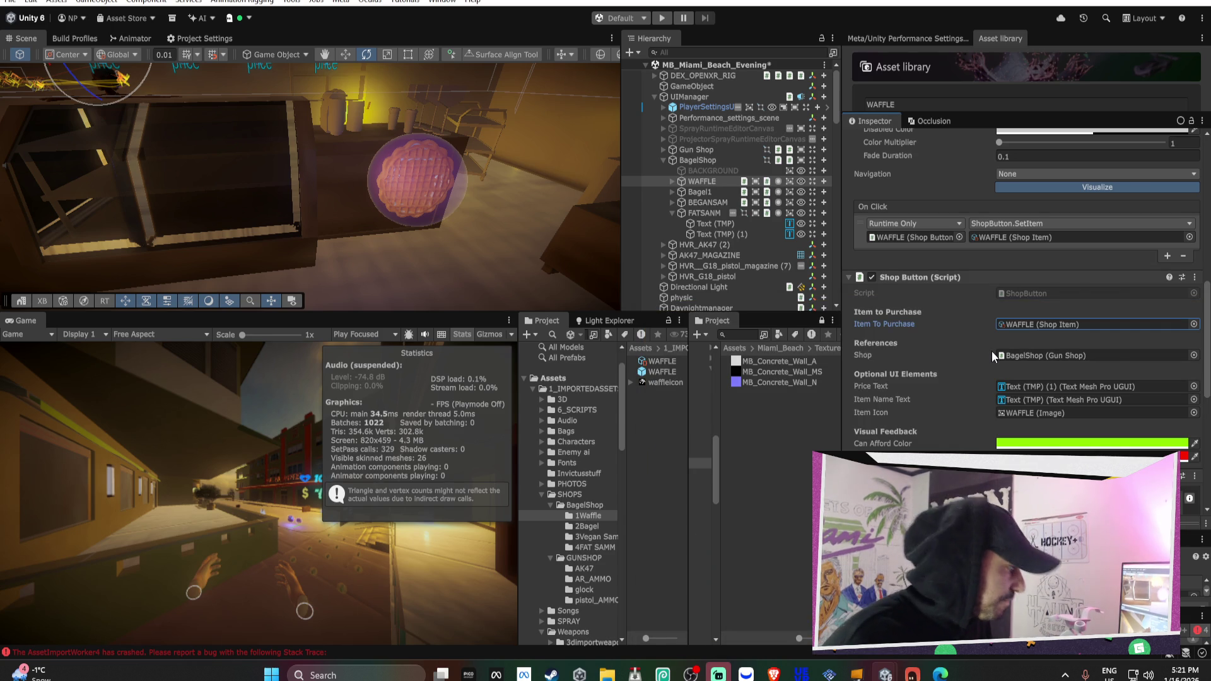
Review the Bagel1 shop button's item settings
scroll(996, 361, "down", 3)
scroll(997, 361, "down", 2)
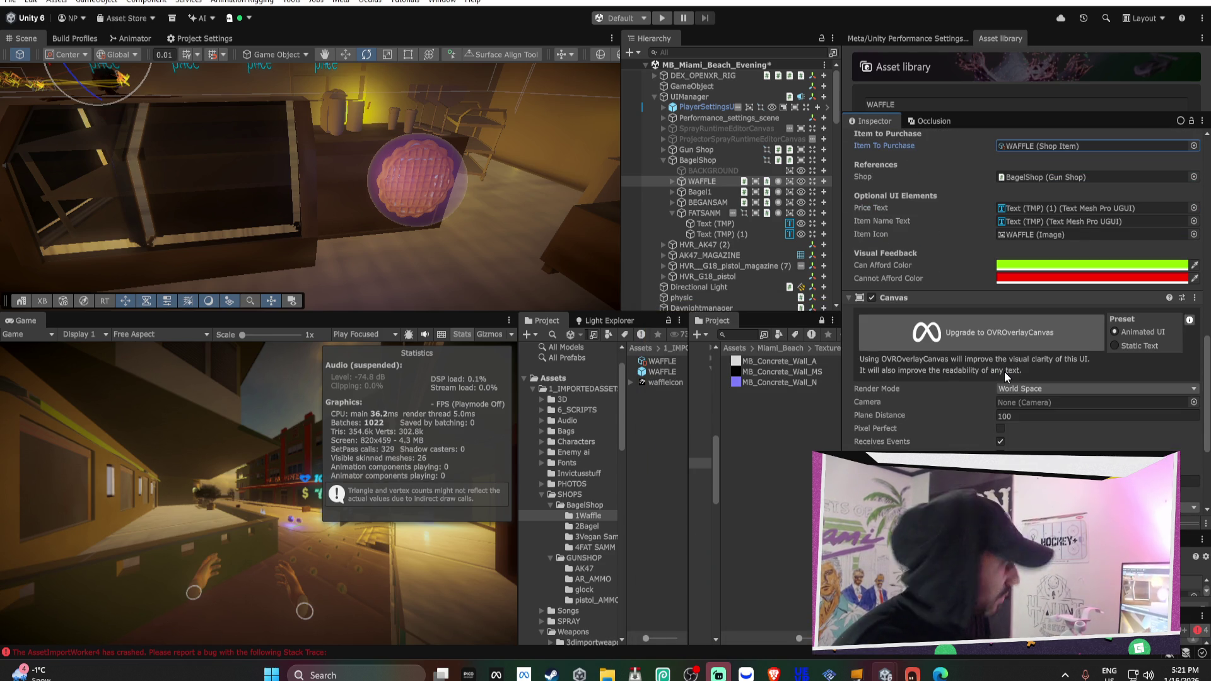
scroll(1001, 376, "down", 2)
scroll(1001, 378, "down", 1)
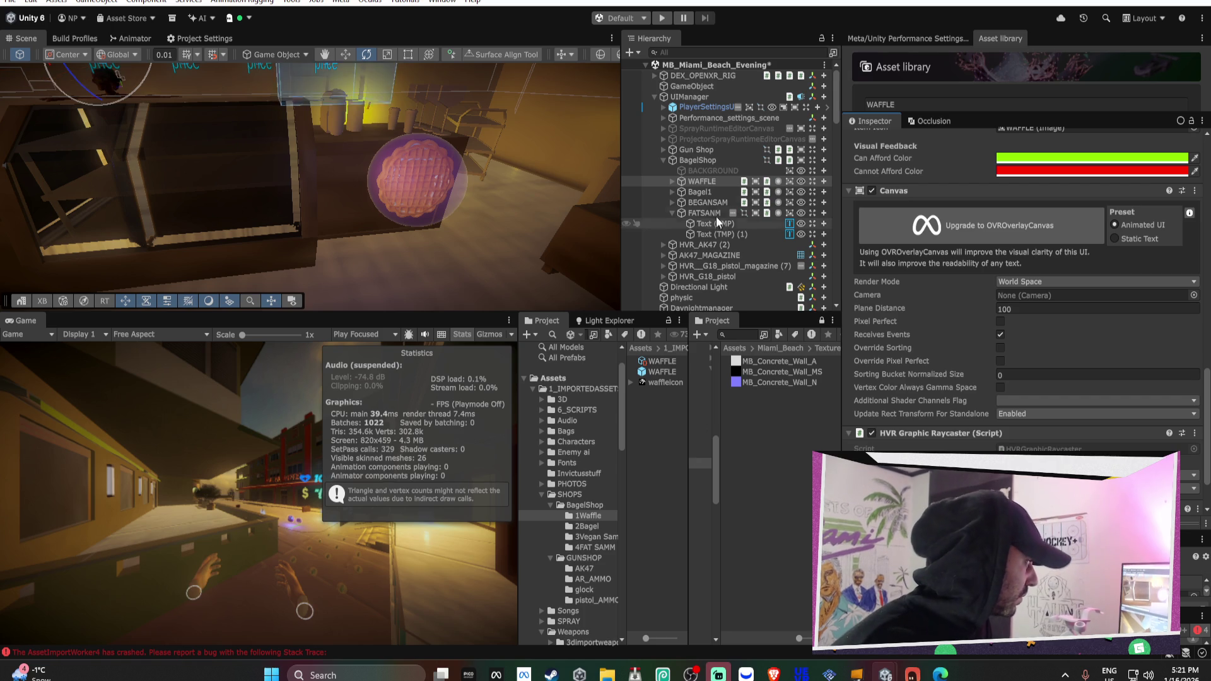
left_click(701, 192)
scroll(974, 271, "up", 3)
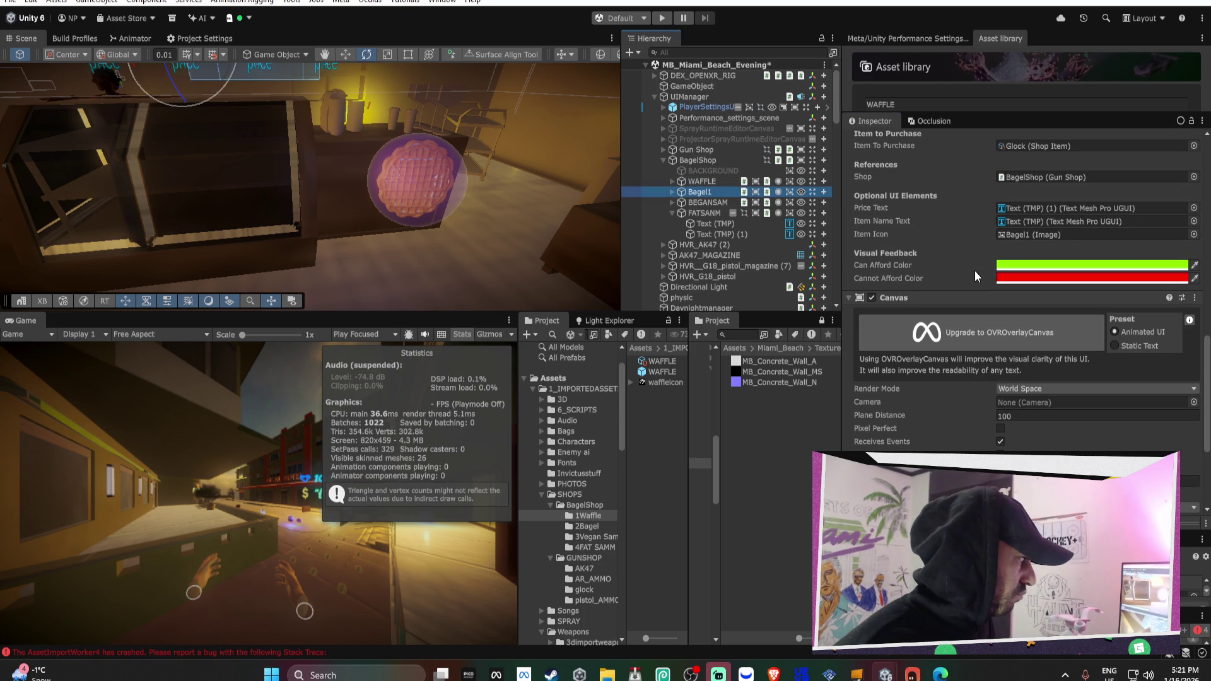
scroll(974, 270, "up", 1)
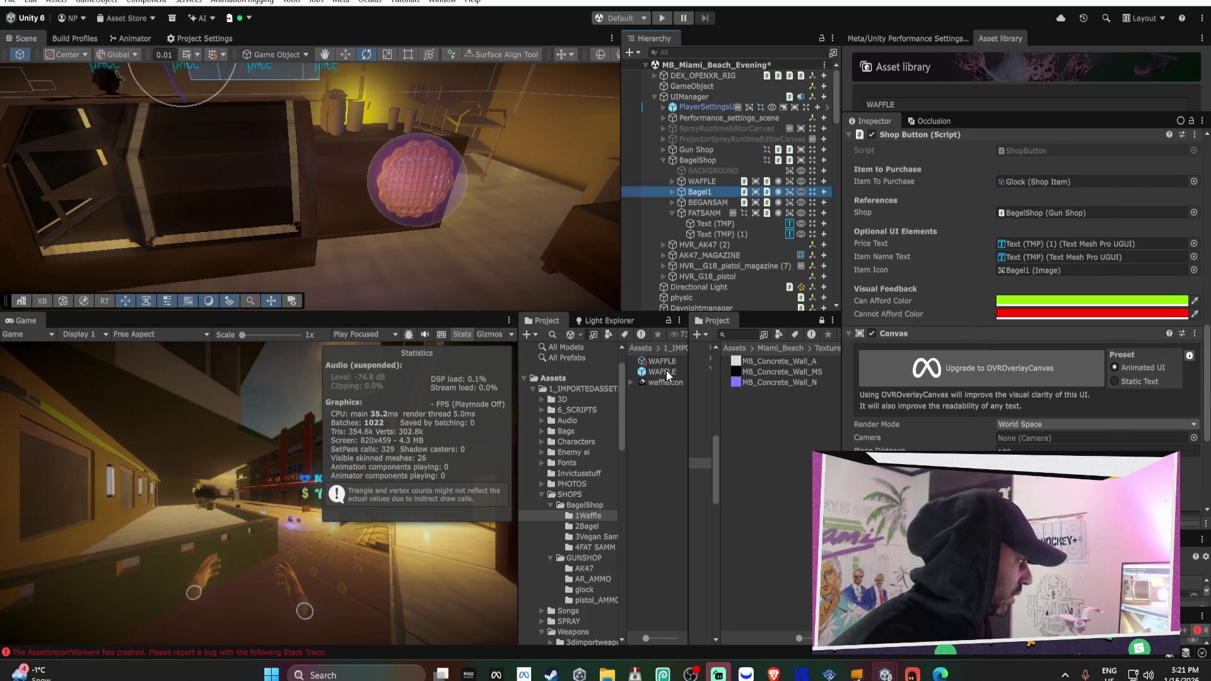
Place a WAFFLE prefab copy in the scene and frame it
left_click_drag(665, 369, 706, 257)
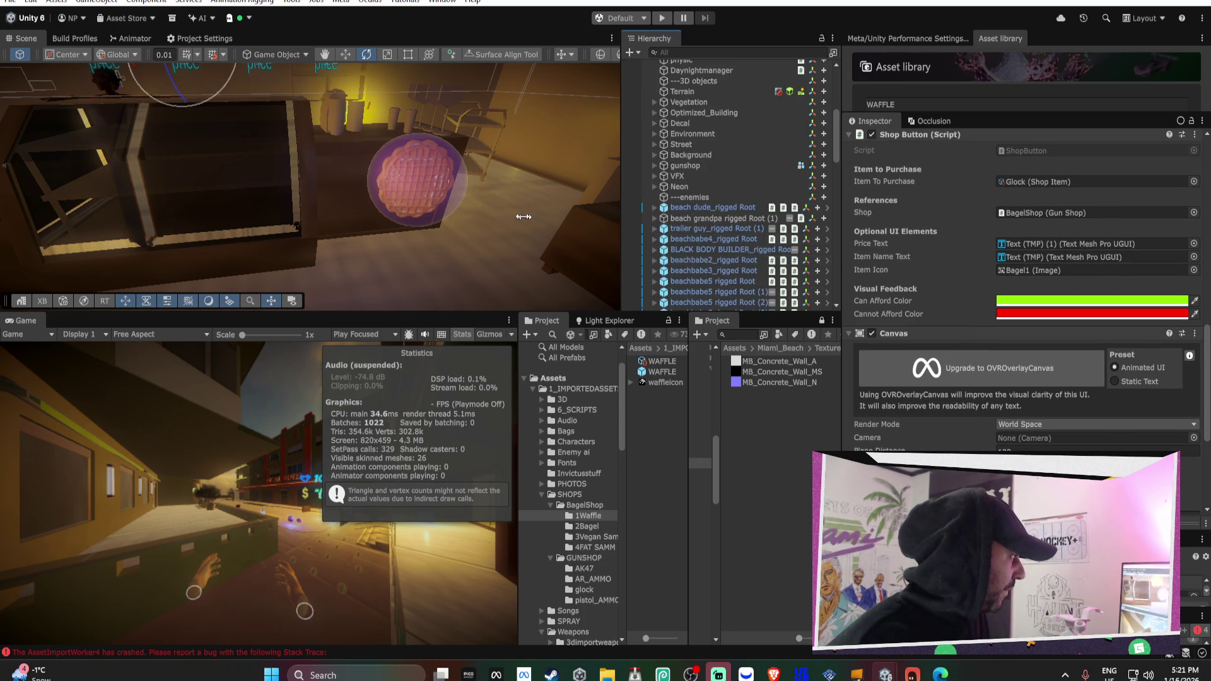
mouse_move(466, 238)
left_mouse_down()
mouse_move(540, 194)
mouse_move(757, 201)
left_mouse_up()
key("f")
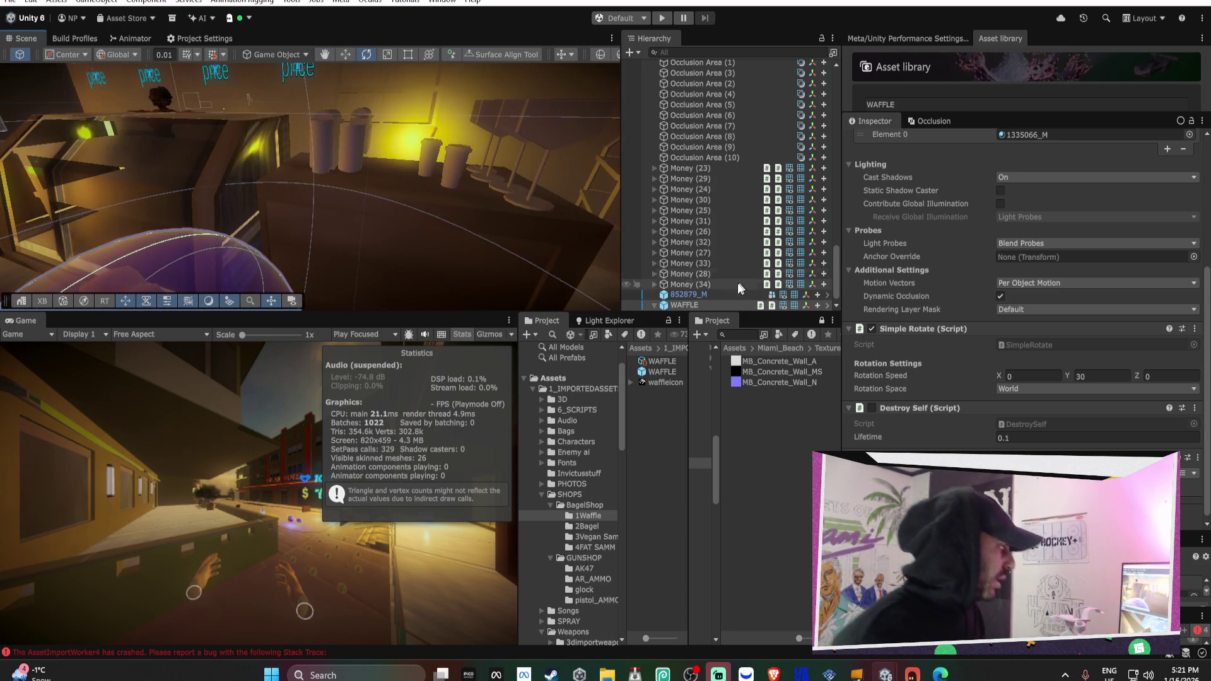
Frame 852879_M and move its LOD Group cull boundary from 8% to 6%
left_click(716, 295)
key("f")
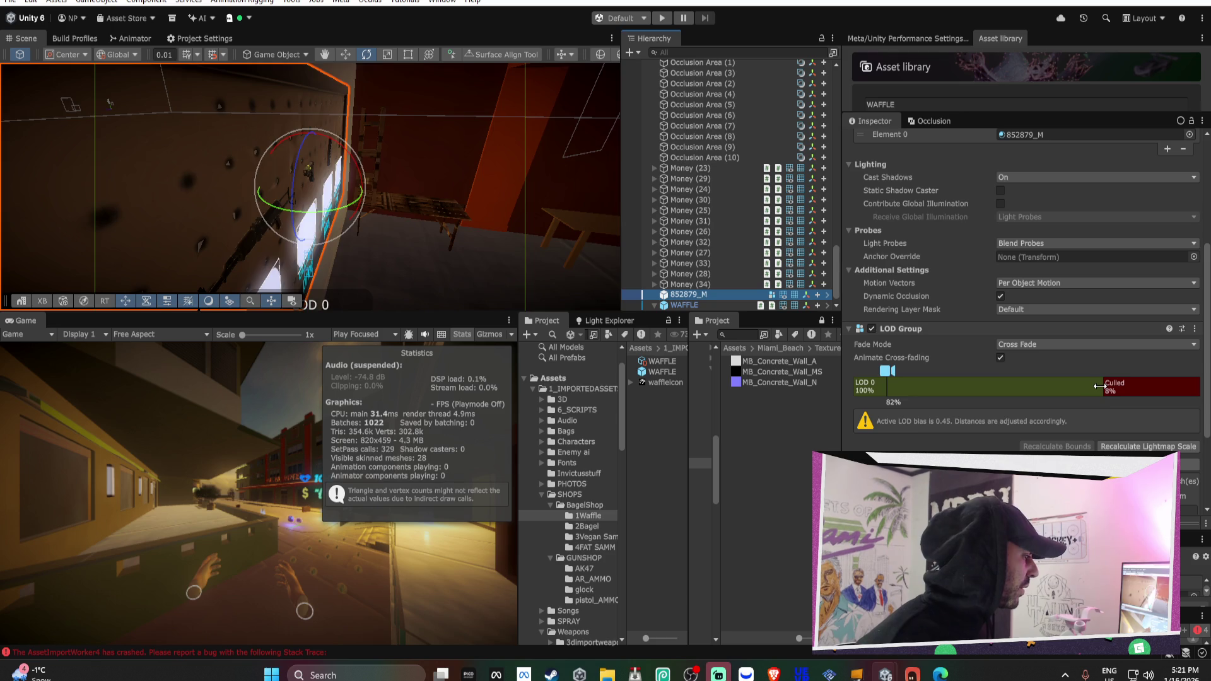
left_click_drag(1103, 386, 1114, 386)
mouse_move(367, 188)
left_mouse_down()
mouse_move(299, 140)
mouse_move(305, 128)
mouse_move(320, 145)
mouse_move(161, 134)
mouse_move(363, 269)
left_mouse_up()
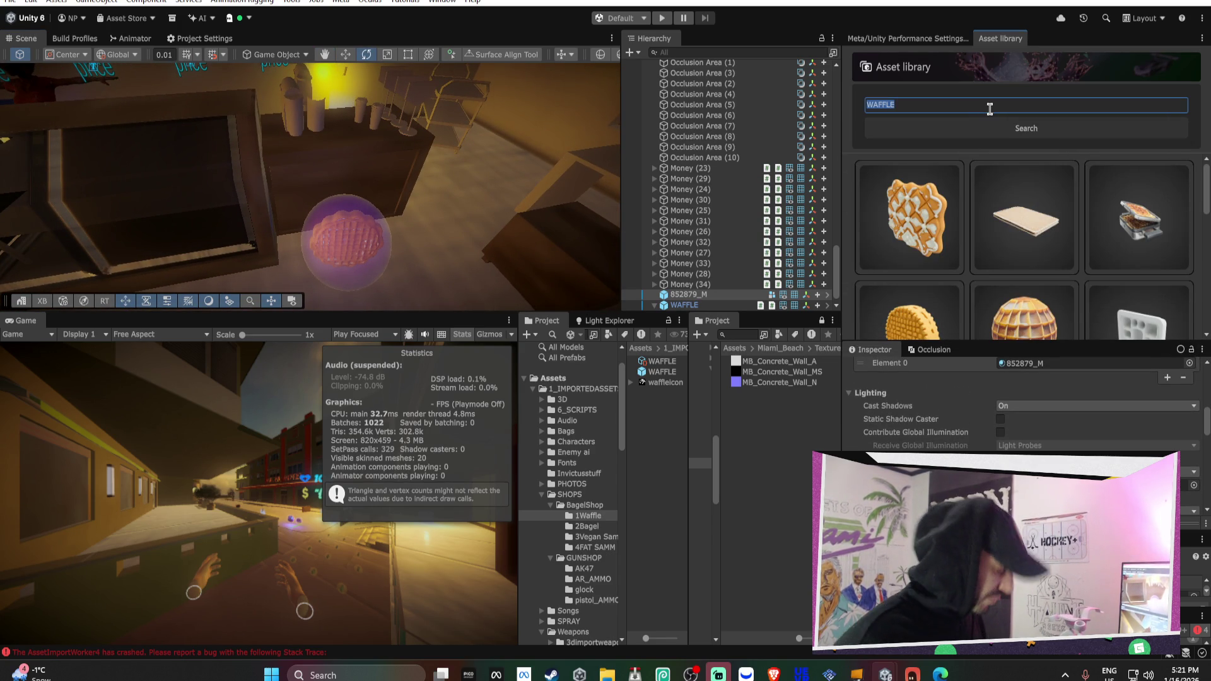
type("BAGEL")
Search the Asset library for BAGEL and scroll through the results
key("Return")
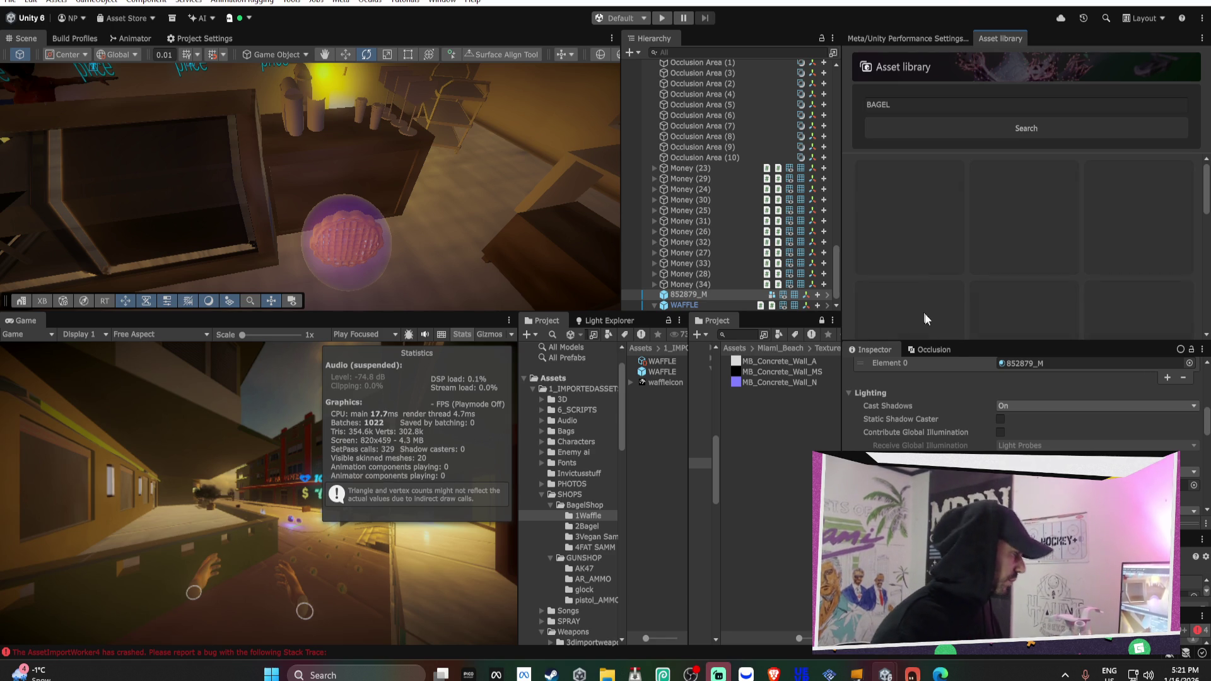
left_click_drag(975, 346, 997, 442)
scroll(1000, 372, "down", 2)
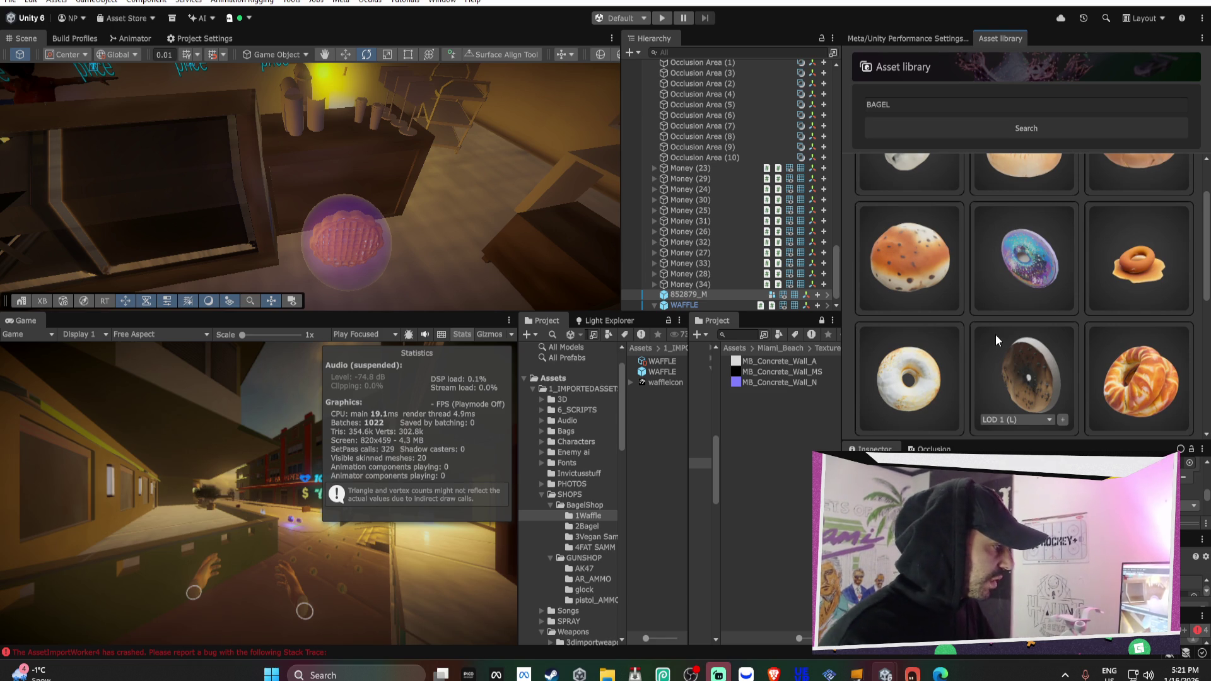
scroll(995, 335, "down", 2)
scroll(928, 291, "down", 2)
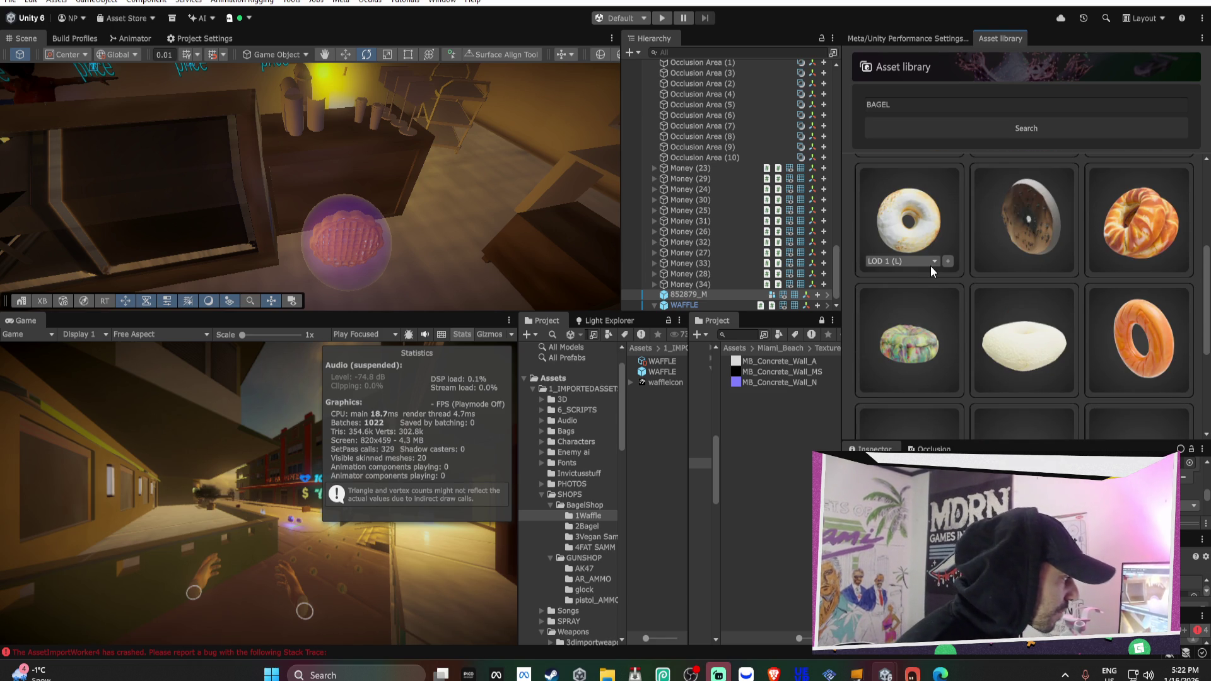
scroll(937, 262, "down", 5)
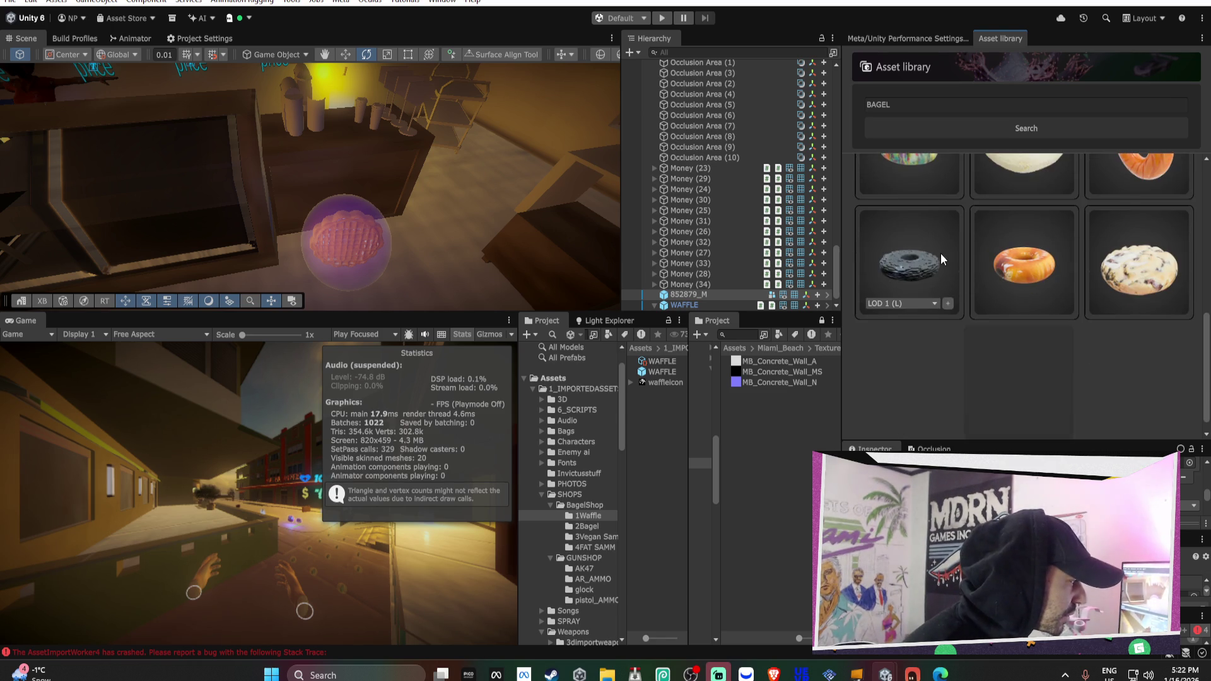
scroll(1019, 259, "down", 3)
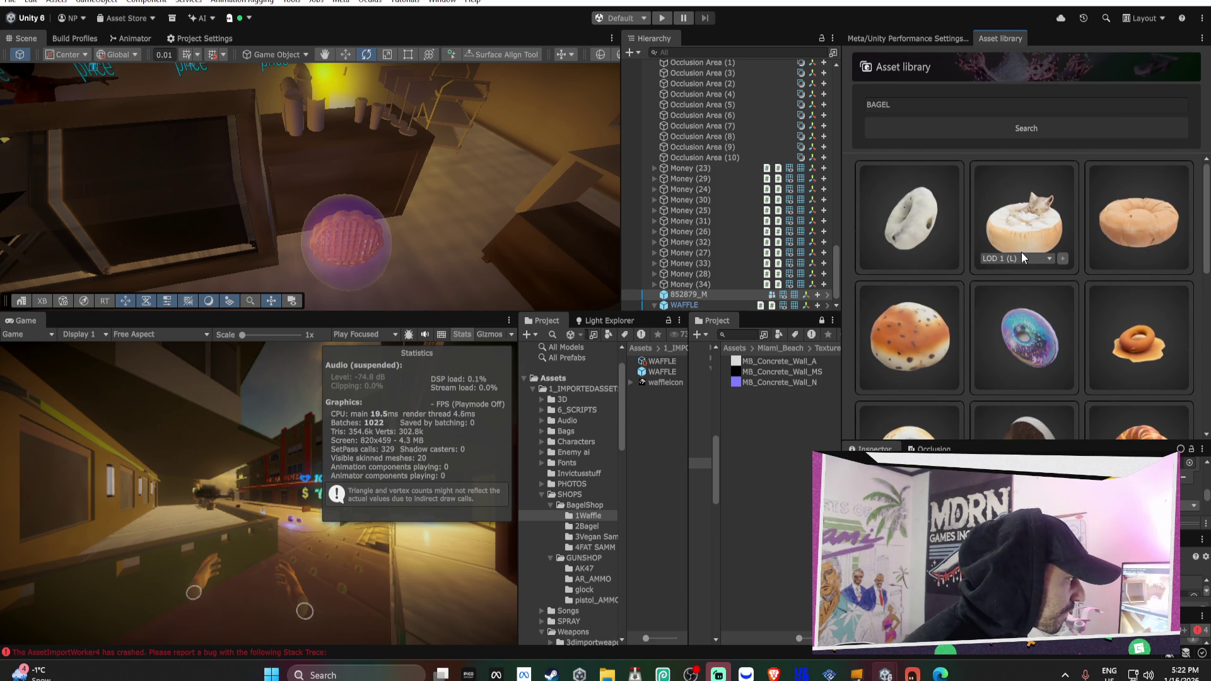
scroll(1022, 252, "down", 3)
Set the white bagel to LOD 2 (M) and add it to the scene
left_click(932, 341)
left_click(917, 383)
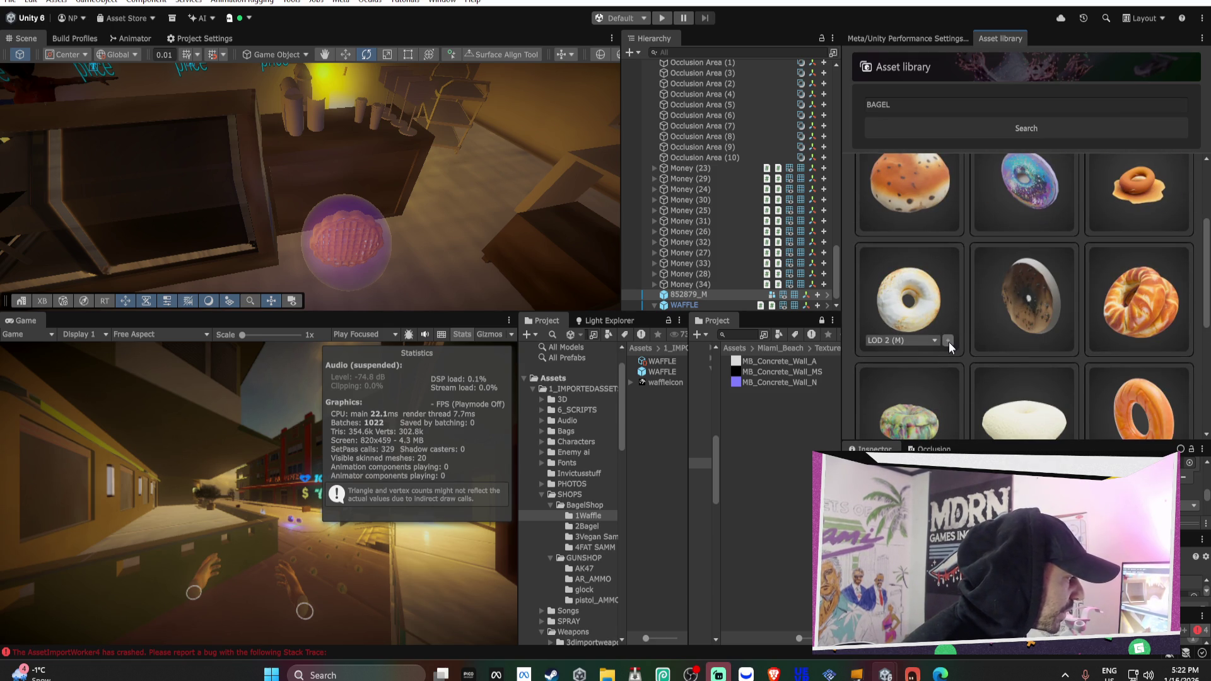
left_click(948, 341)
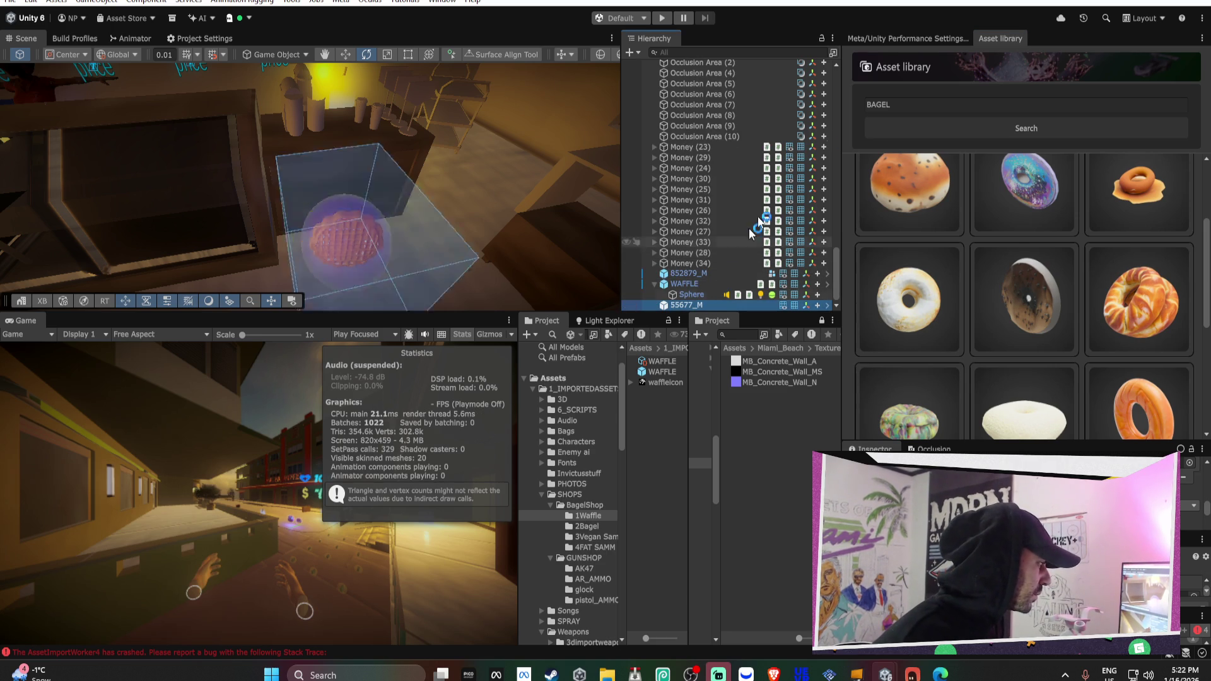
Copy the bagel 55677_M's Mesh into the WAFFLE pickup's Mesh Filter
left_click_drag(951, 441, 952, 183)
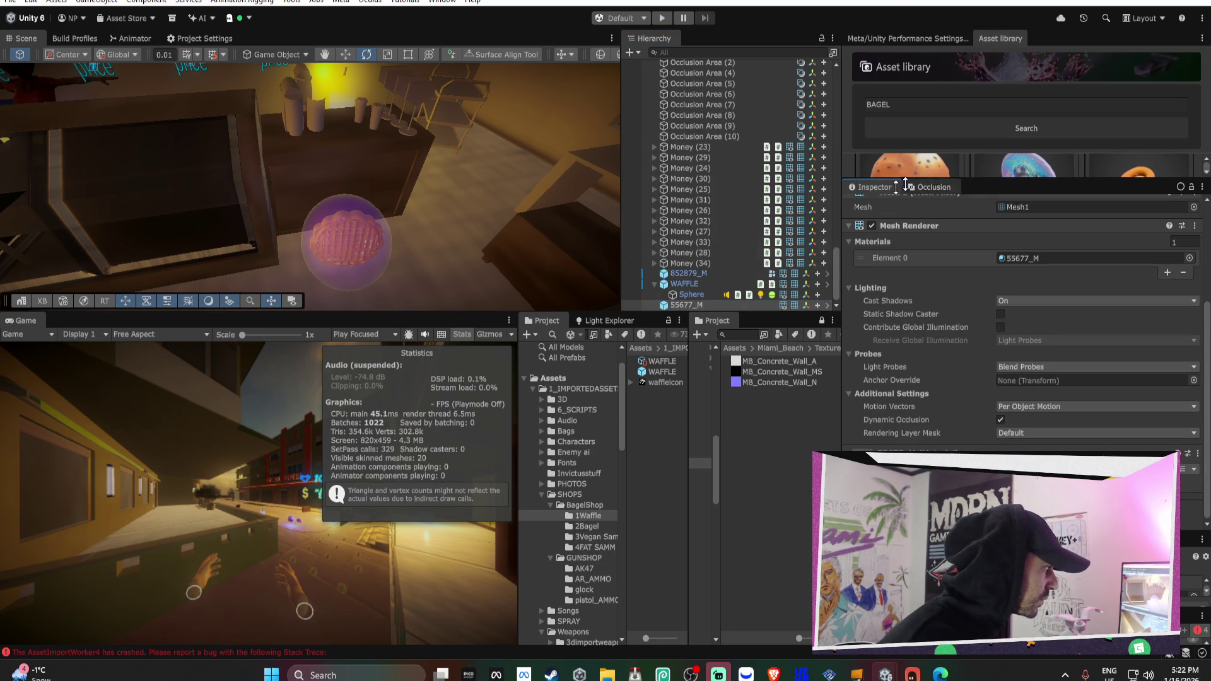
right_click(692, 284)
mouse_move(865, 211)
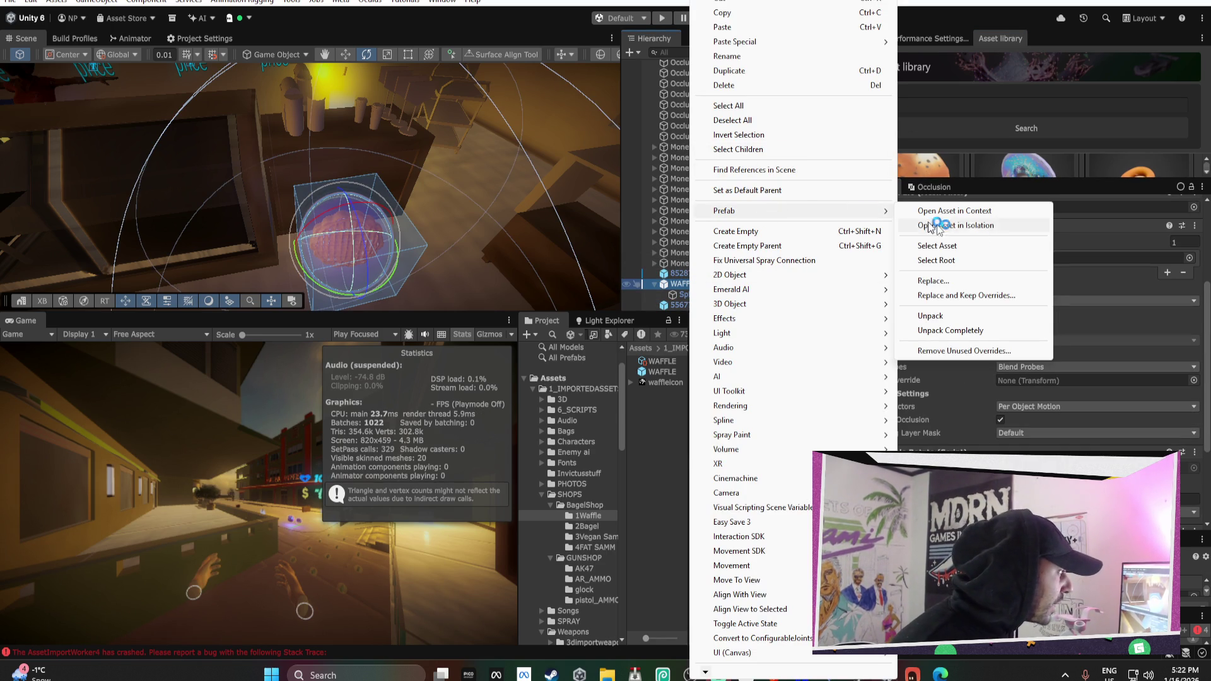
left_click(928, 348)
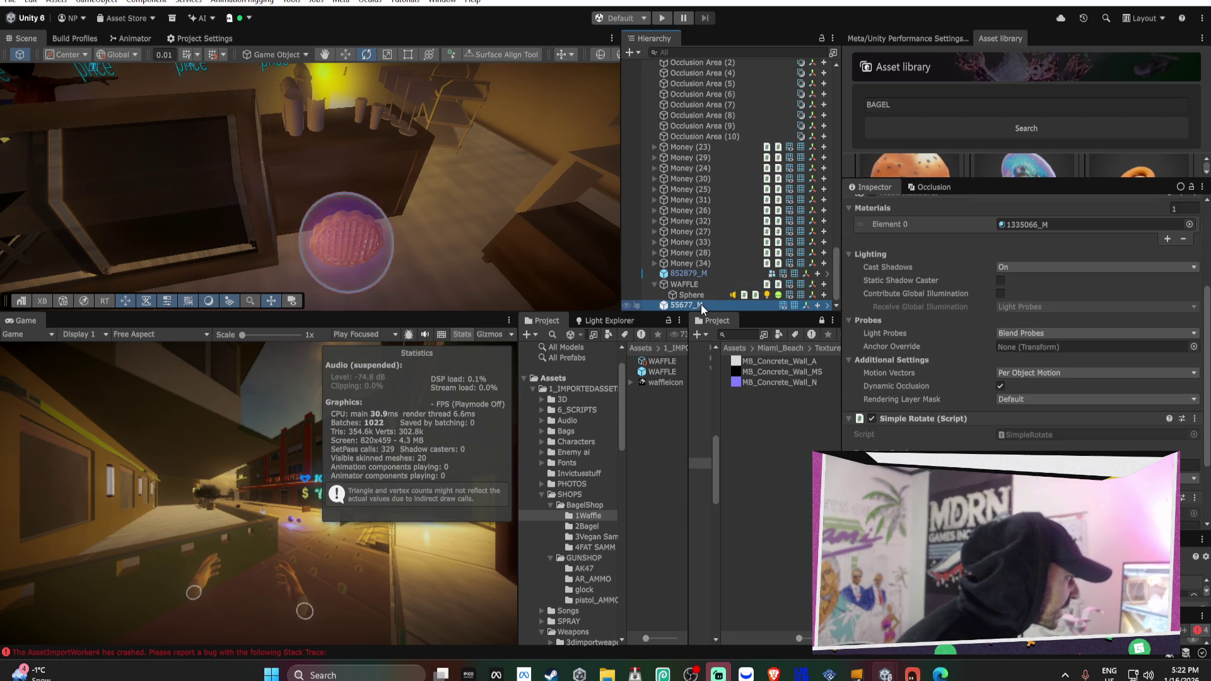
right_click(1025, 219)
left_click(1059, 272)
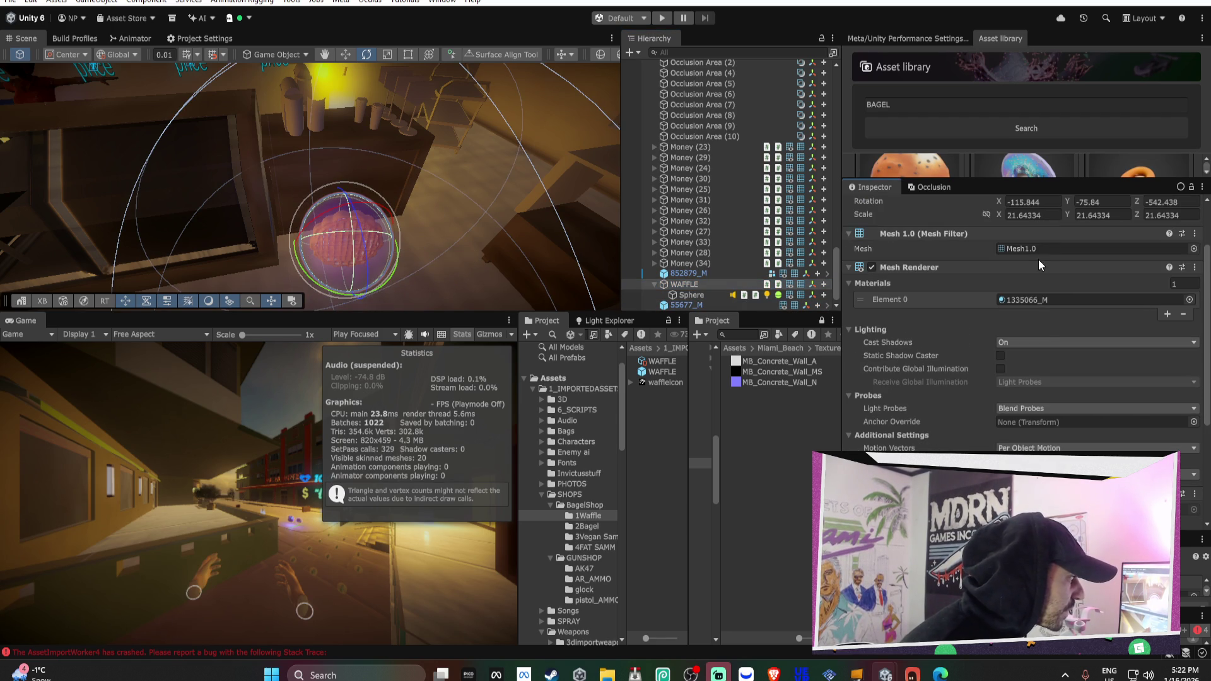
right_click(1055, 247)
left_click(1068, 351)
Paste the bagel's Element 0 material into WAFFLE's Mesh Renderer
left_click(680, 305)
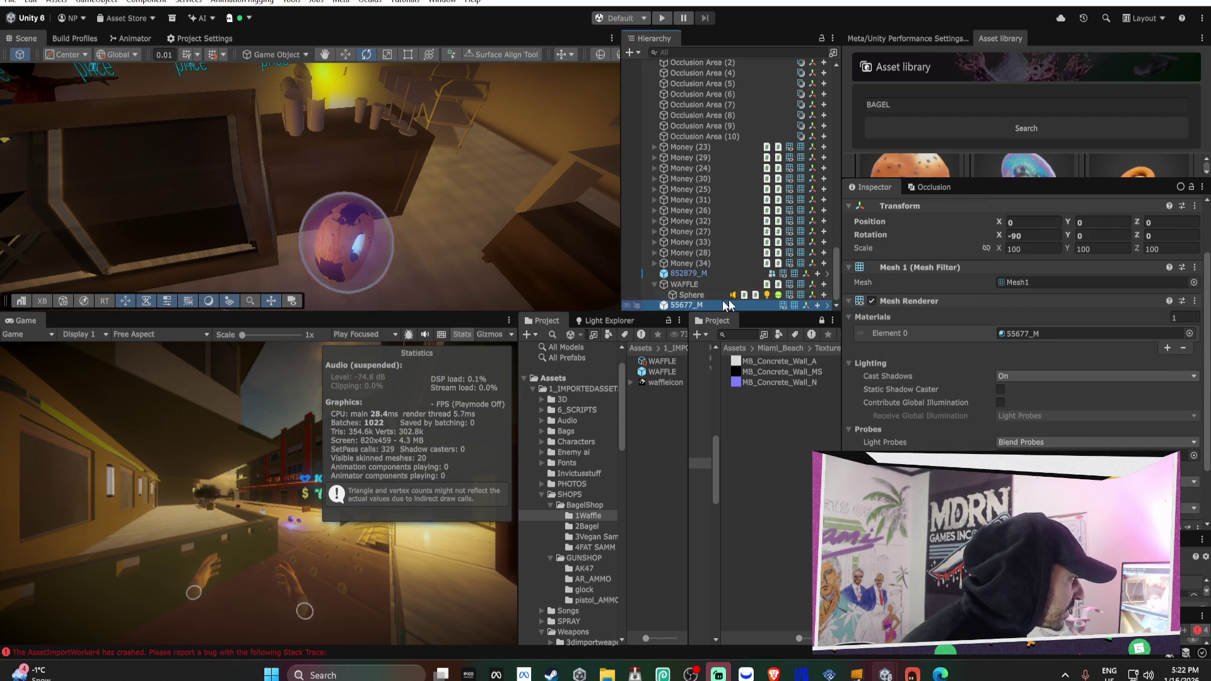
right_click(1047, 333)
left_click(1051, 383)
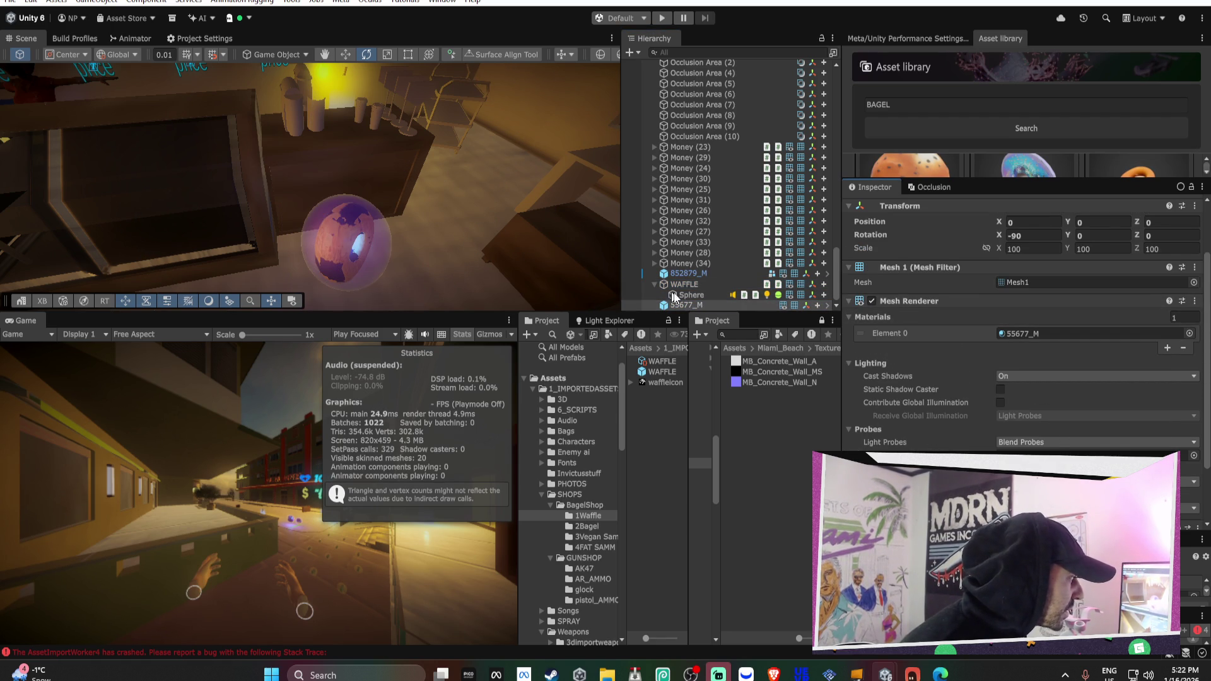
left_click(691, 295)
right_click(1040, 299)
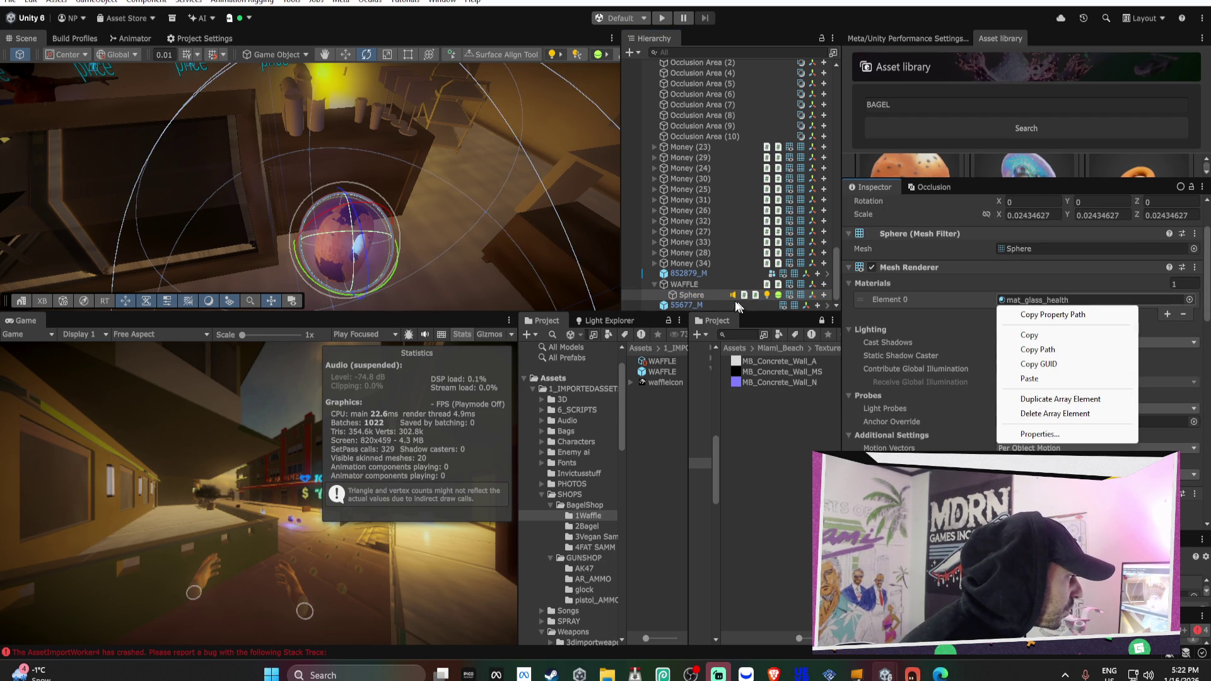
left_click(694, 285)
right_click(1022, 300)
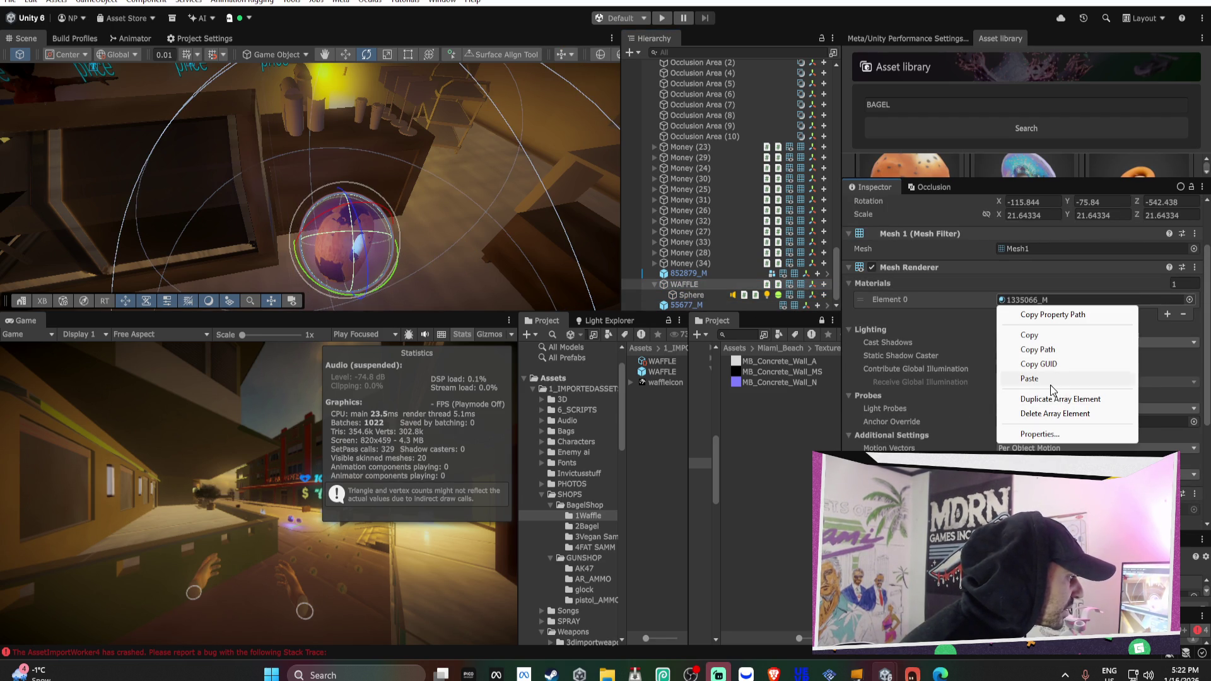
left_click(1029, 378)
Check the Sphere's collision events and rename the pickup to BAGEL
mouse_move(343, 246)
left_mouse_down()
mouse_move(334, 147)
mouse_move(537, 124)
mouse_move(257, 154)
mouse_move(413, 171)
mouse_move(411, 158)
mouse_move(290, 176)
mouse_move(378, 189)
left_mouse_up()
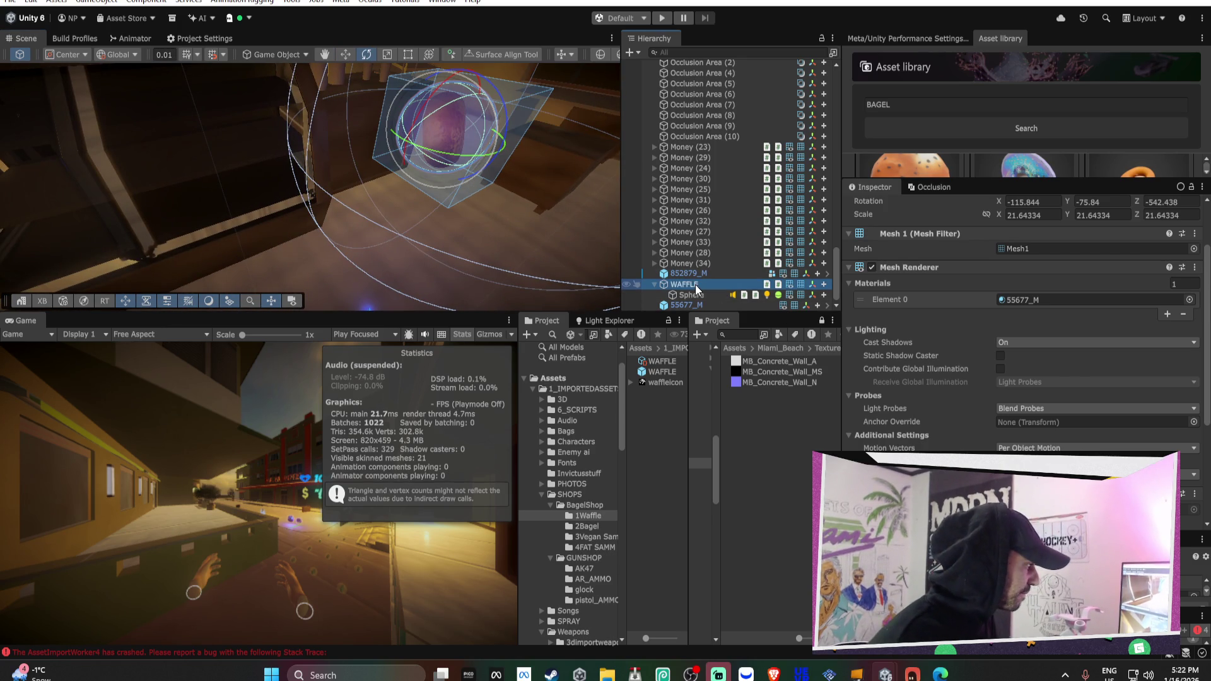
scroll(999, 382, "down", 5)
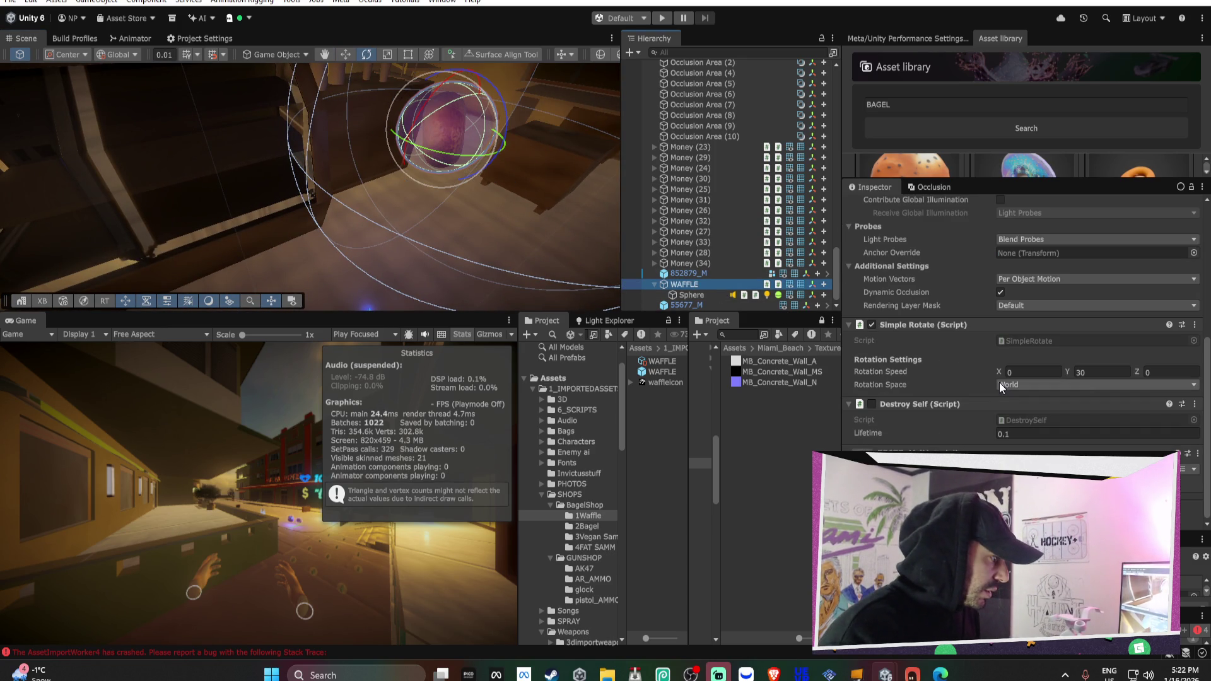
left_click(698, 295)
scroll(967, 363, "down", 3)
scroll(967, 362, "down", 6)
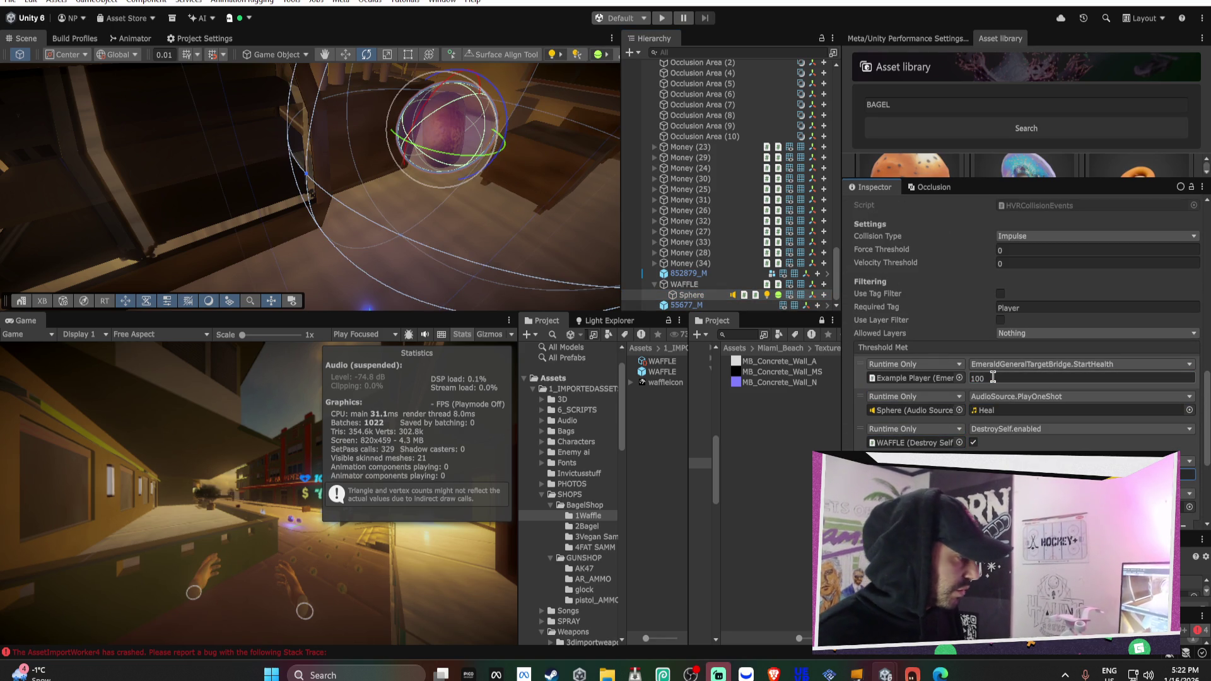
left_click(684, 284)
scroll(895, 210, "up", 5)
left_click(931, 206)
type("BAGEL")
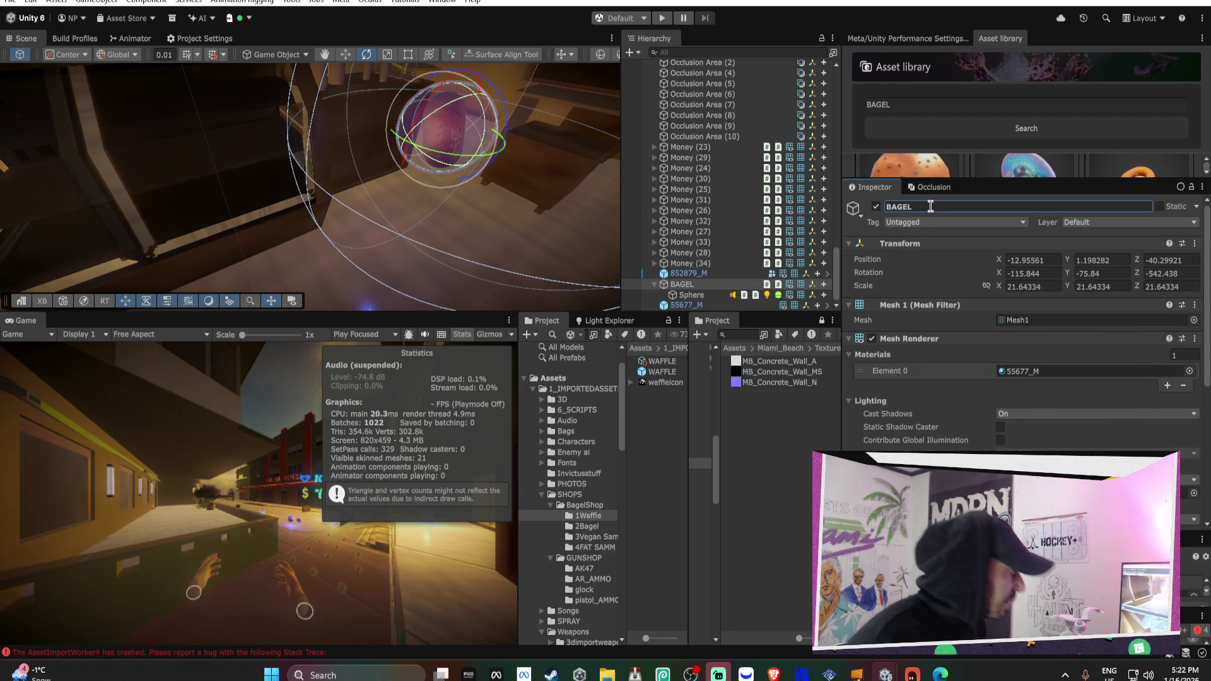
left_click(587, 526)
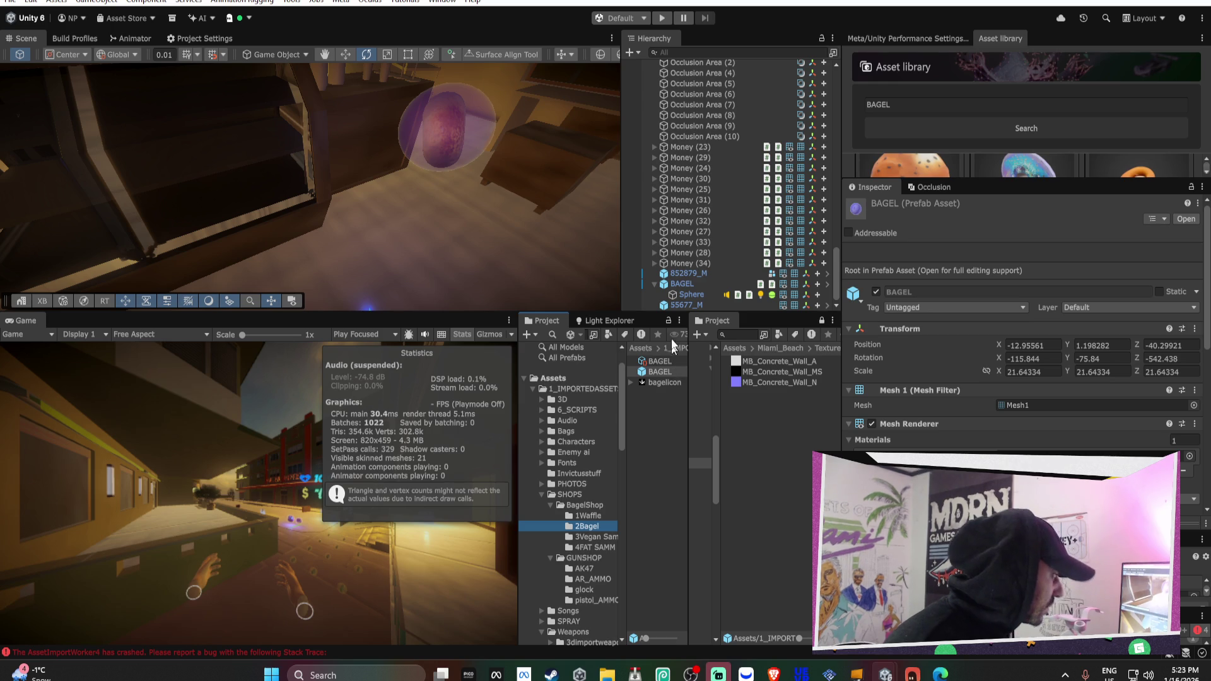
Set Bagel1's Shop Button Item To Purchase to BAGEL instead of the Glock
left_click_drag(837, 264, 800, 50)
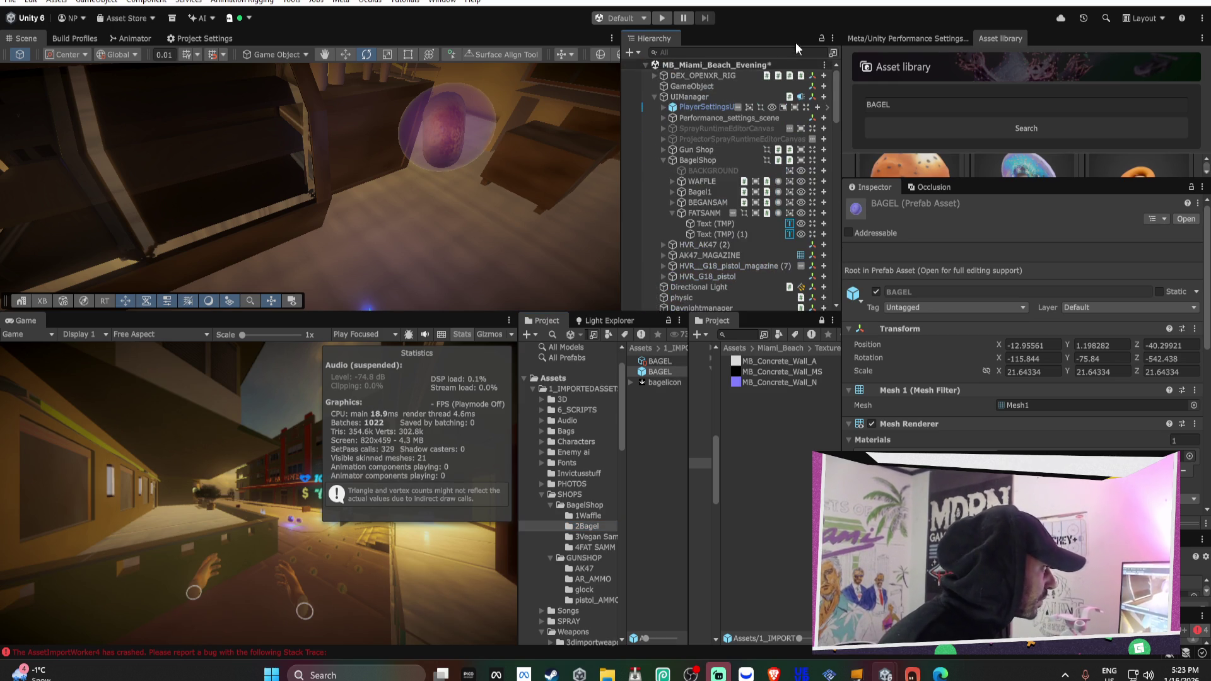
left_click(699, 160)
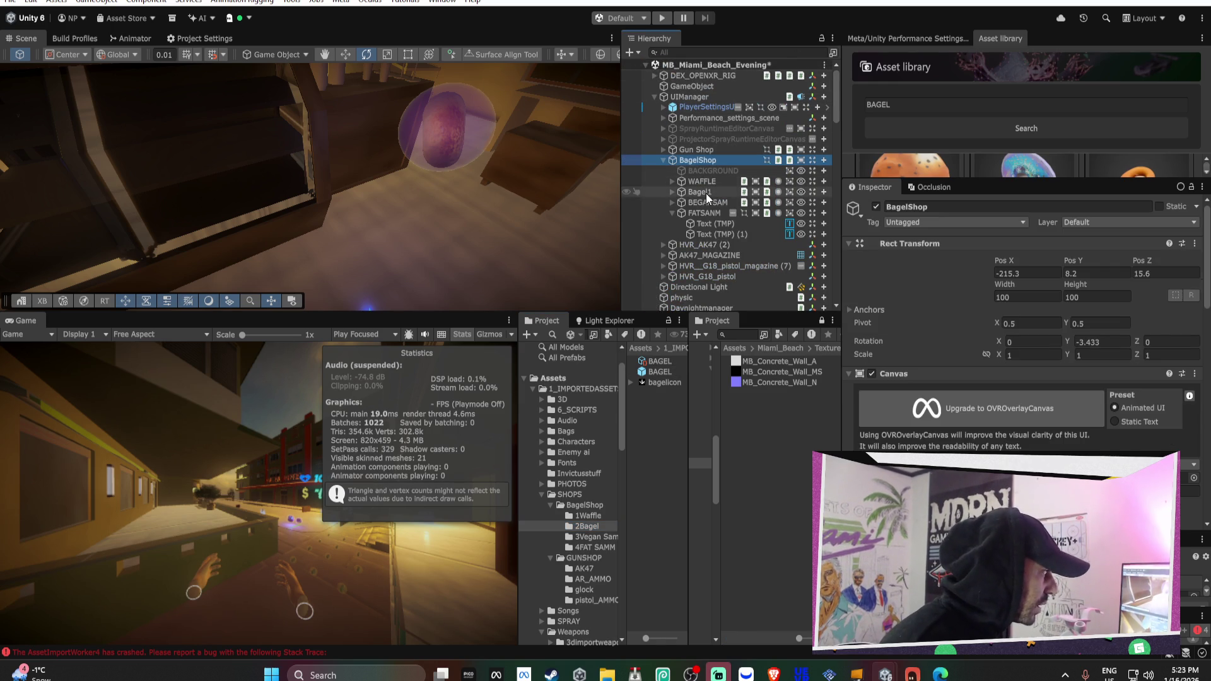
scroll(981, 319, "down", 5)
scroll(981, 319, "down", 4)
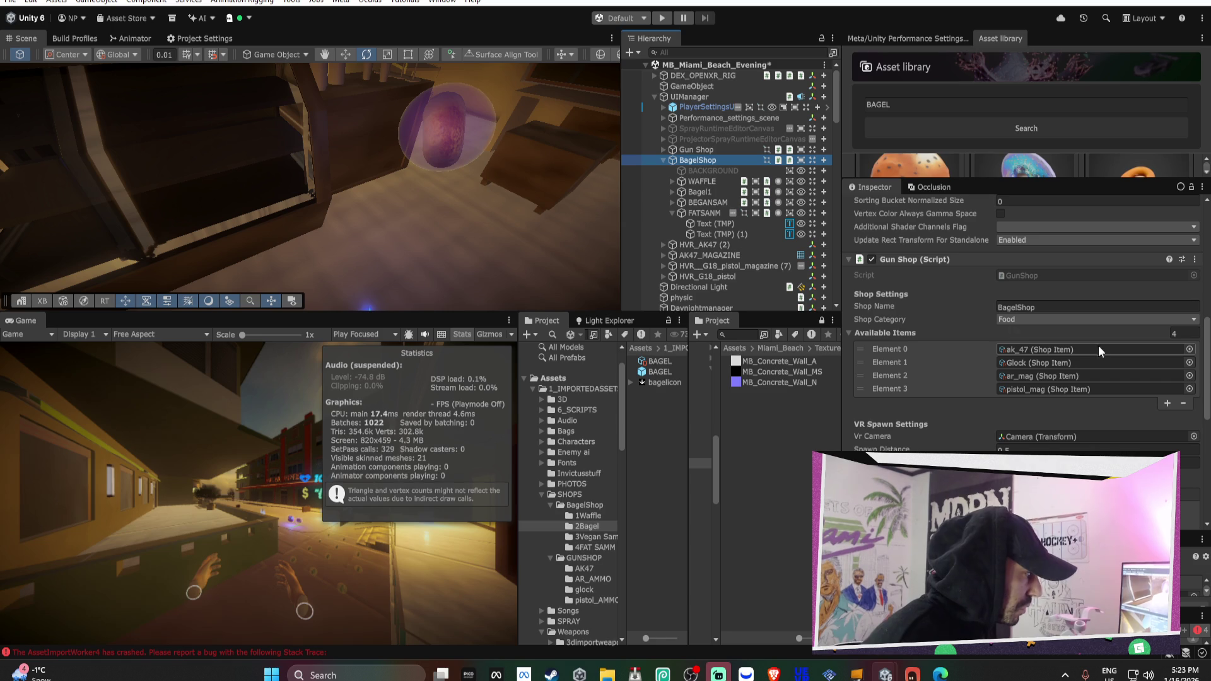
left_click(701, 191)
scroll(980, 347, "down", 2)
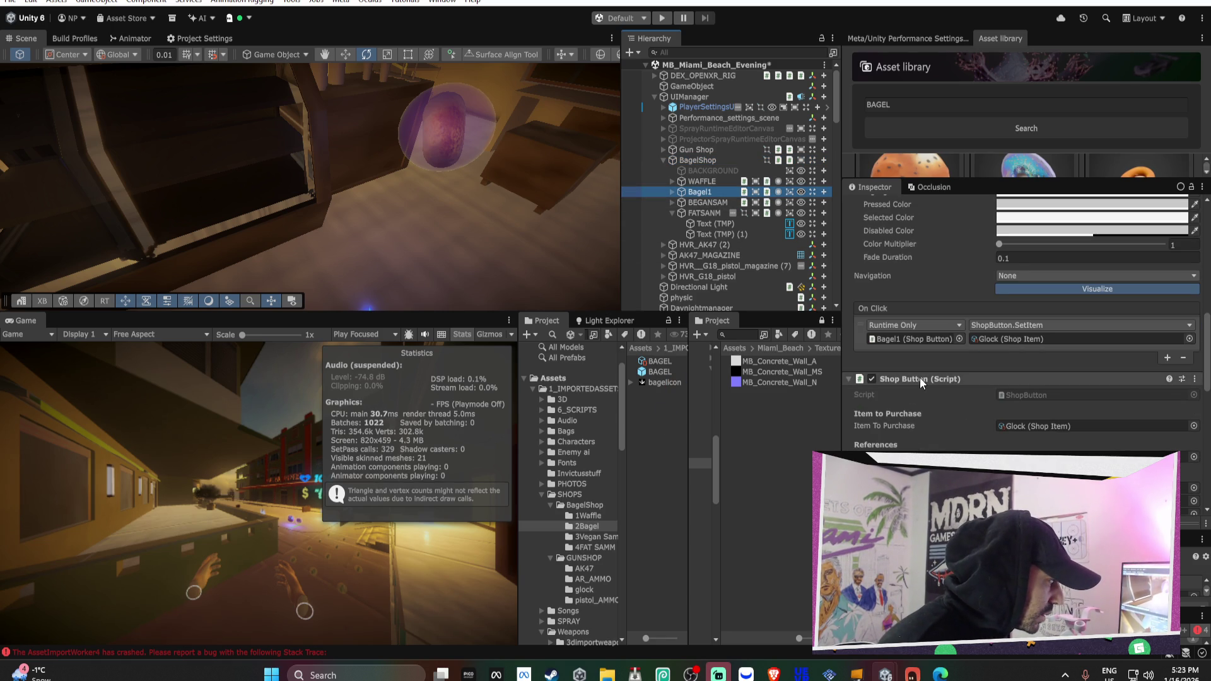
left_click(1191, 340)
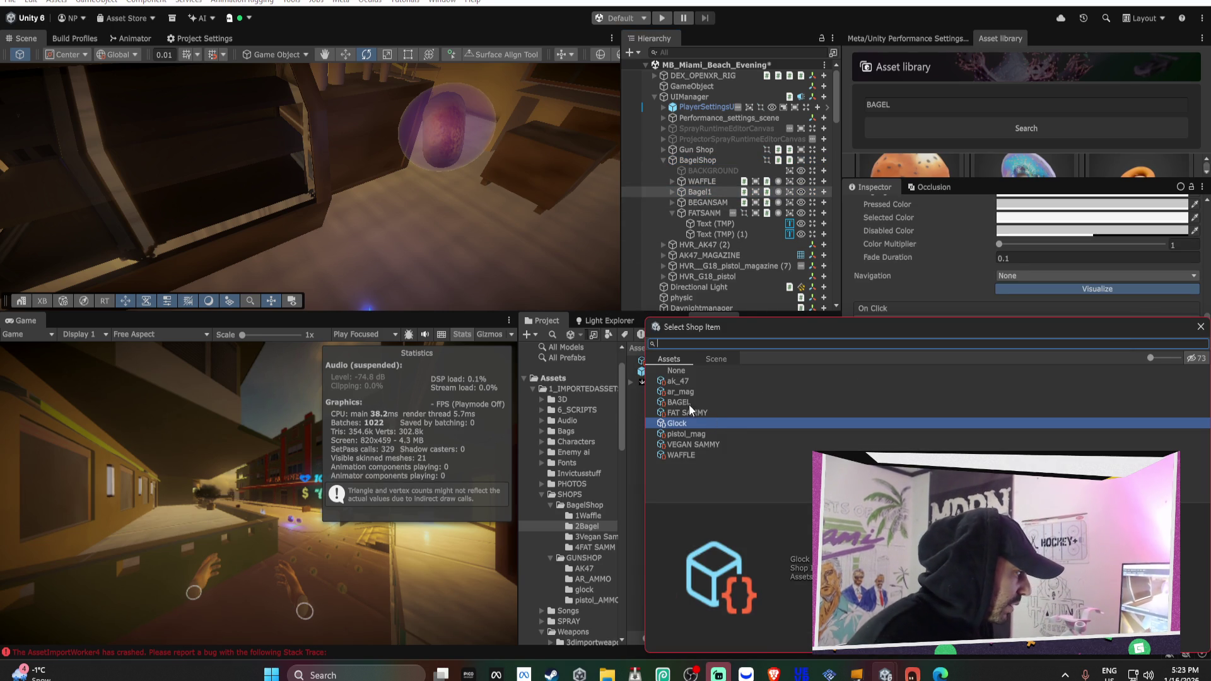
key("Escape")
left_click(1194, 426)
double_click(687, 406)
Open the 3Vegan Sammy folder in the Project window
scroll(1094, 421, "down", 3)
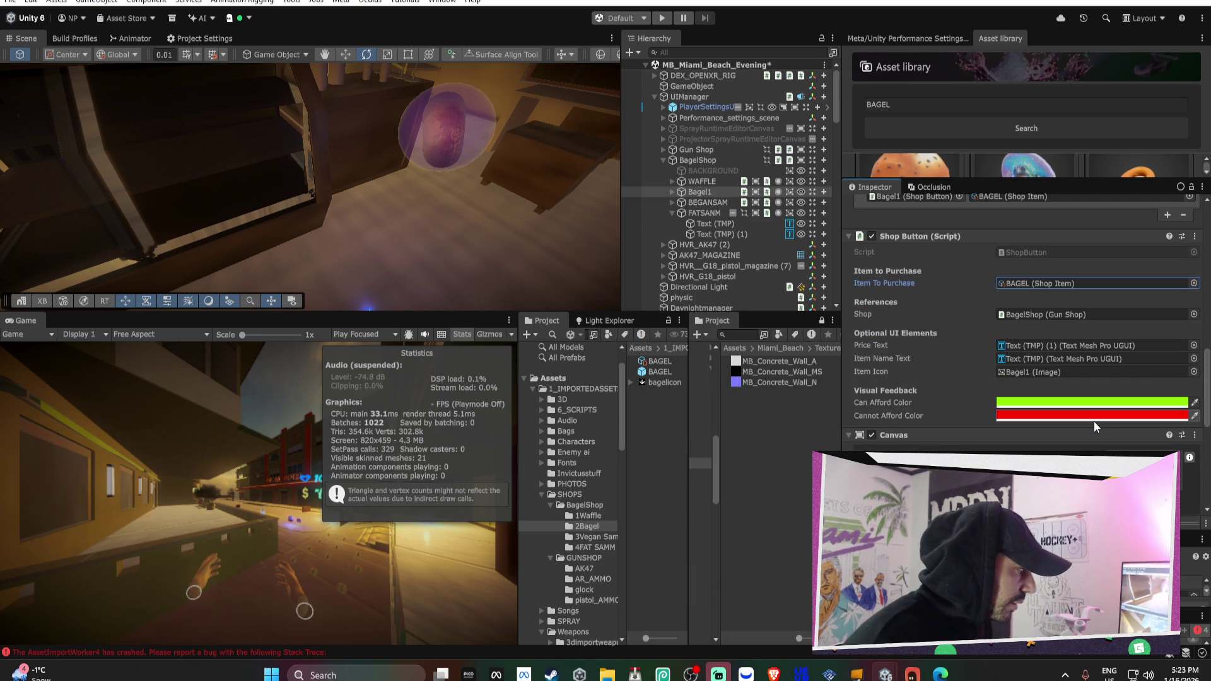
left_click(597, 536)
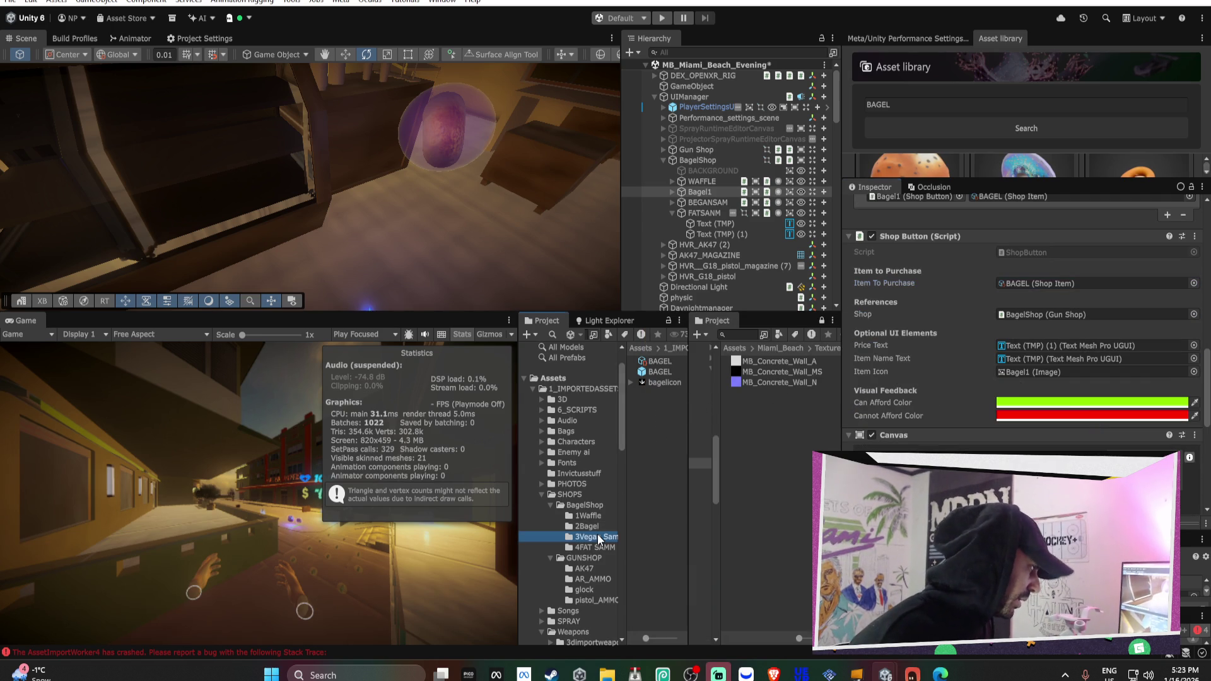
scroll(718, 276, "down", 15)
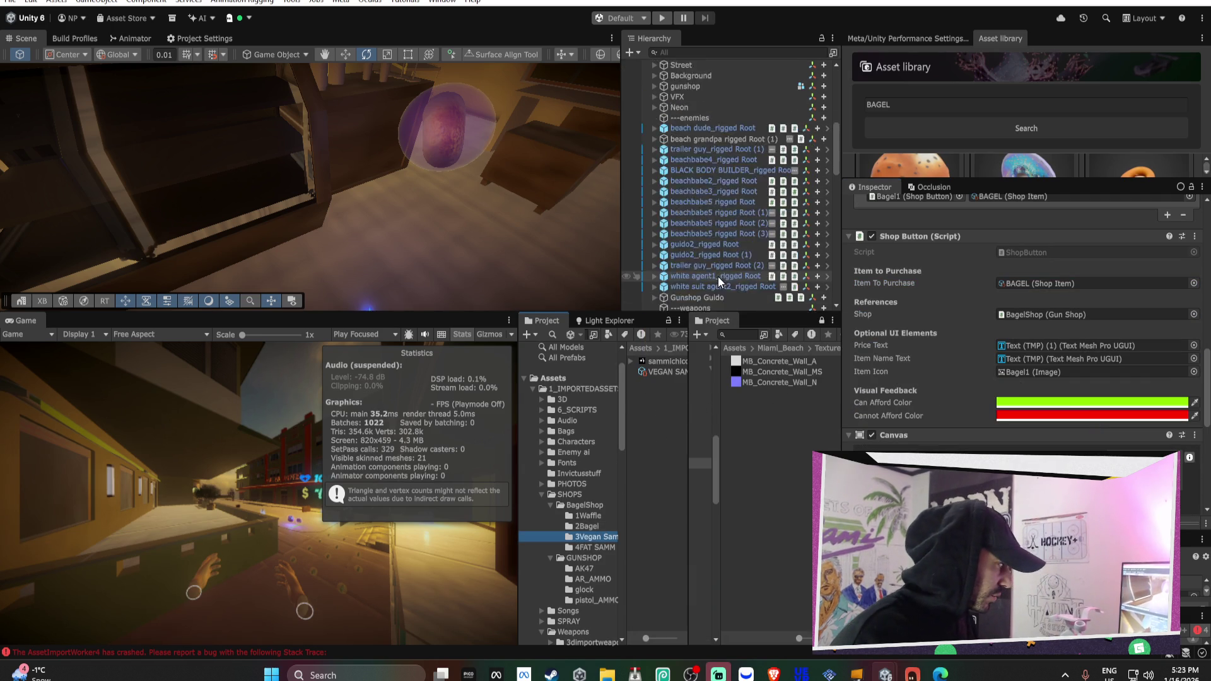
Use the bagel pickup's context menu and enlarge the Asset library panel
left_click(685, 284)
right_click(686, 284)
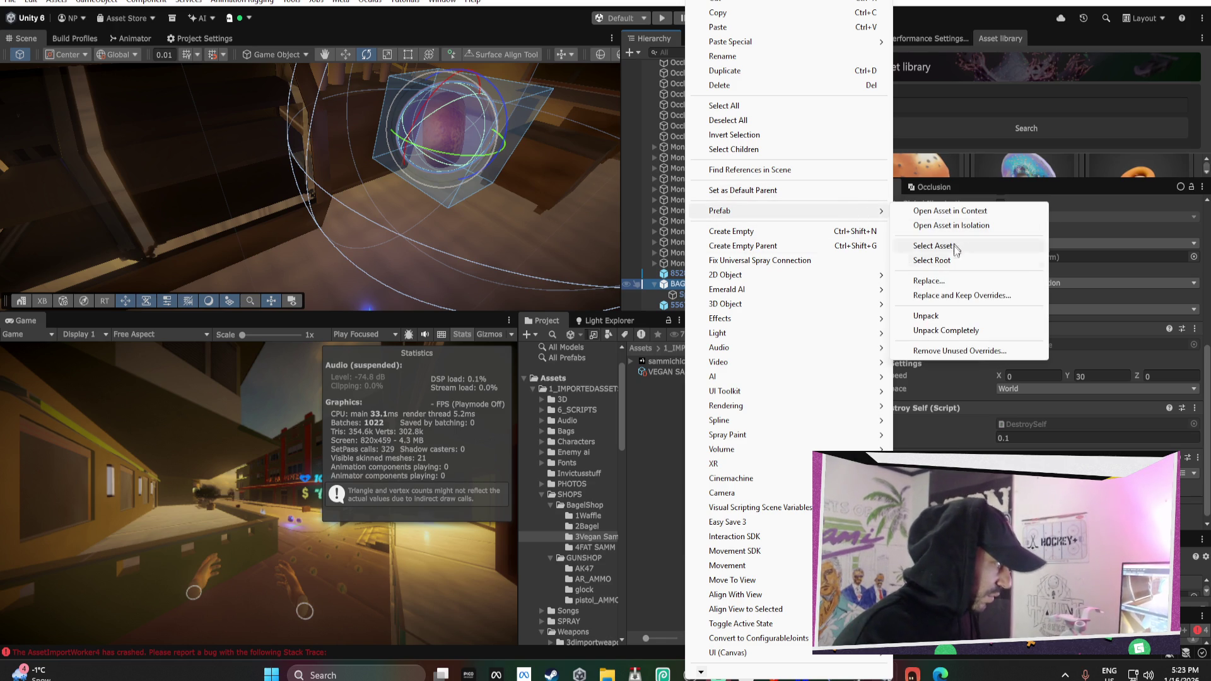
left_click(939, 315)
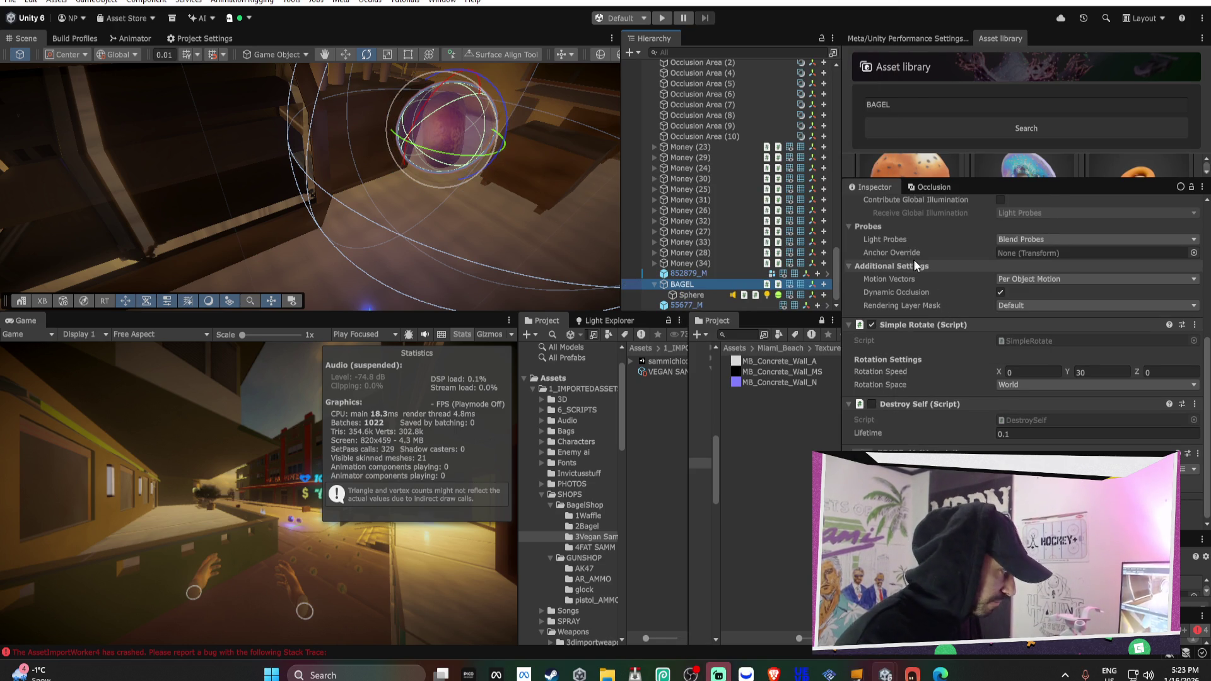
left_click_drag(1003, 179, 1003, 328)
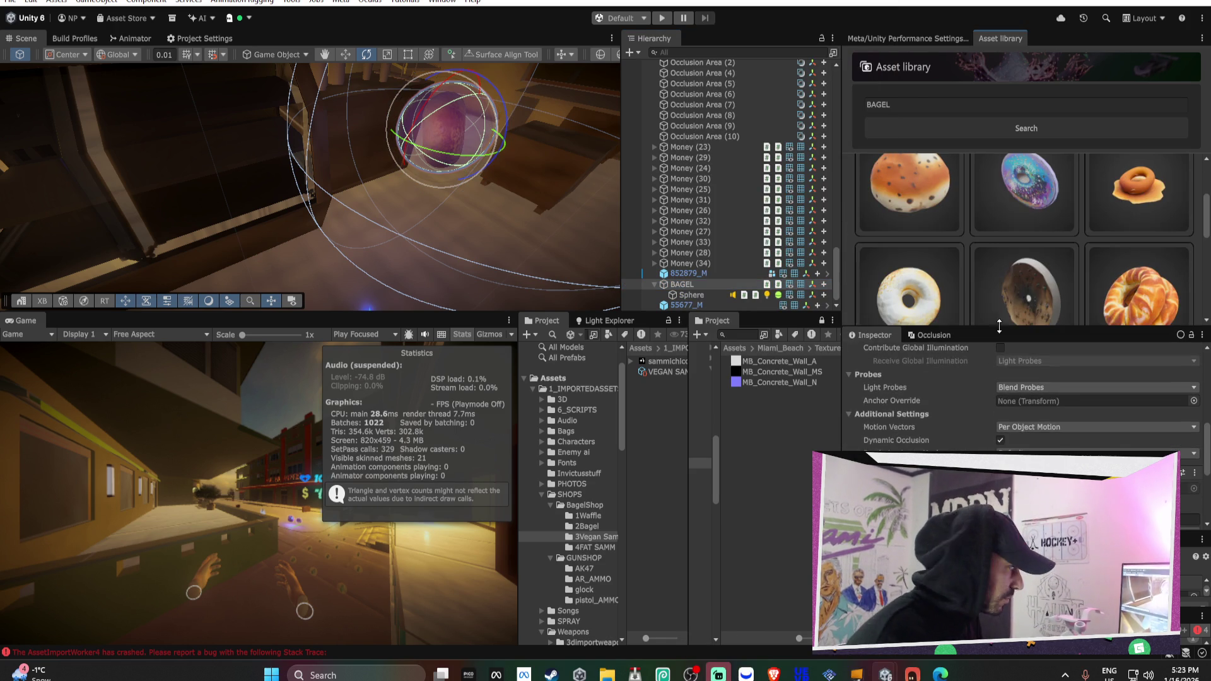
Search the Asset library for VEGAN FOOD and scroll through the results
left_click(931, 108)
type("EVO")
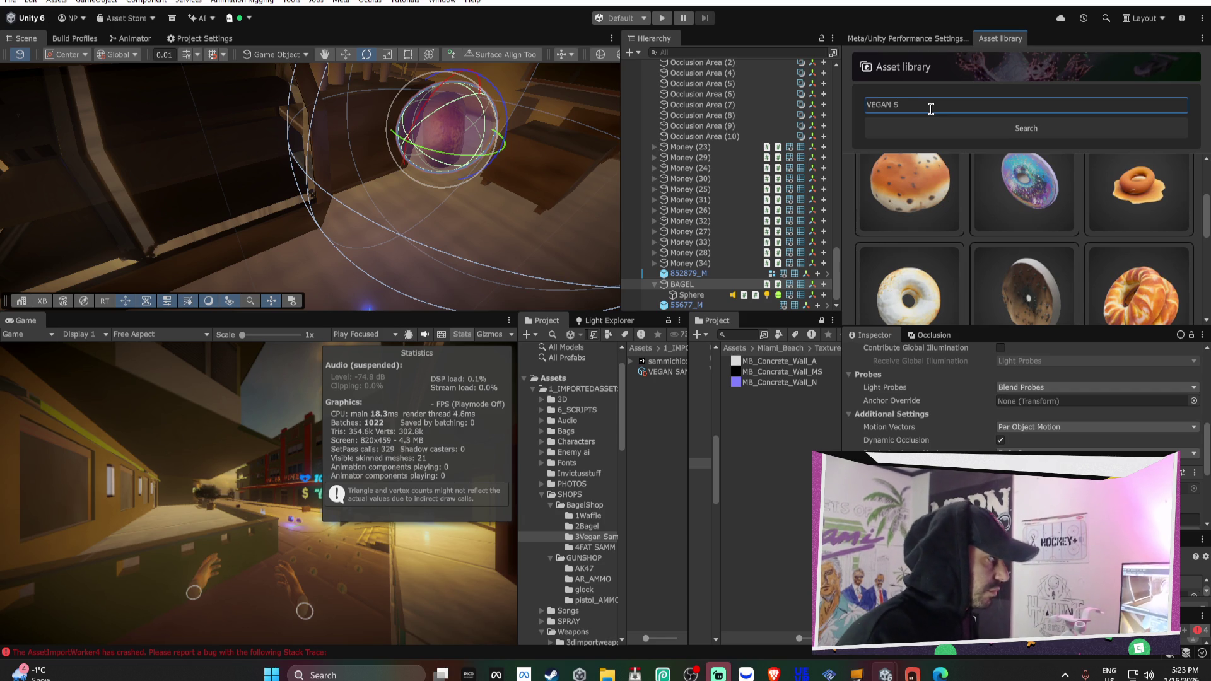
type("OD")
key("Return")
left_click_drag(982, 328, 981, 478)
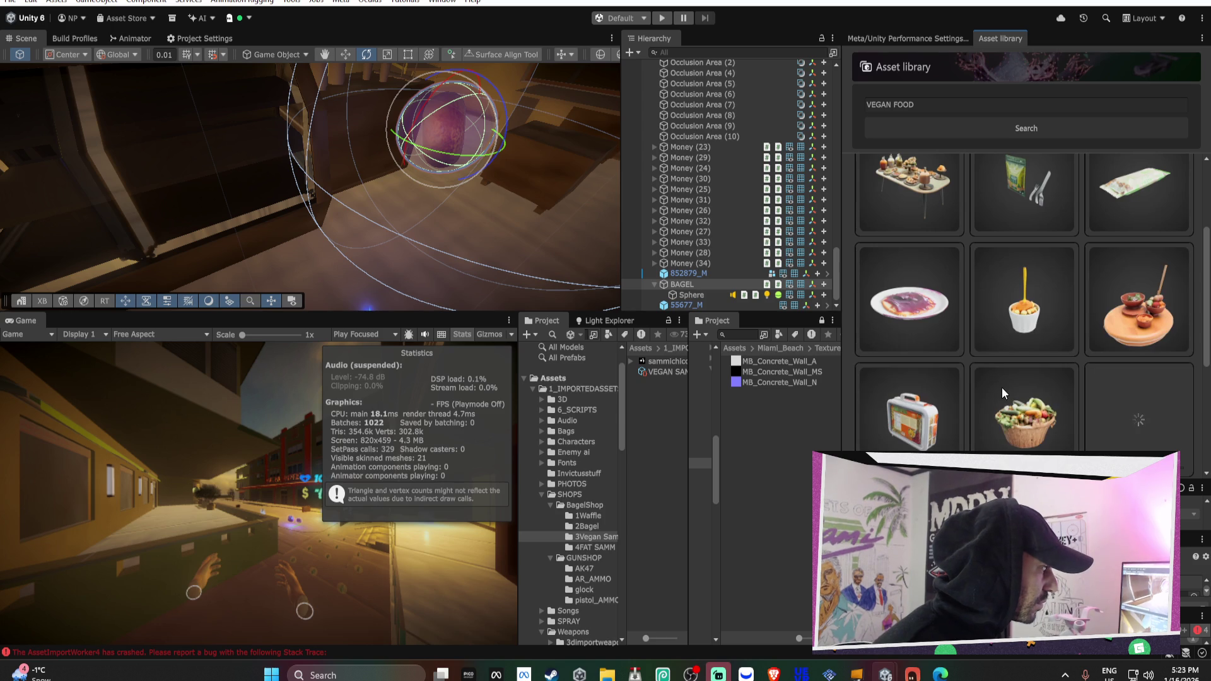
scroll(1072, 297, "down", 4)
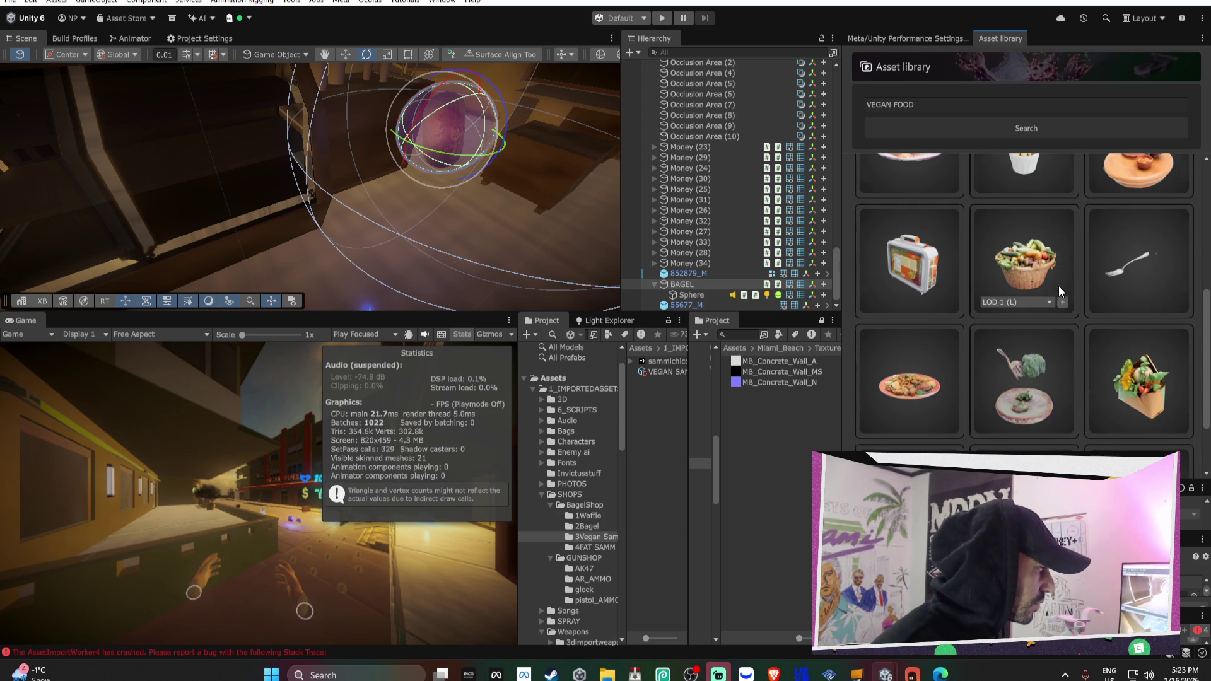
scroll(1061, 261, "down", 2)
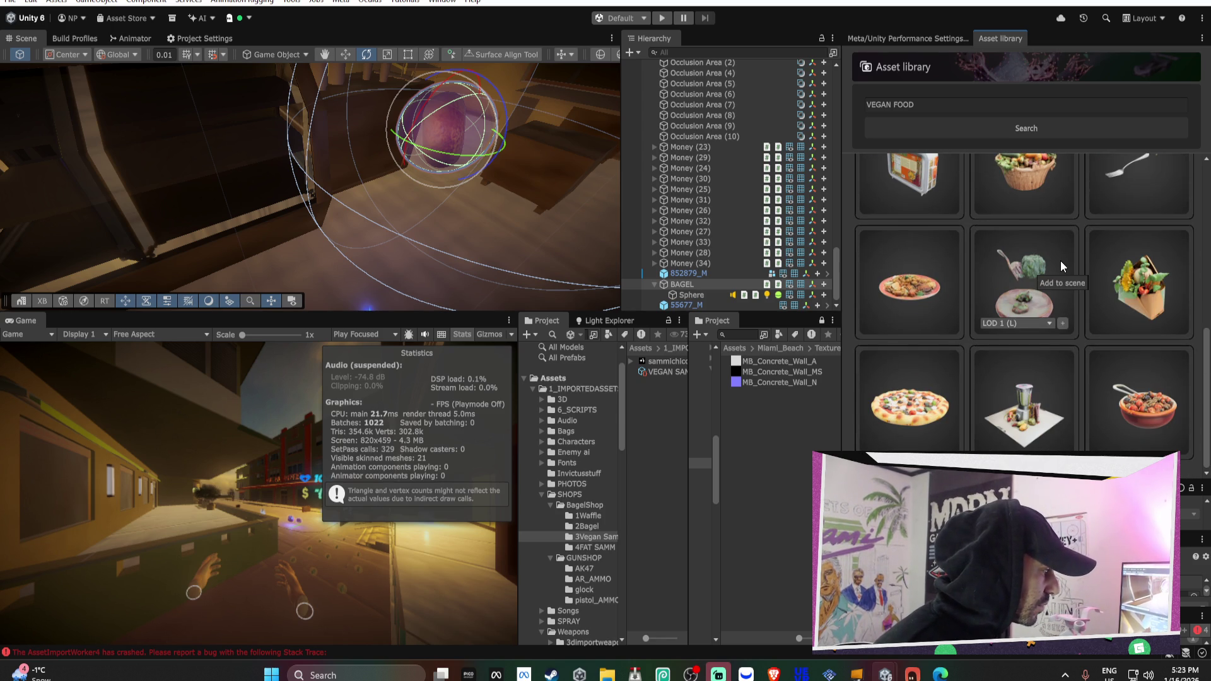
scroll(1061, 265, "down", 6)
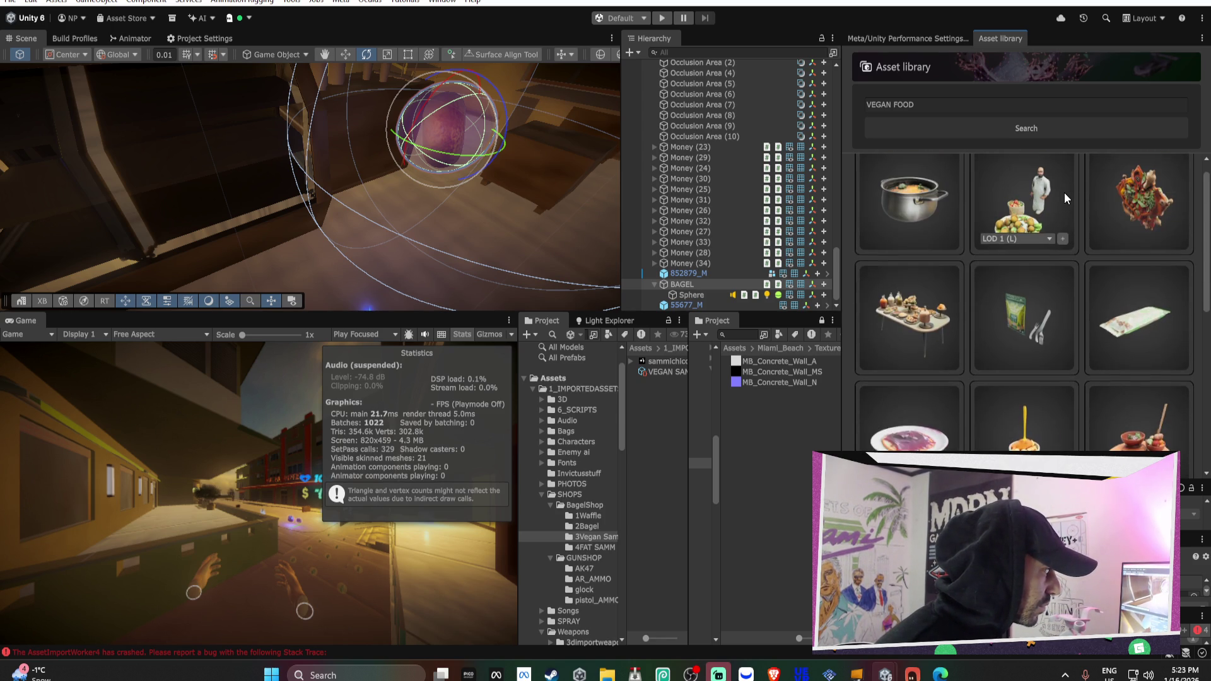
left_click(965, 106)
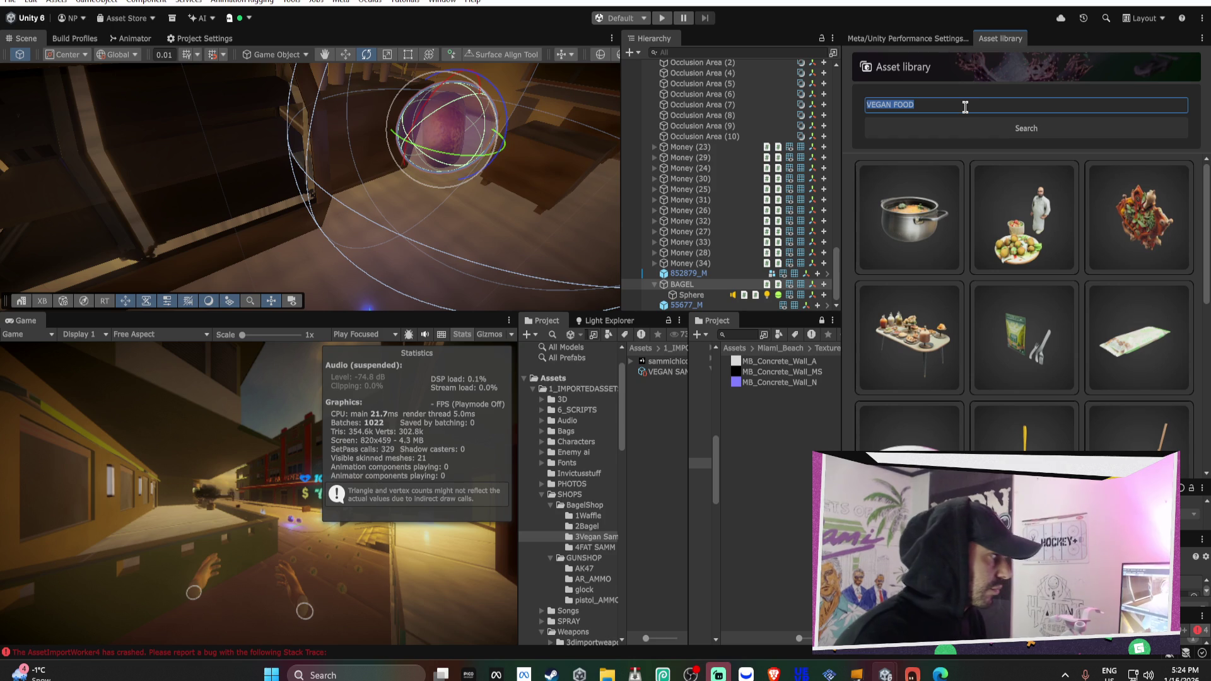
Search the Asset library for VEGAN SANDWHICH and browse the results
type("VEGAN SANDWHICH")
key("Return")
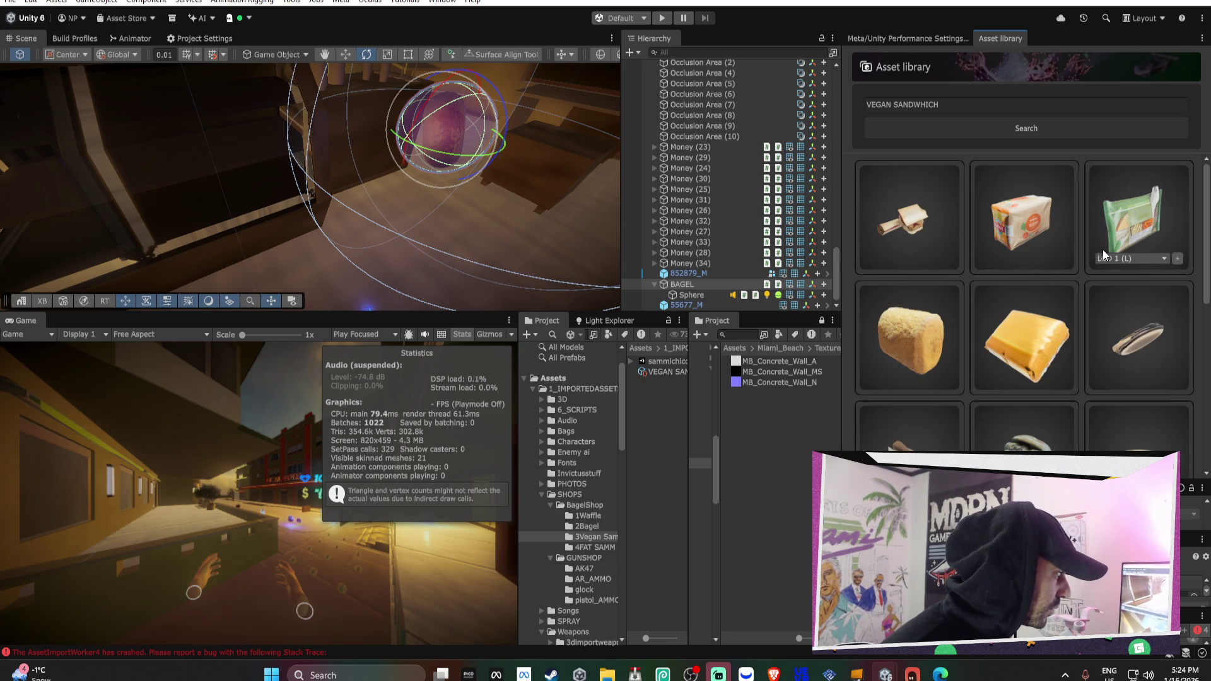
scroll(1103, 248, "down", 2)
scroll(1102, 255, "down", 3)
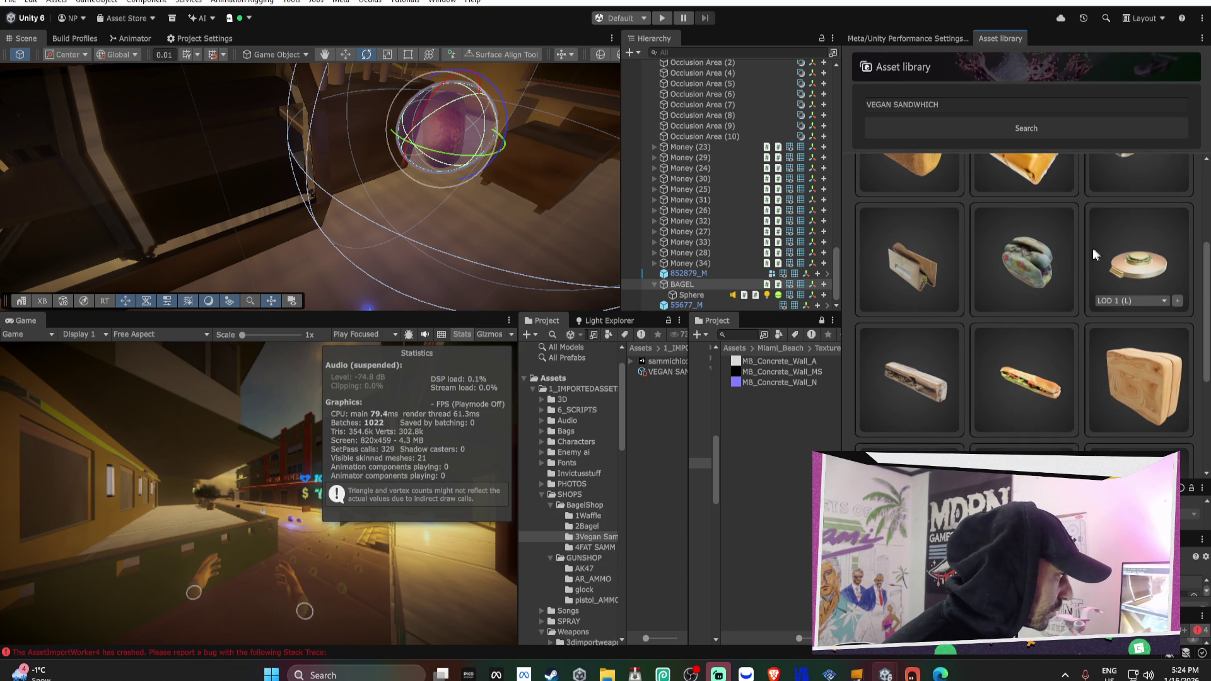
scroll(1077, 362, "down", 5)
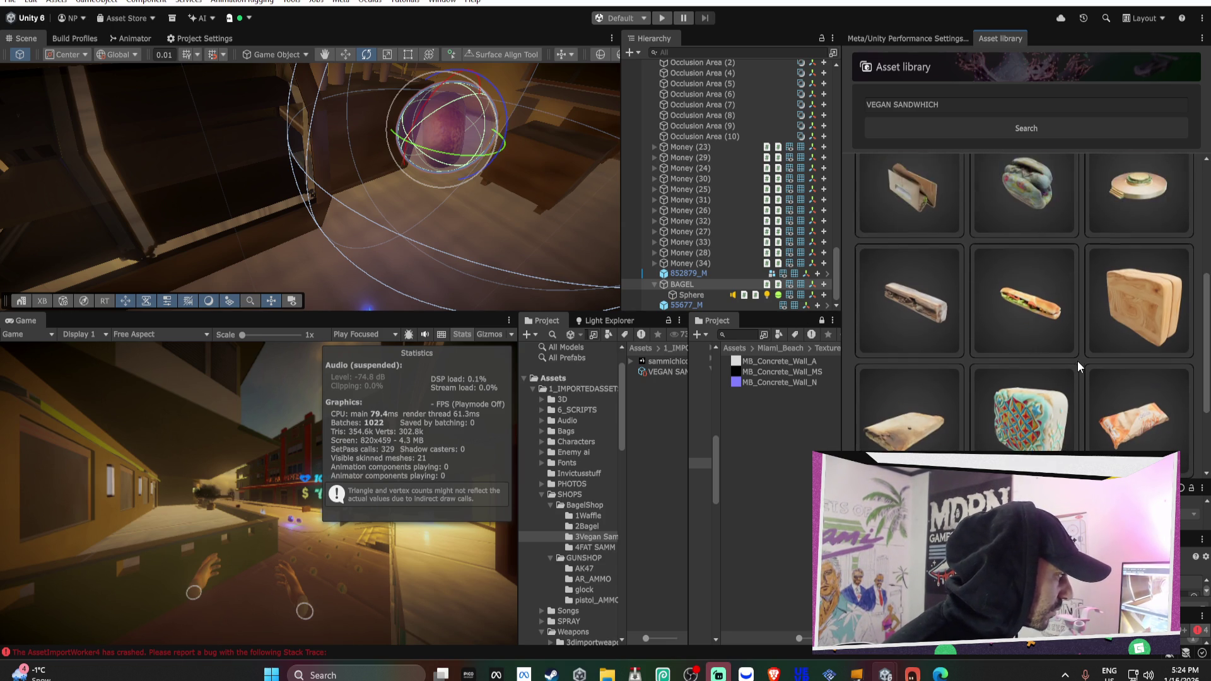
scroll(1078, 361, "up", 10)
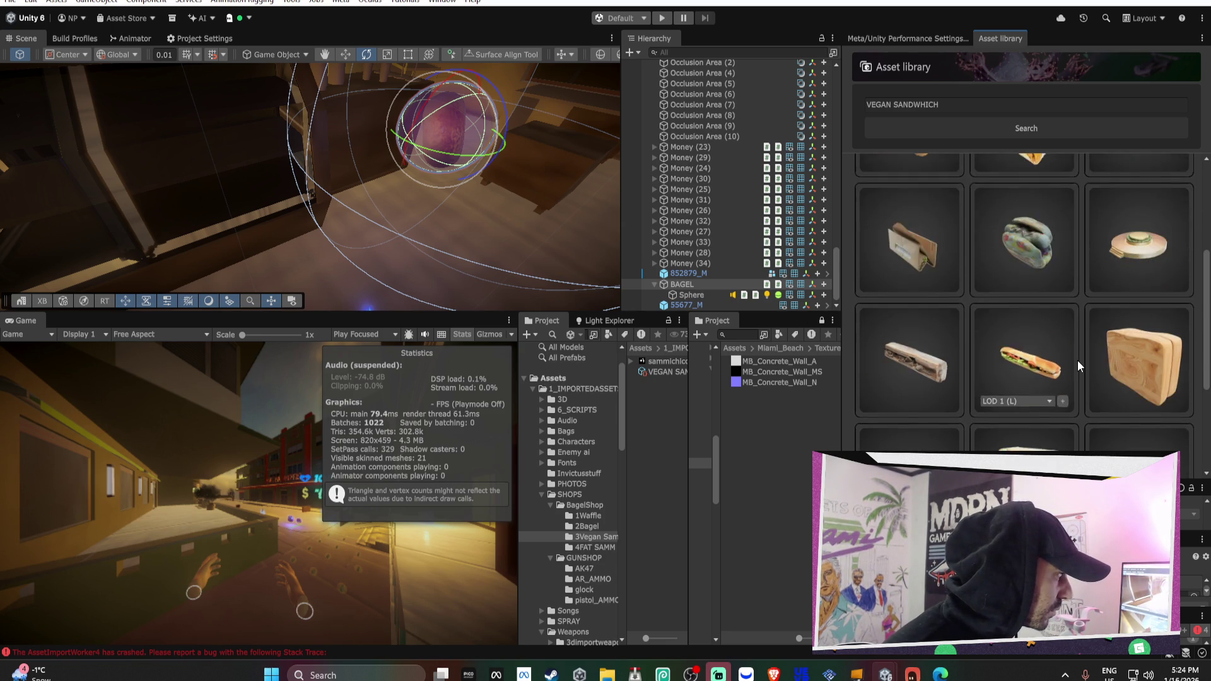
scroll(1077, 361, "up", 2)
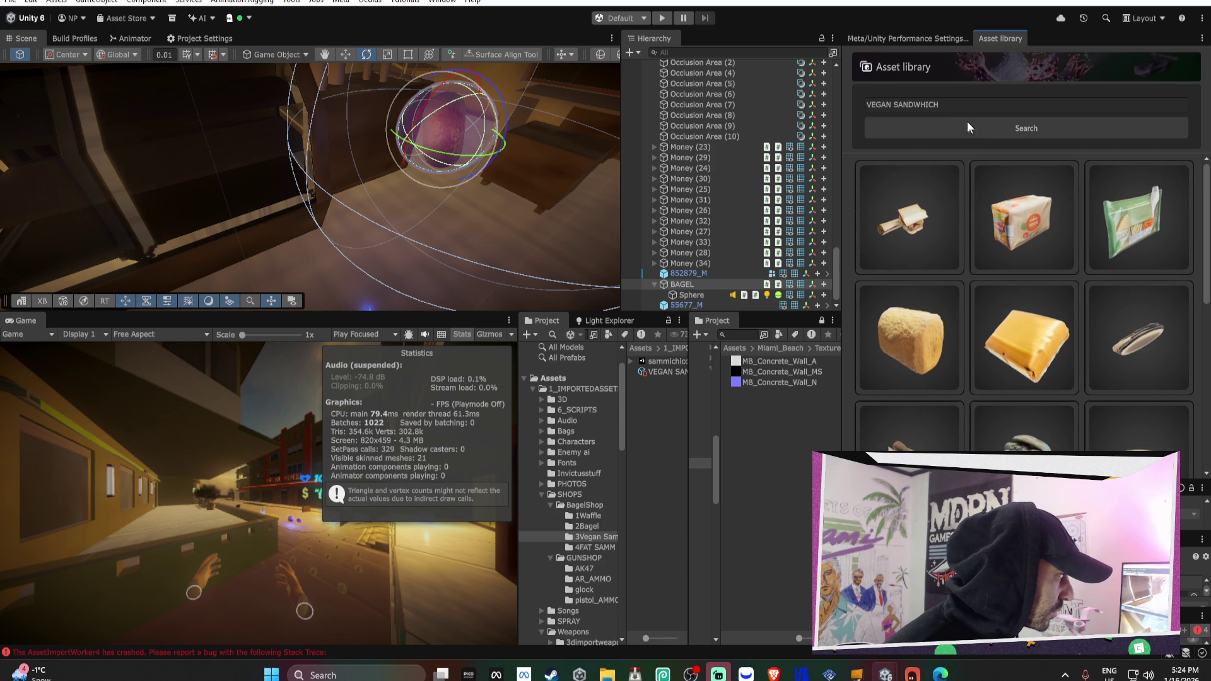
Search for FRUIT SANDWHICH instead and browse the results
left_click(922, 105)
type("FRUIT S")
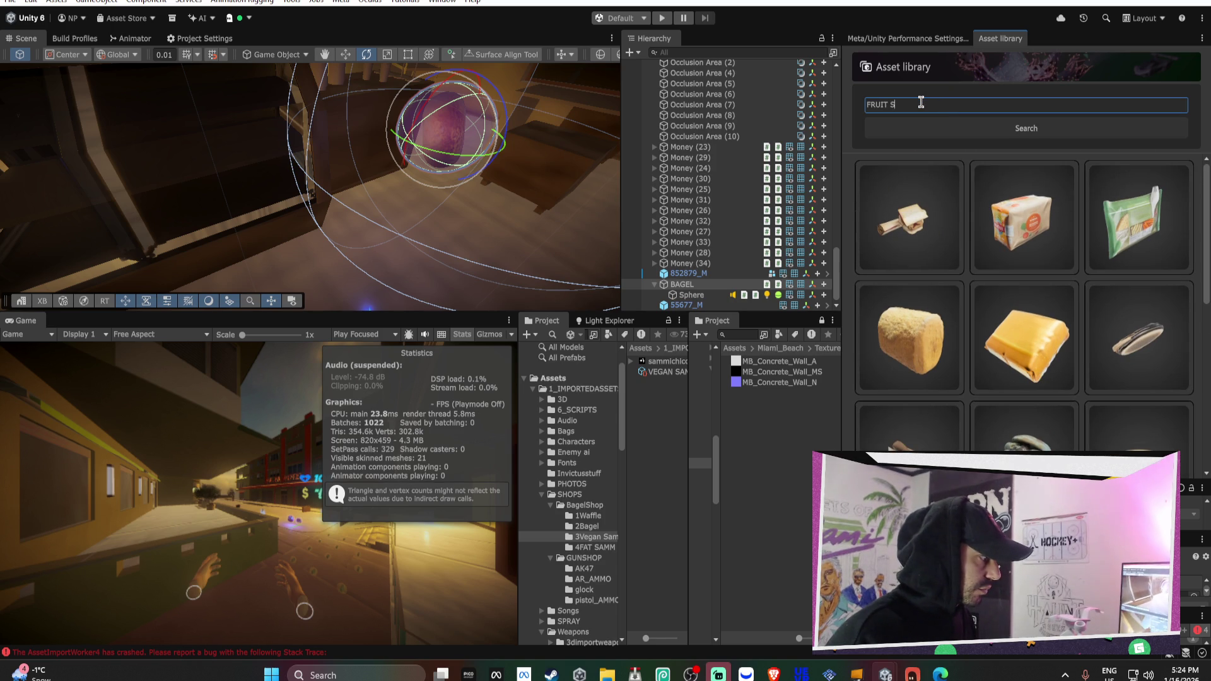
type("ANDWHICH")
left_click(1038, 132)
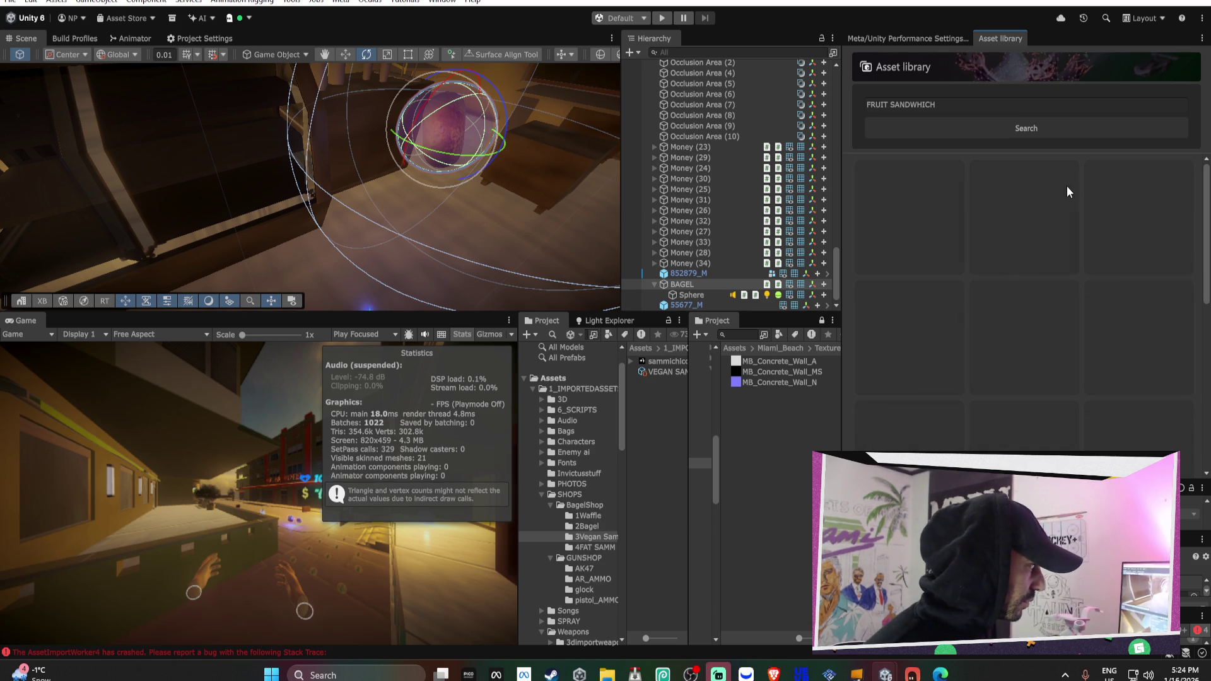
left_click(1095, 126)
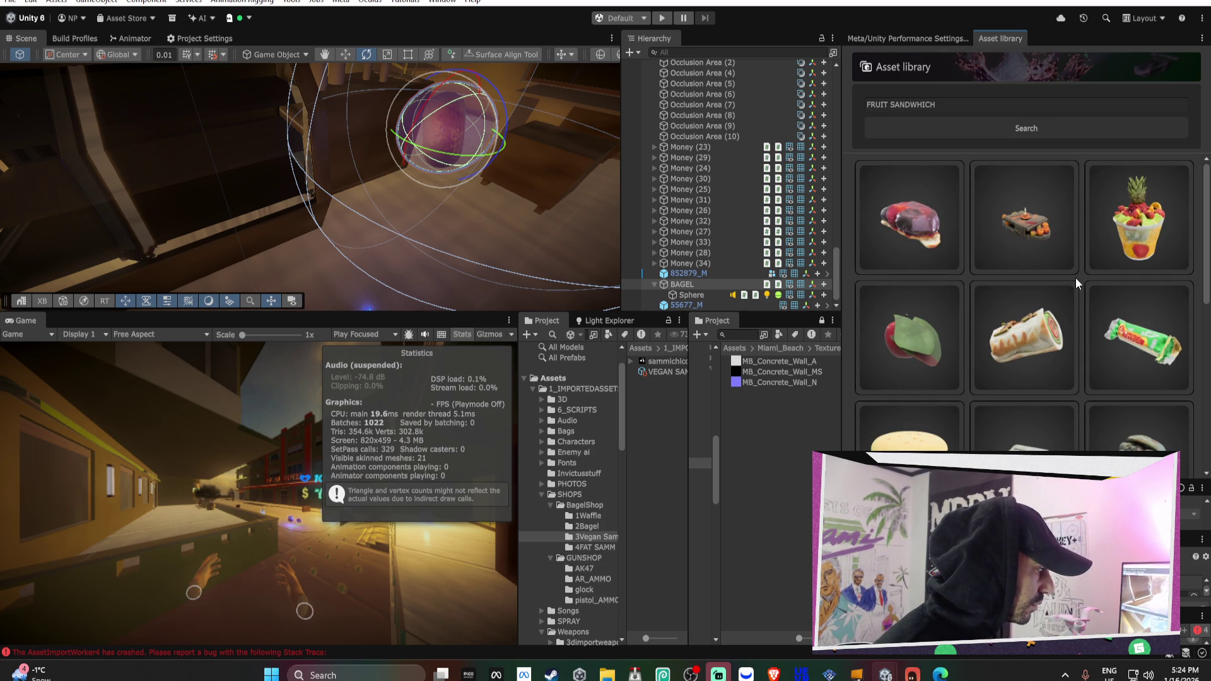
scroll(1076, 278, "down", 2)
scroll(1076, 279, "down", 3)
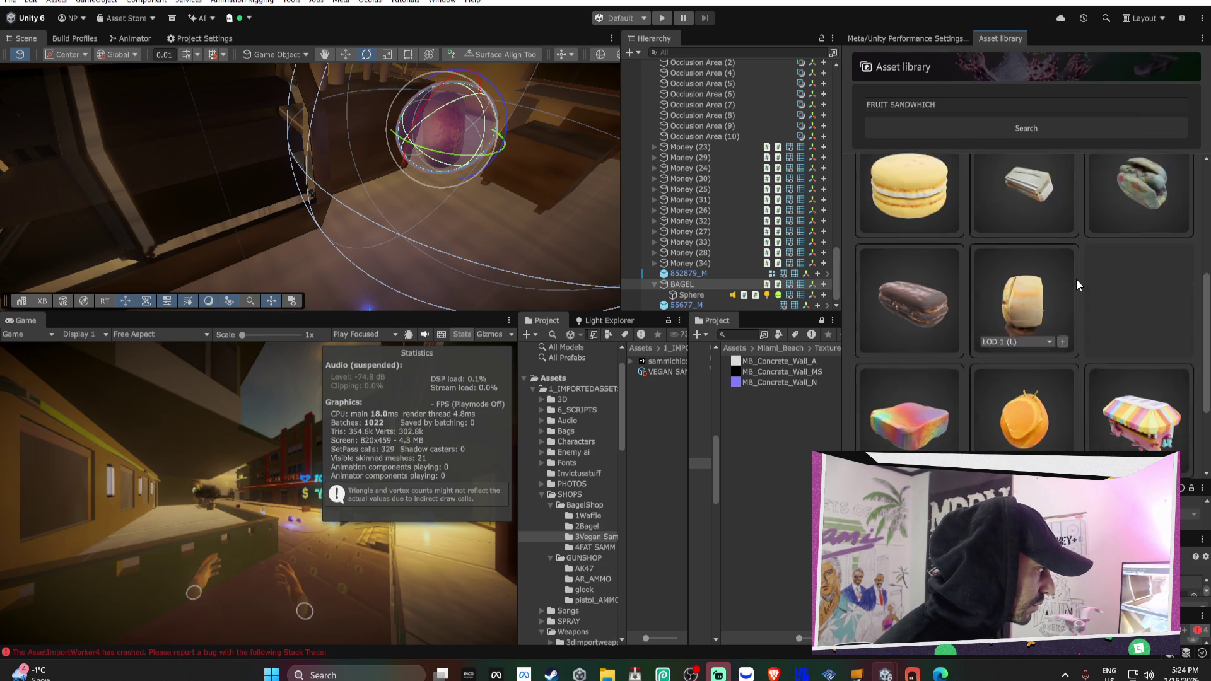
scroll(1077, 280, "down", 2)
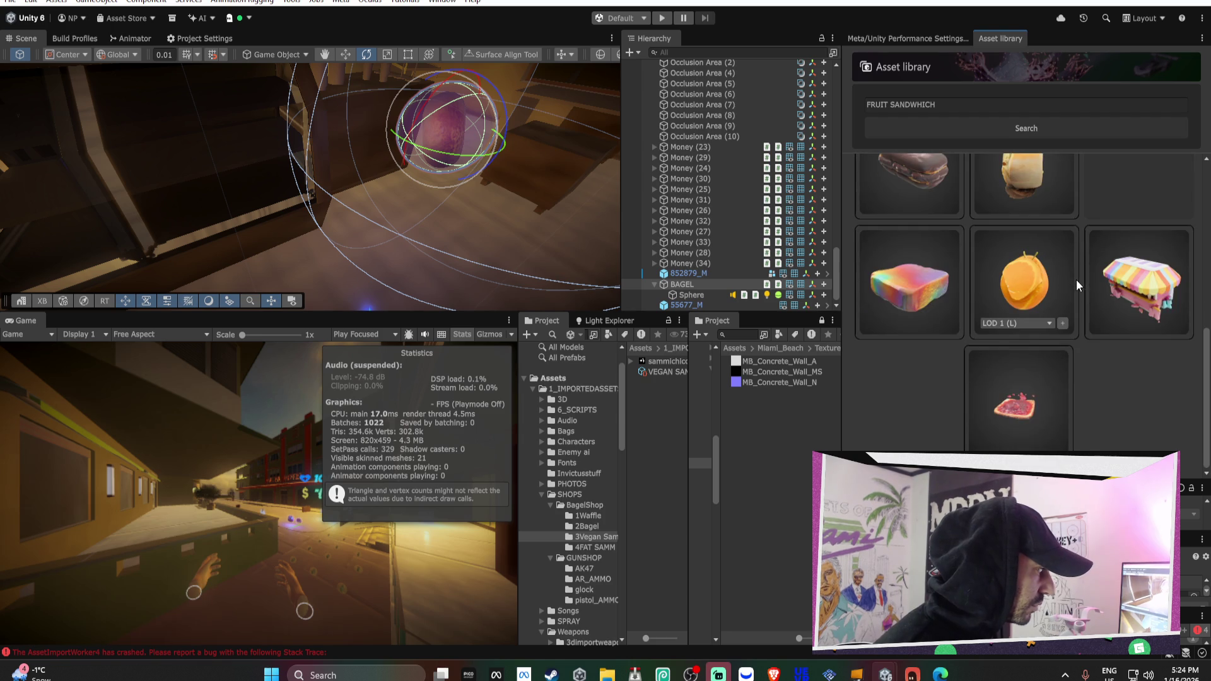
scroll(1076, 280, "up", 2)
scroll(886, 230, "up", 5)
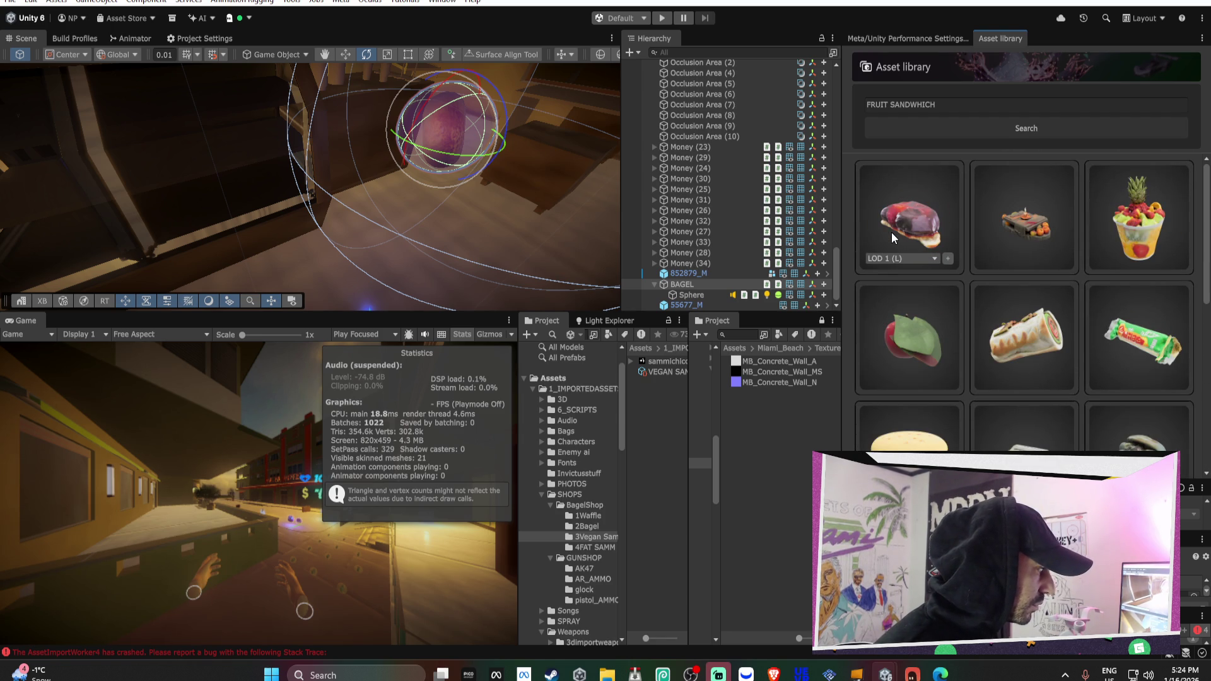
scroll(892, 232, "down", 4)
Set the eclair model to LOD 1 and add it to the scene
left_click(924, 418)
left_click(883, 440)
left_click(948, 420)
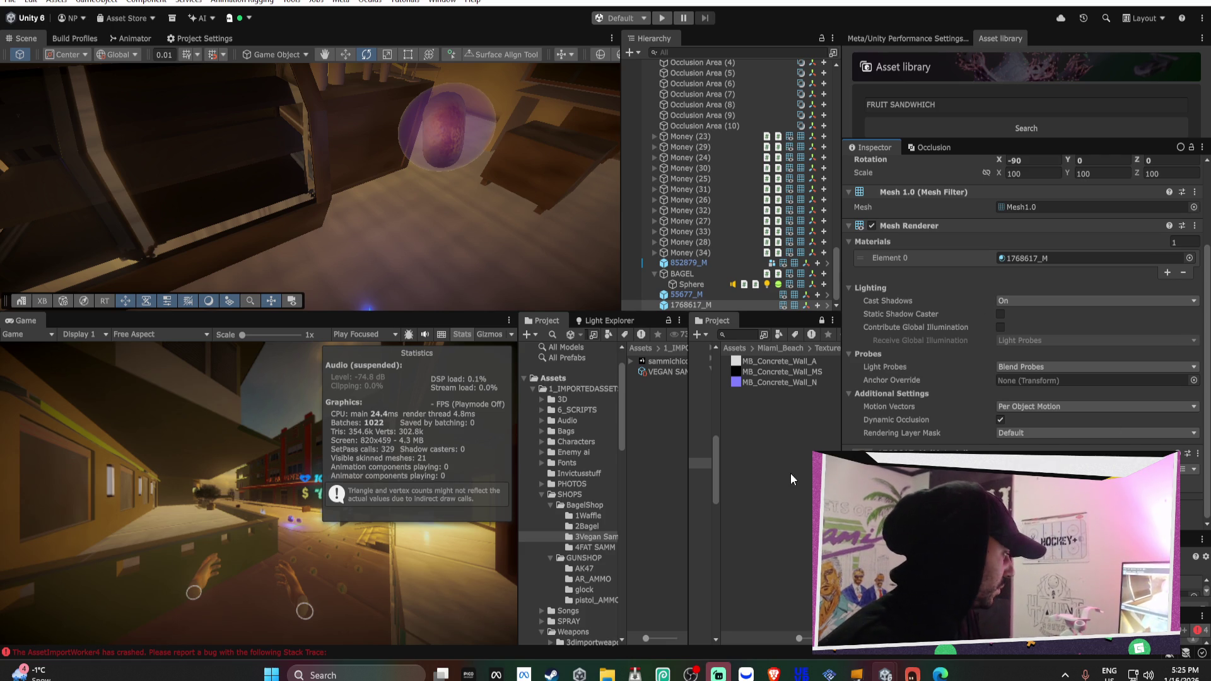
Copy the eclair's 1768617_M material onto the BAGEL pickup's material slot
right_click(1047, 259)
left_click(1048, 323)
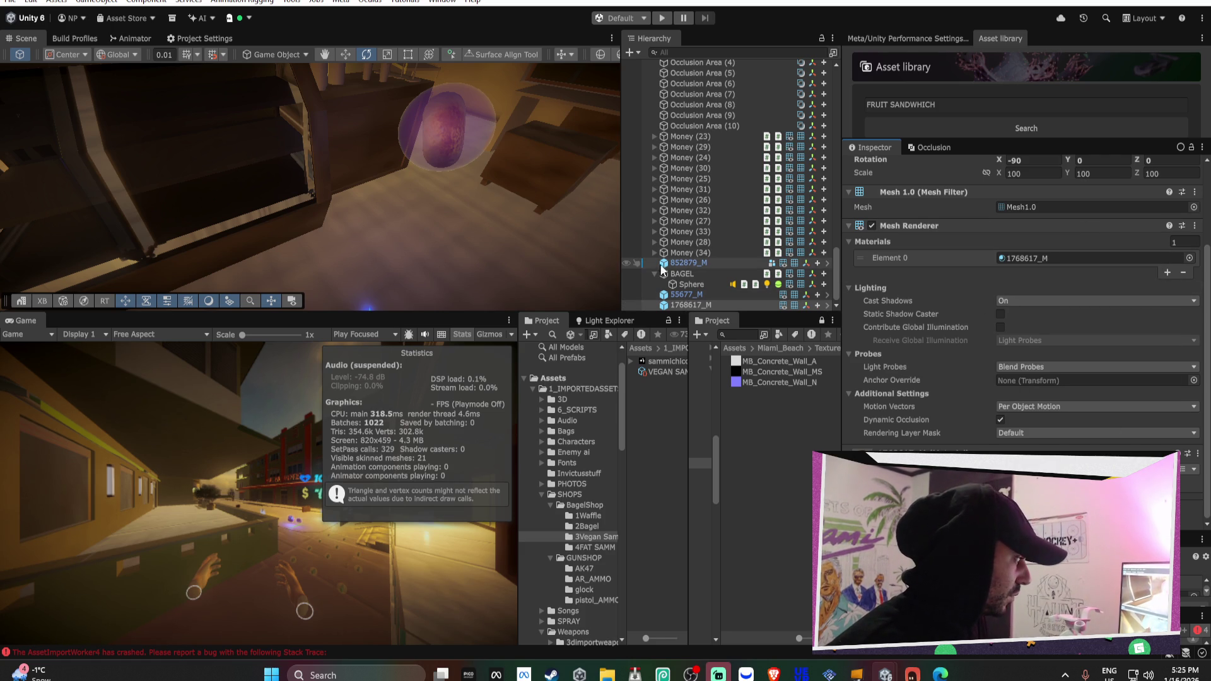
left_click(690, 274)
right_click(1003, 225)
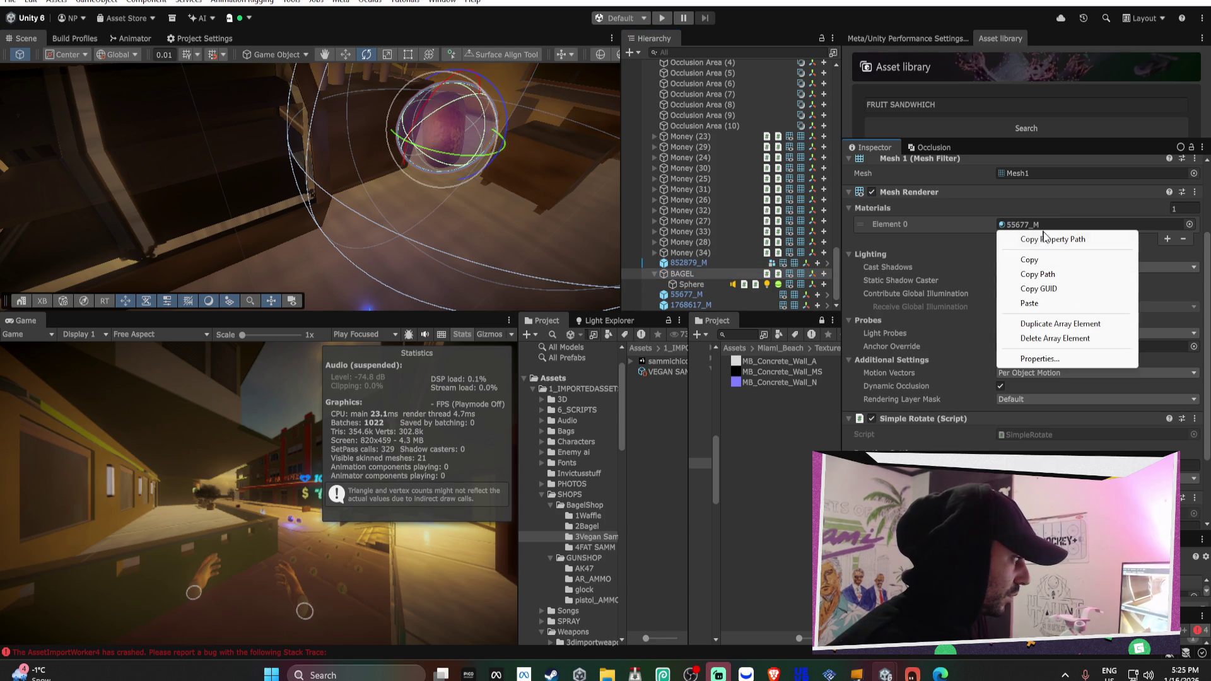
left_click(1035, 303)
Give BAGEL the eclair's Mesh1.0 mesh, then select the Sphere under BAGEL
left_click(691, 306)
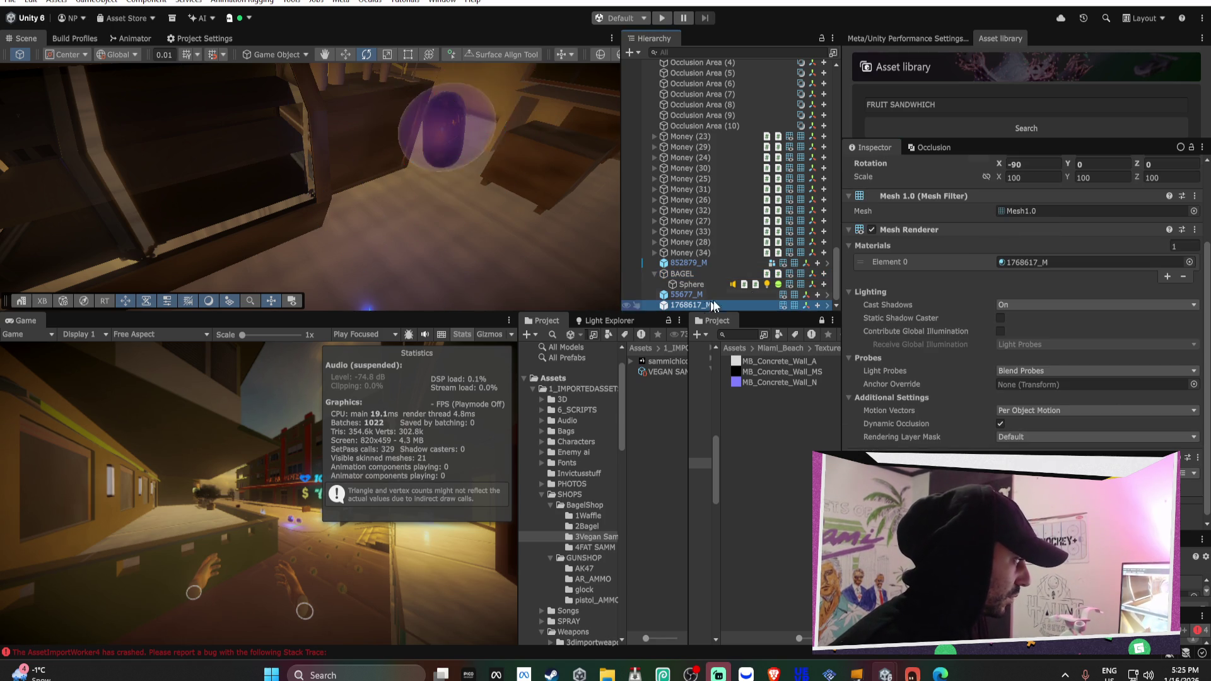
right_click(1035, 212)
left_click(1066, 288)
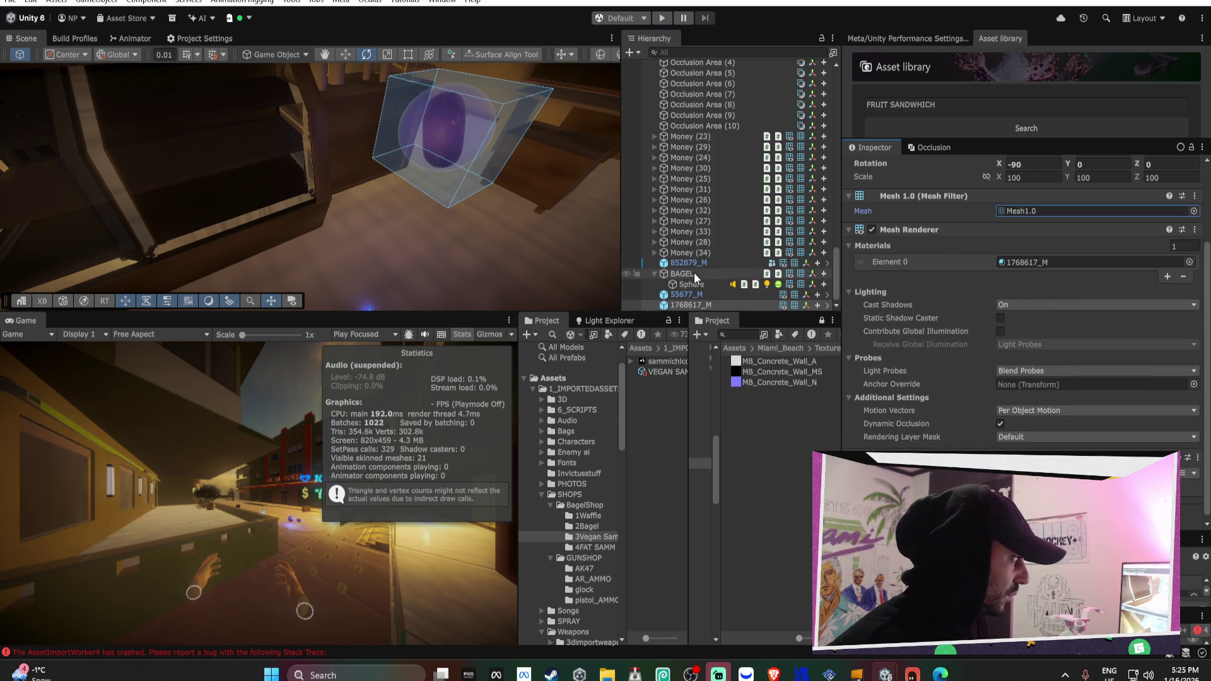
left_click(694, 274)
right_click(1037, 178)
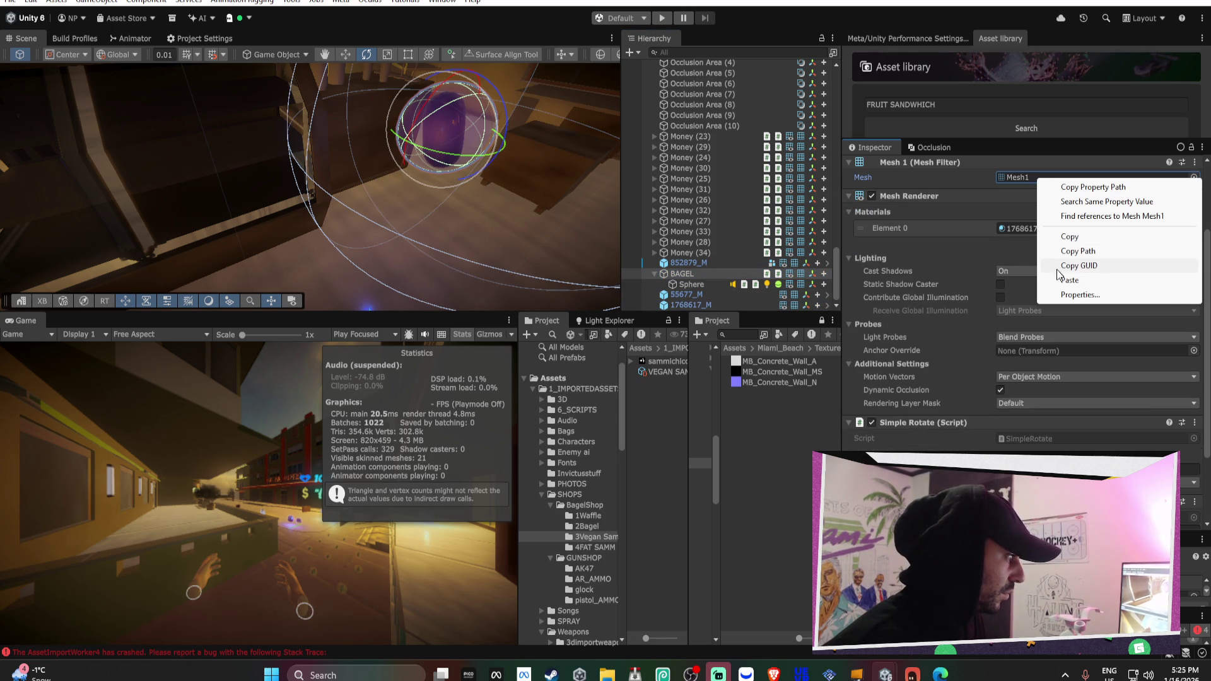
left_click(1063, 283)
left_click_drag(498, 145, 534, 108)
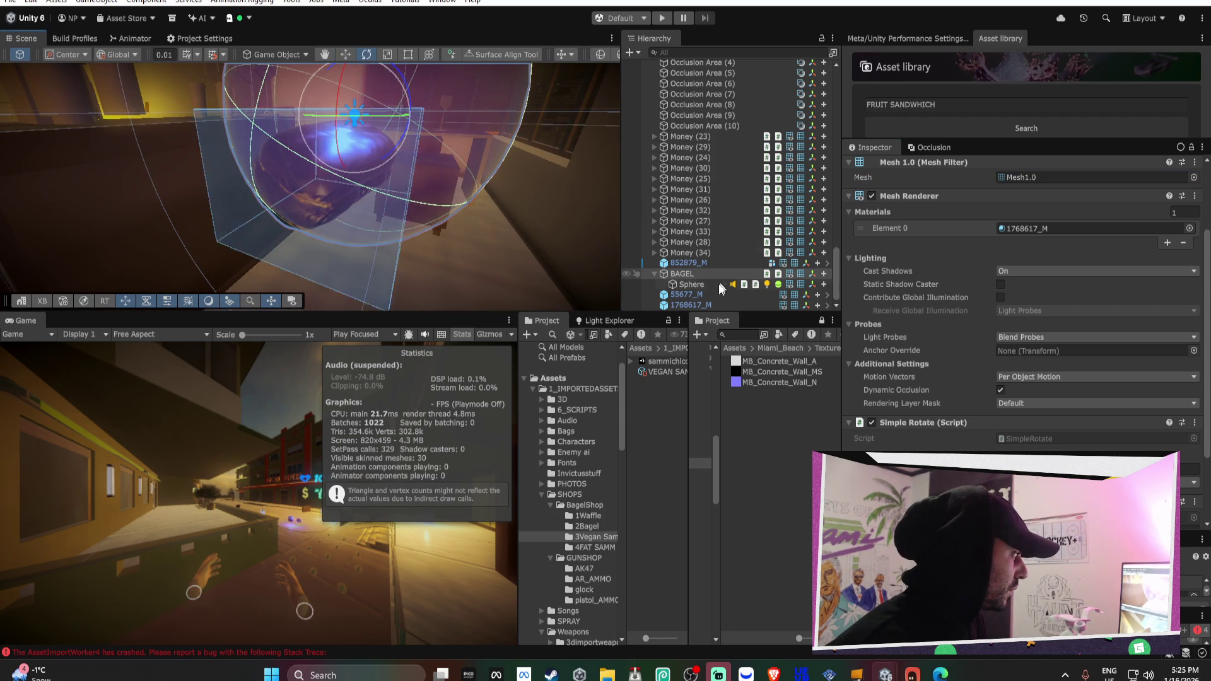
left_click(694, 285)
Frame and inspect the BAGEL sphere up close, then rename BAGEL to SHIT SANDWHICH
key("w")
mouse_move(373, 119)
left_mouse_down()
mouse_move(364, 135)
mouse_move(448, 132)
mouse_move(241, 197)
mouse_move(247, 169)
mouse_move(360, 138)
left_mouse_up()
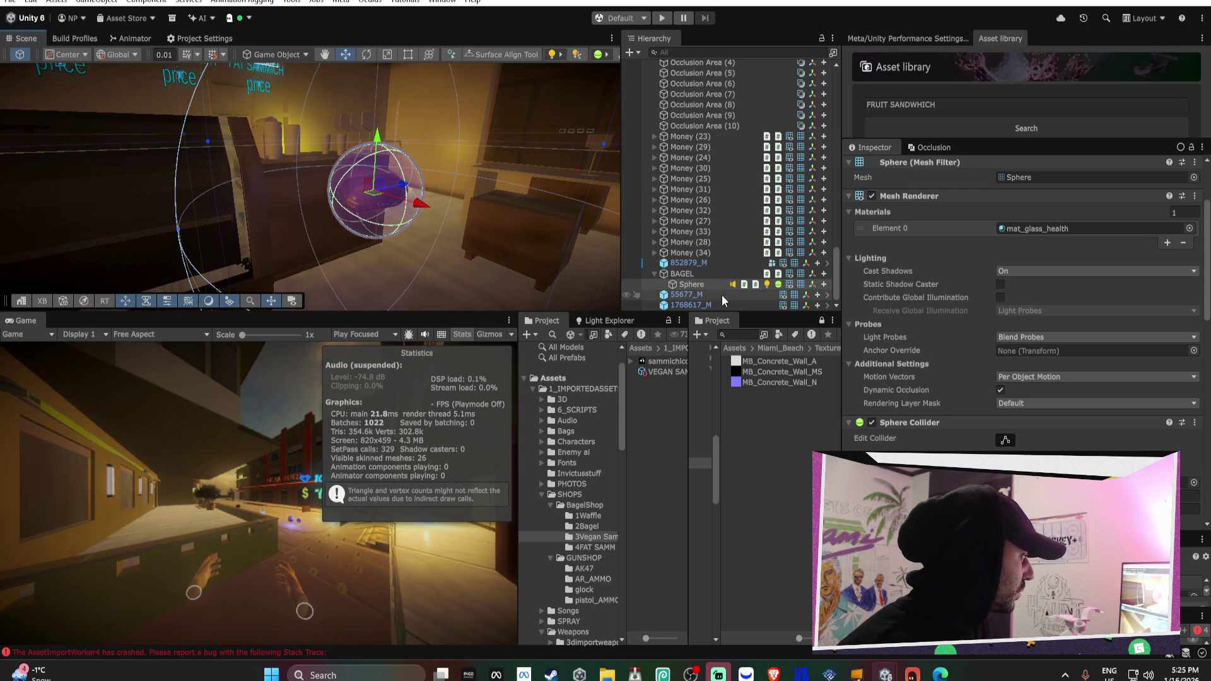
mouse_move(413, 183)
left_mouse_down()
mouse_move(400, 188)
mouse_move(494, 217)
left_mouse_up()
scroll(400, 187, "up", 5)
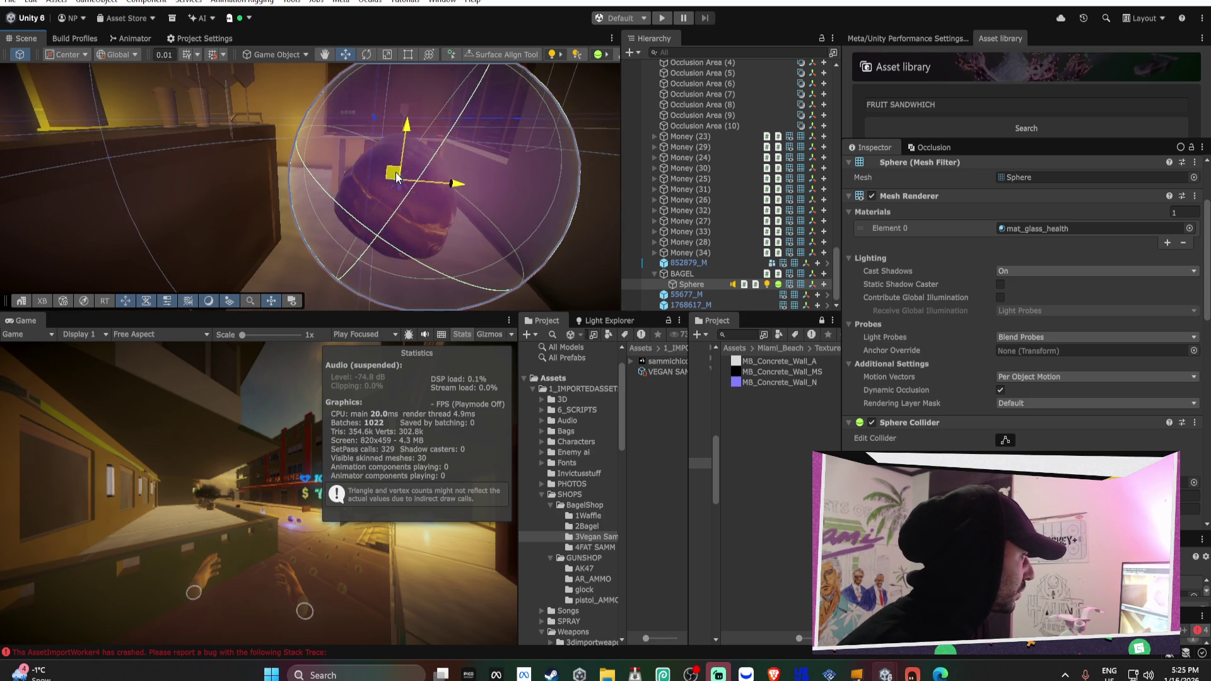
mouse_move(396, 172)
left_mouse_down()
mouse_move(432, 116)
mouse_move(524, 162)
mouse_move(580, 126)
mouse_move(618, 168)
mouse_move(612, 176)
left_mouse_up()
key("f")
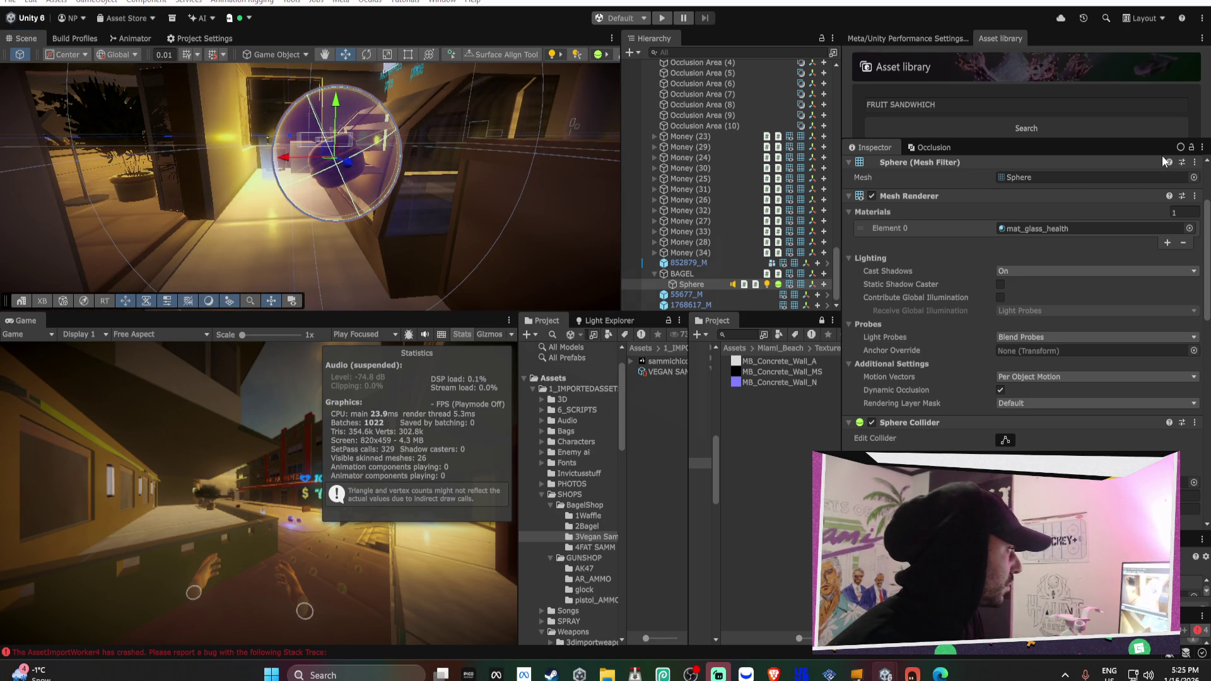
left_click_drag(406, 192, 428, 187)
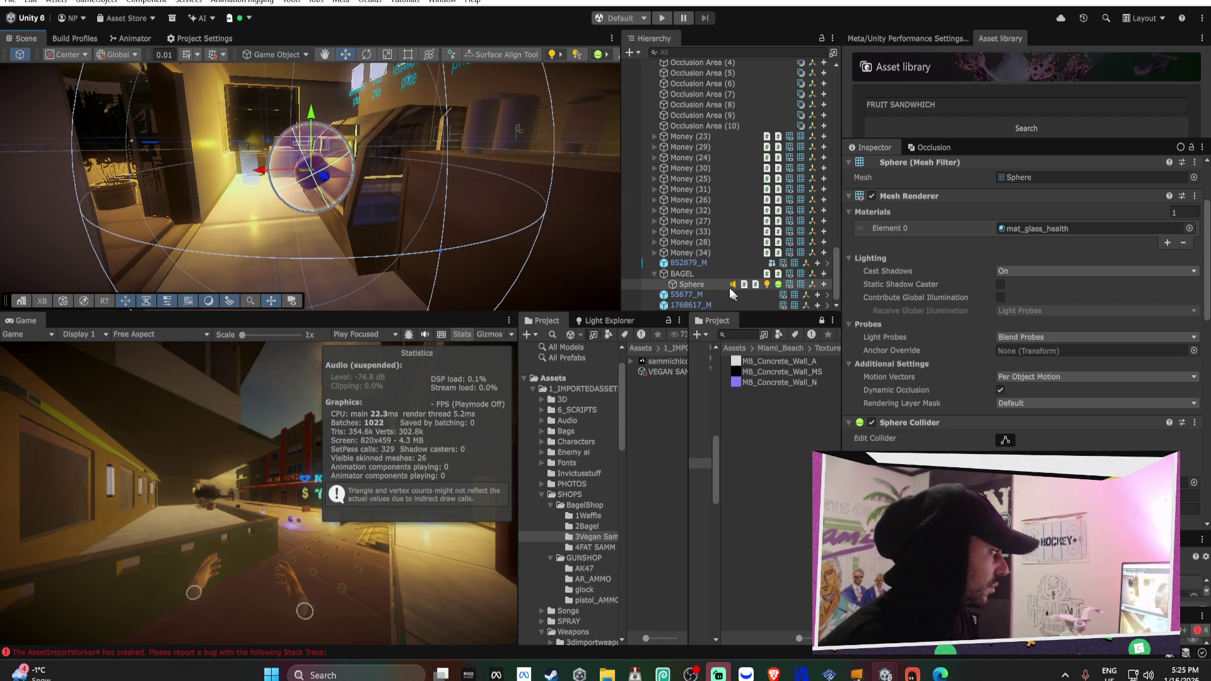
left_click(692, 274)
left_click(938, 166)
type("SHIT SANDWHICH")
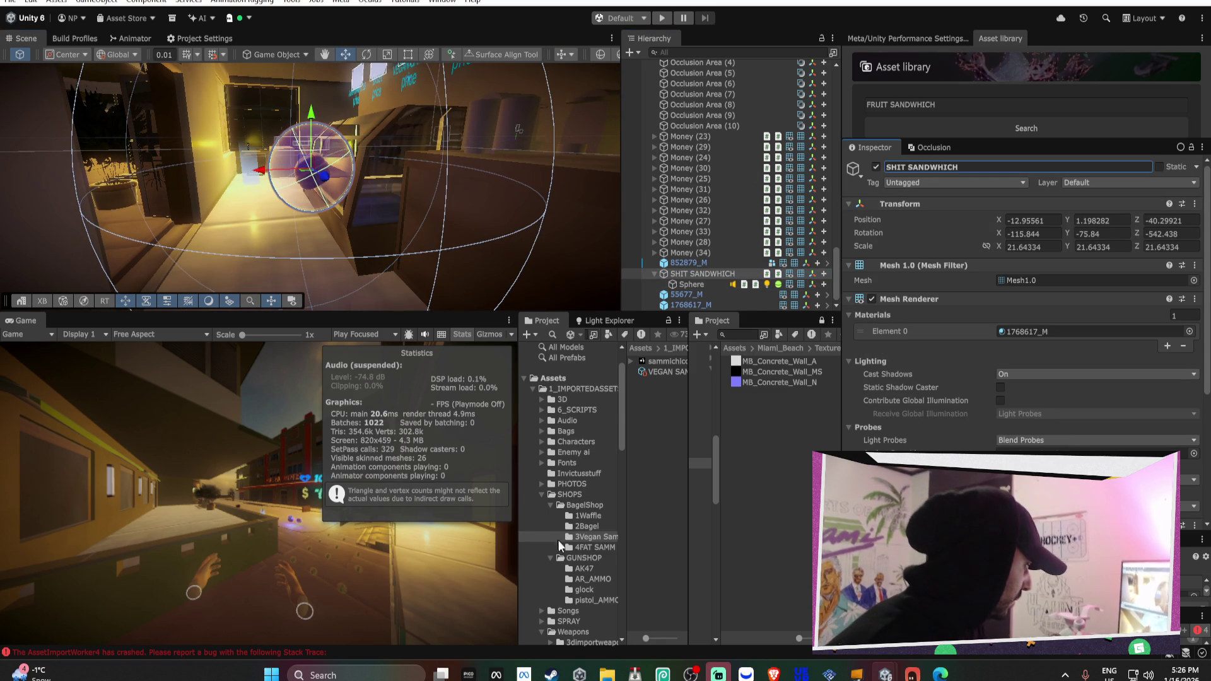
Save the SHIT SANDWHICH pickup as a prefab asset in the Project window
mouse_move(680, 270)
left_mouse_down()
mouse_move(627, 411)
mouse_move(660, 378)
left_mouse_up()
left_click_drag(342, 205, 599, 199)
key("s")
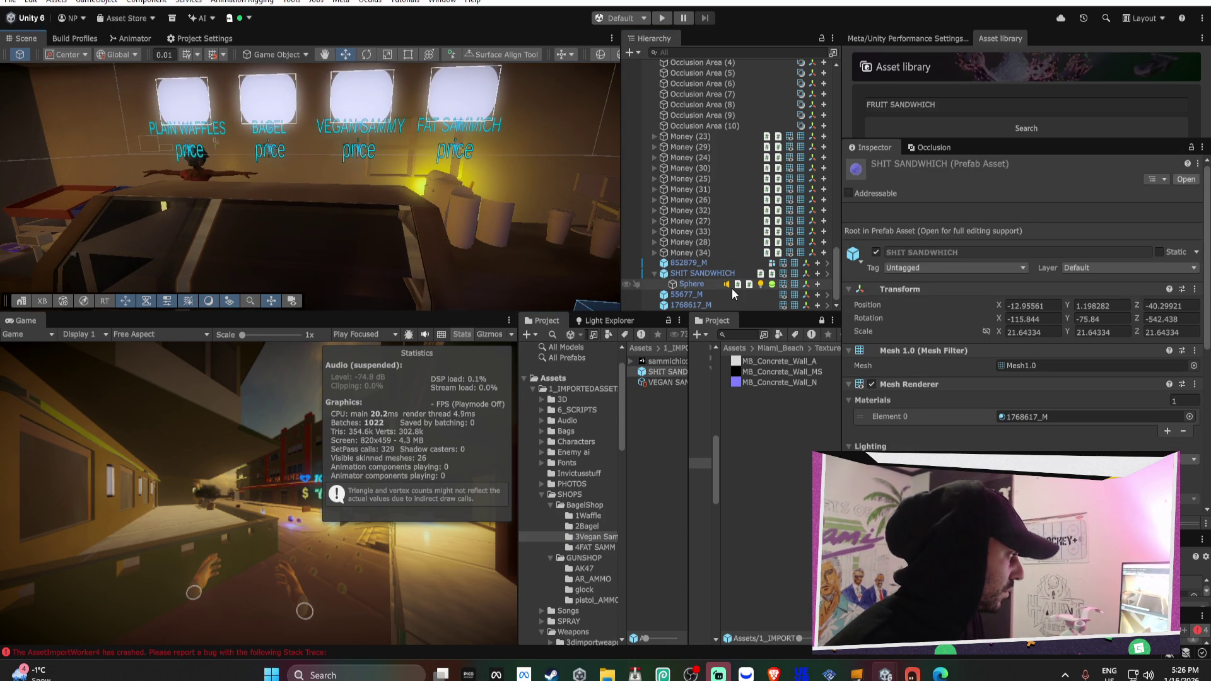
scroll(722, 274, "up", 2)
scroll(722, 274, "up", 5)
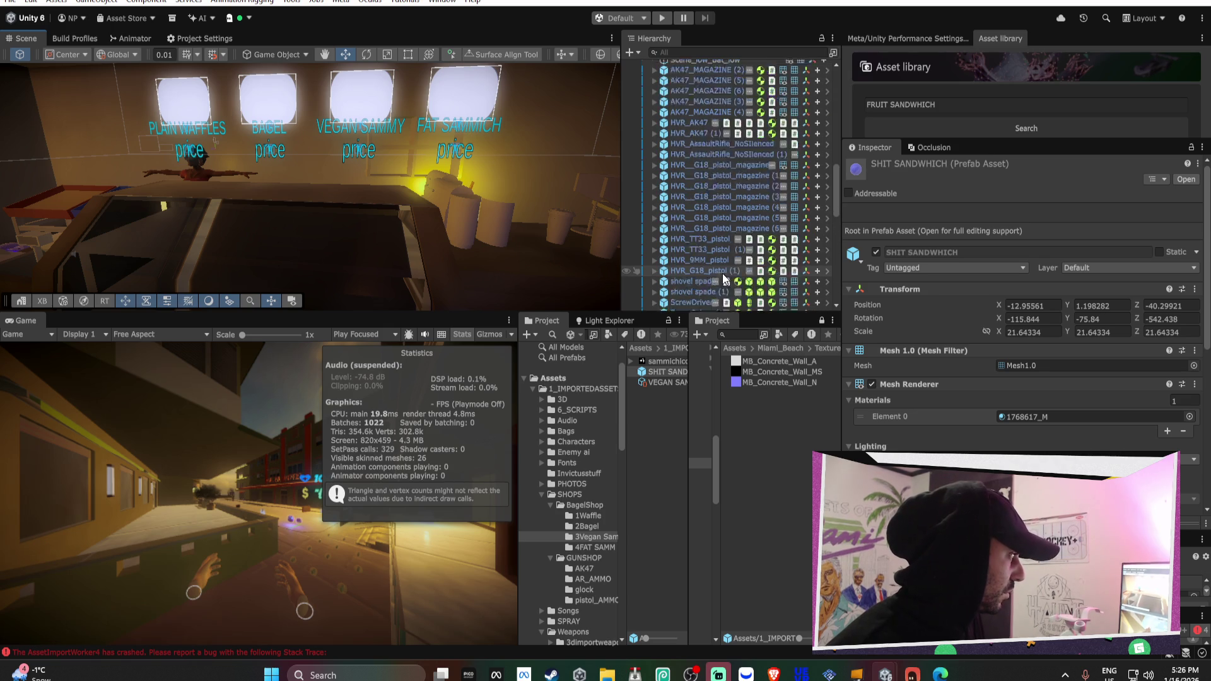
Assign the SHIT SANDWHICH prefab to VEGAN SAMMY's Item Prefab field
left_click(664, 382)
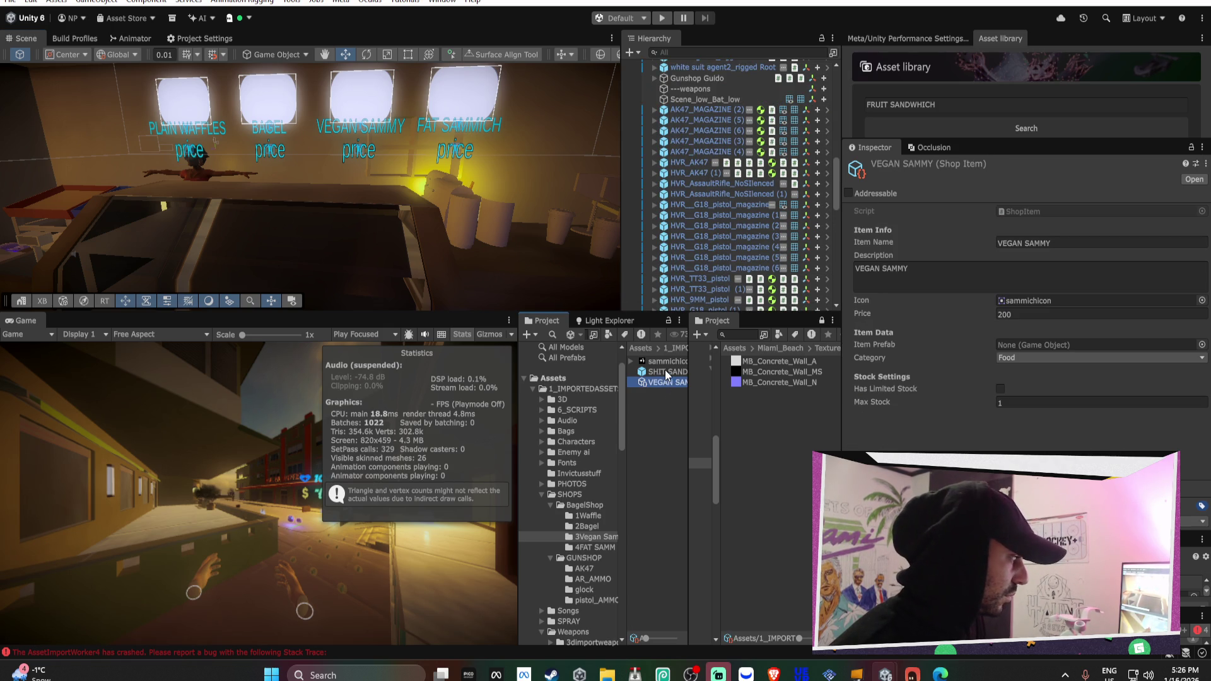
left_click_drag(665, 370, 1017, 340)
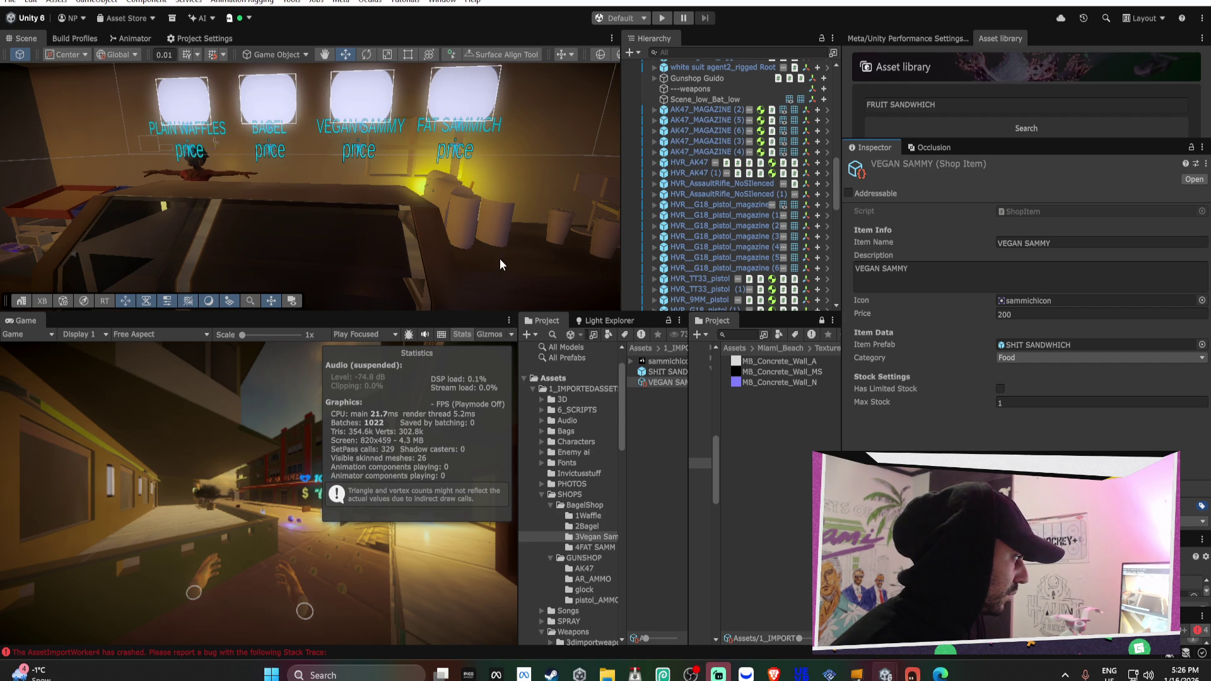
scroll(713, 172, "up", 10)
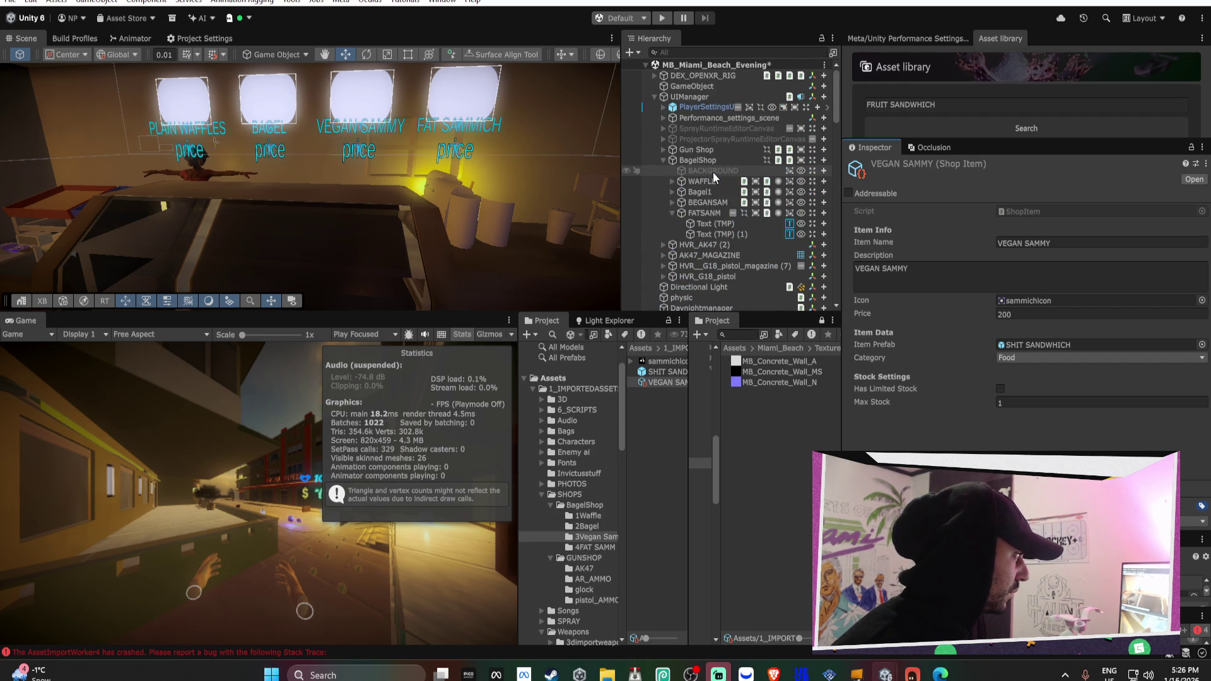
Select the BEGANSAM sign button under Gun Shop > BagelShop in the Hierarchy
left_click(696, 149)
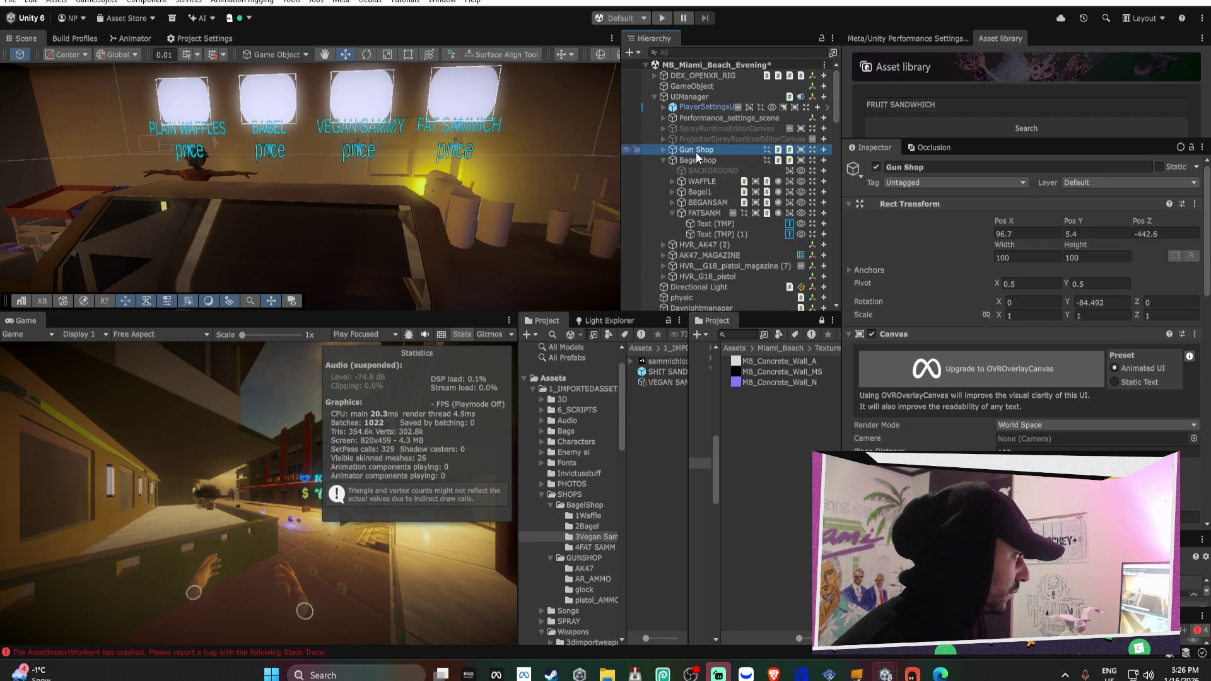
left_click(698, 159)
left_click(705, 203)
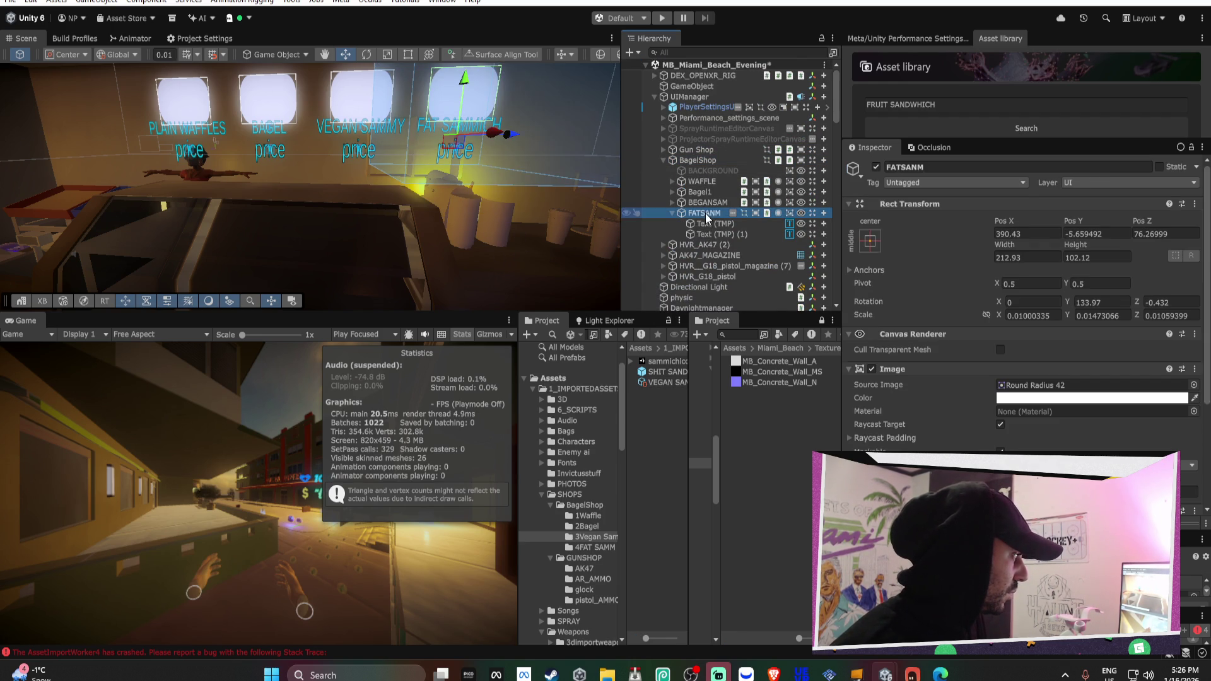
left_click(672, 202)
scroll(1055, 252, "down", 10)
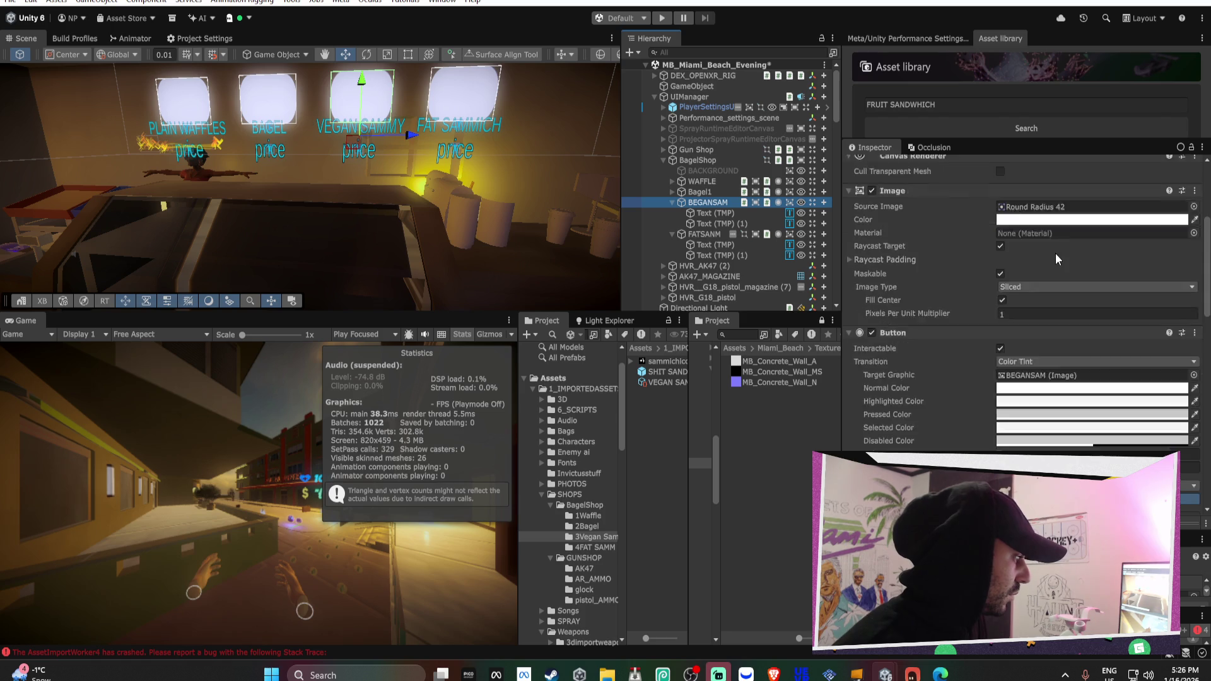
scroll(1055, 253, "down", 2)
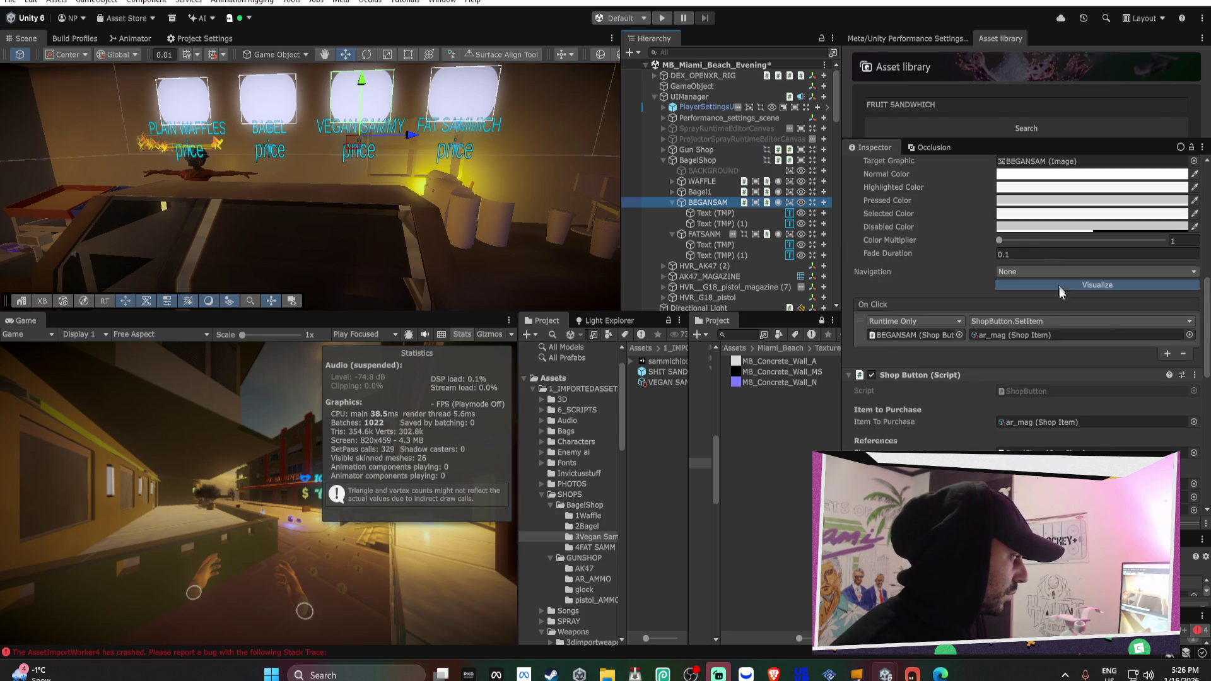
Set BEGANSAM's Item To Purchase to VEGAN SAMMY instead of ar_mag
left_click(1189, 335)
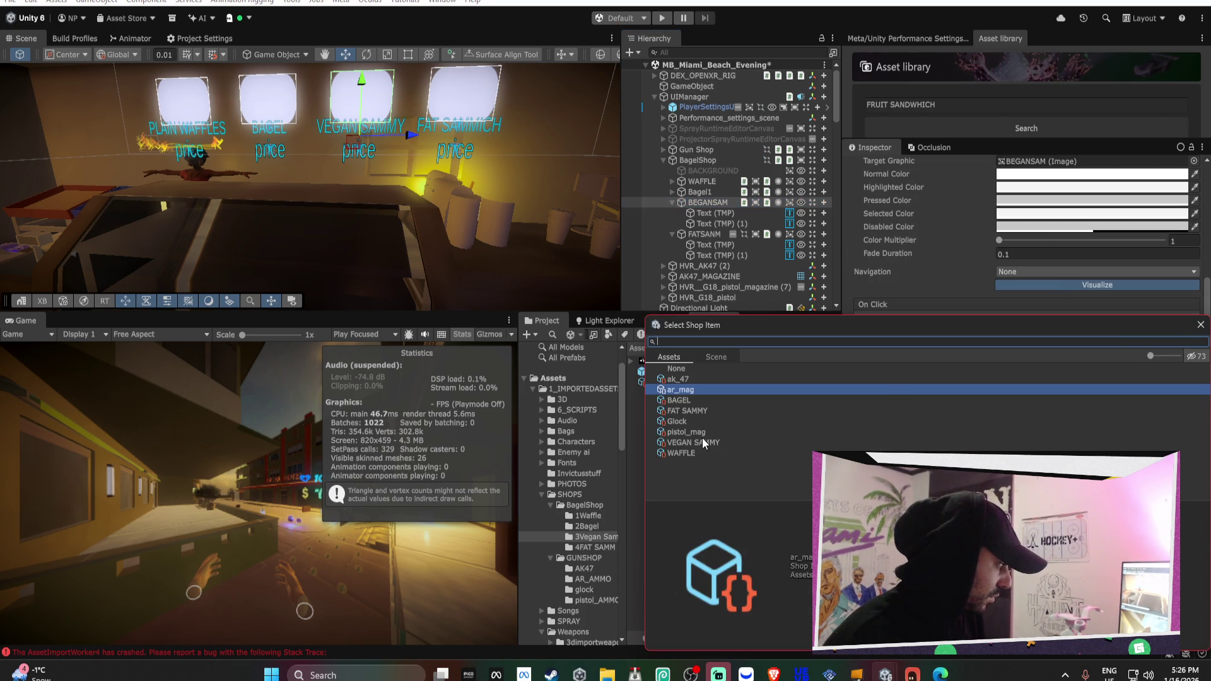
key("Escape")
scroll(1069, 266, "down", 5)
scroll(1072, 267, "down", 3)
scroll(1073, 269, "up", 2)
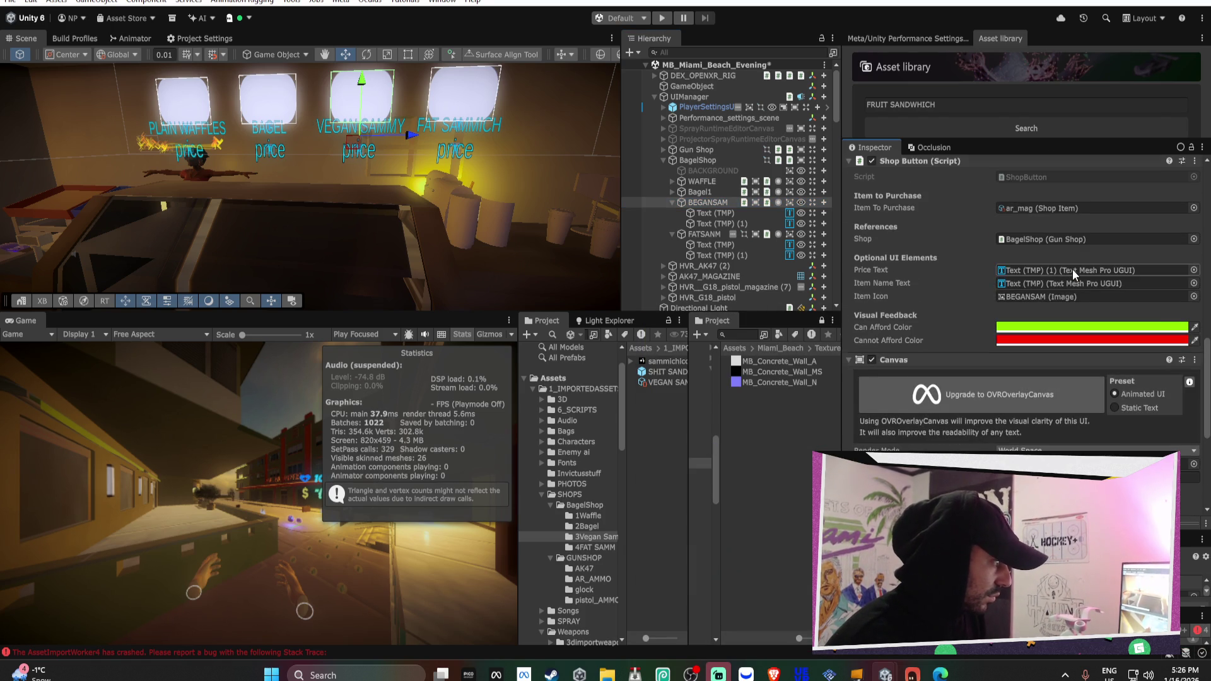
left_click(1194, 209)
double_click(735, 311)
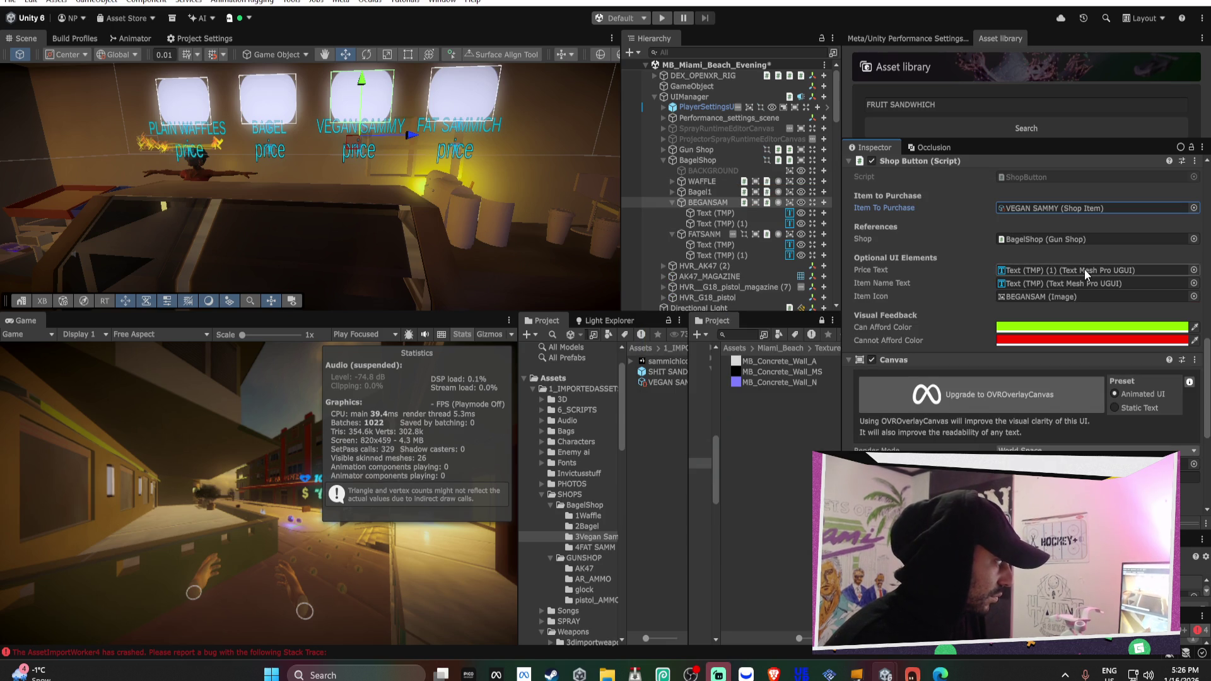
scroll(1085, 269, "down", 3)
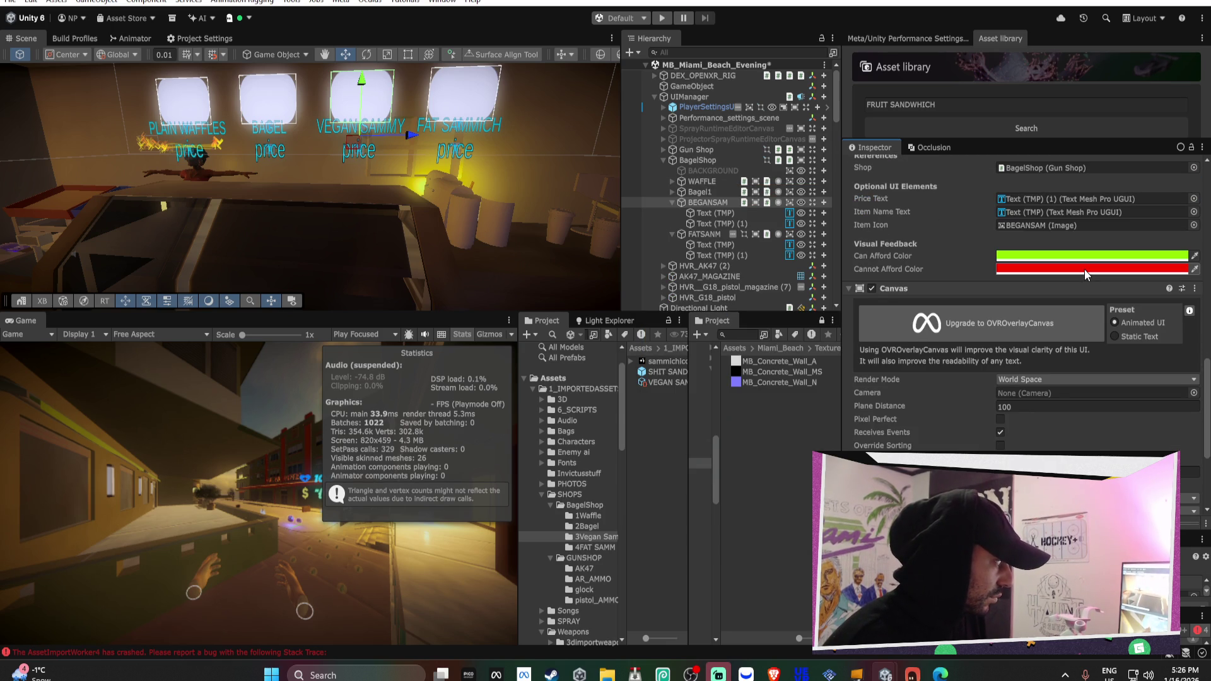
scroll(1084, 270, "down", 4)
scroll(1084, 268, "up", 7)
scroll(1084, 269, "up", 10)
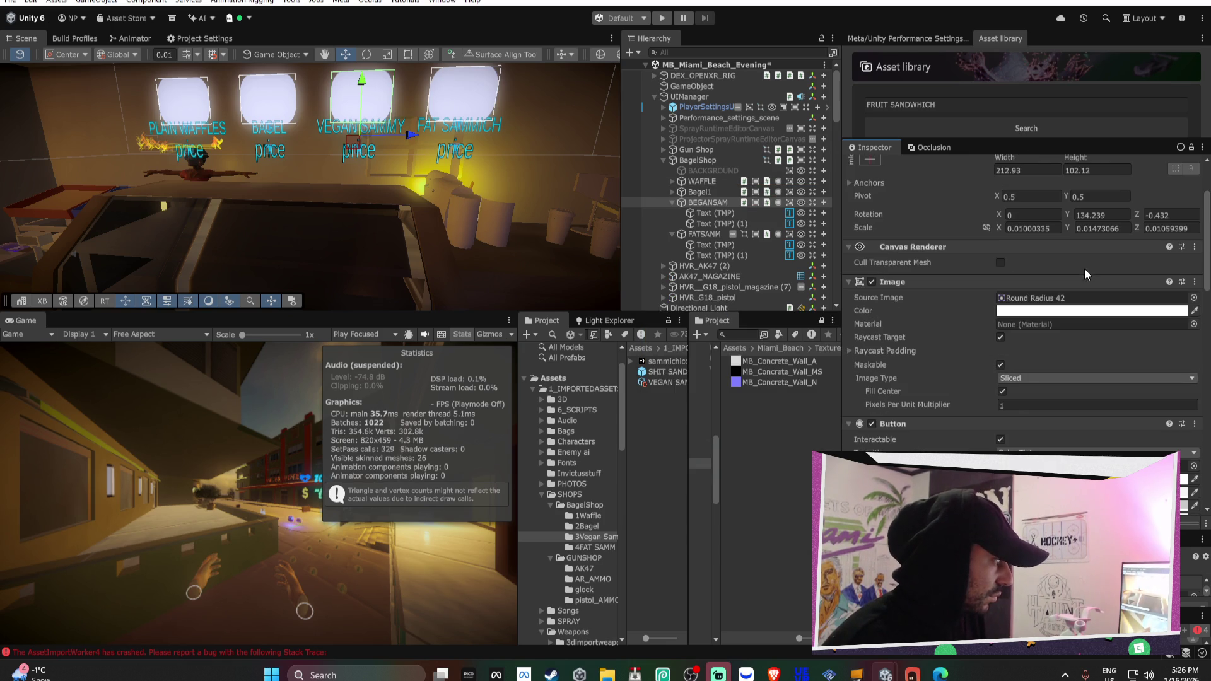
Compare the Bagel1 and WAFFLE buttons' shop settings, then return to BEGANSAM
left_click(703, 192)
scroll(1012, 259, "down", 6)
scroll(1012, 259, "down", 5)
scroll(690, 163, "down", 2)
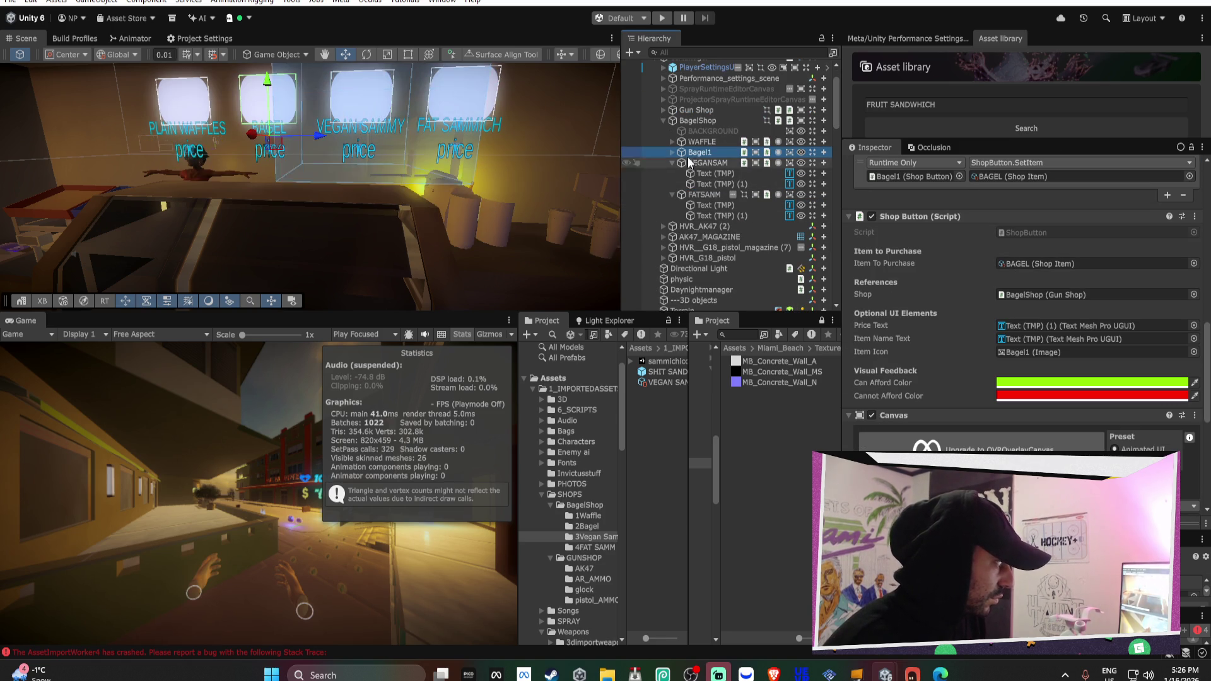
left_click(702, 141)
scroll(972, 267, "up", 5)
scroll(972, 267, "up", 5)
left_click(706, 163)
scroll(1005, 233, "down", 5)
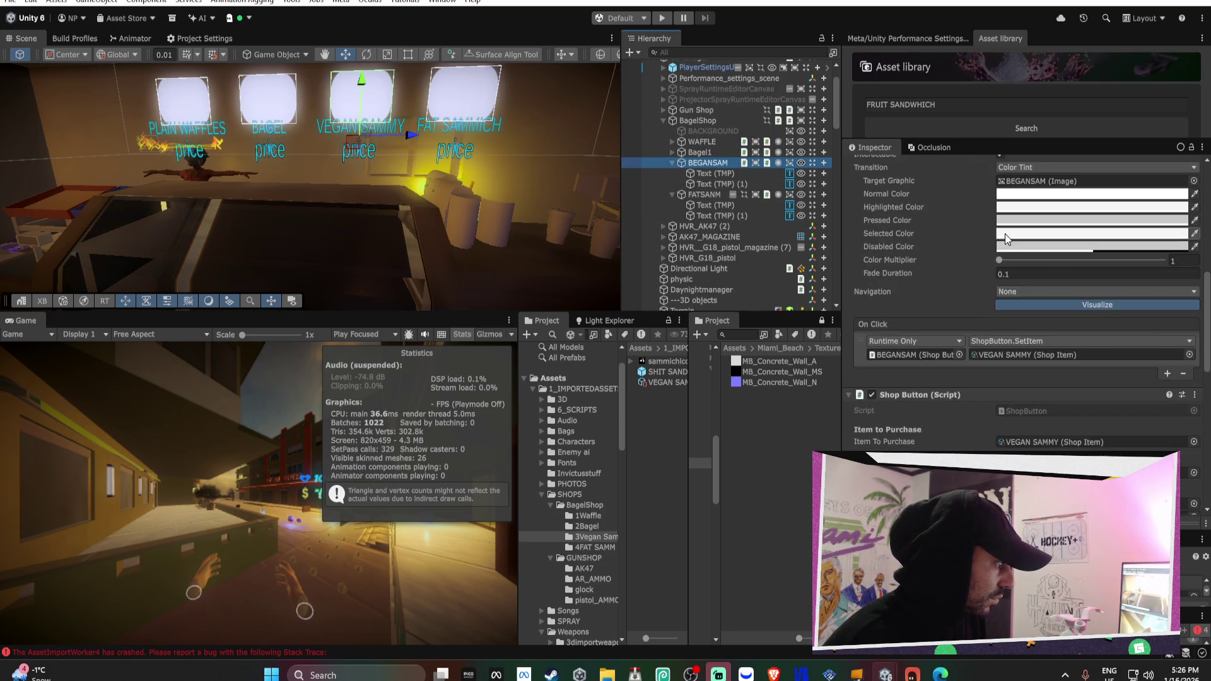
scroll(1005, 233, "down", 3)
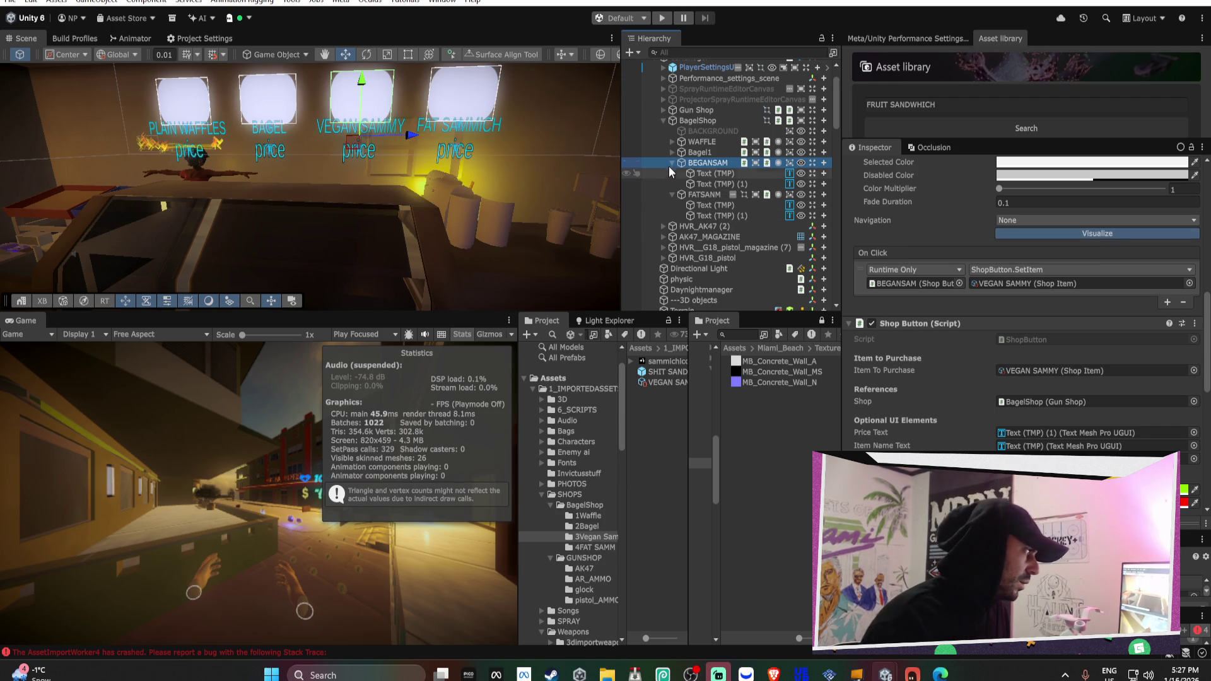
scroll(696, 187, "down", 10)
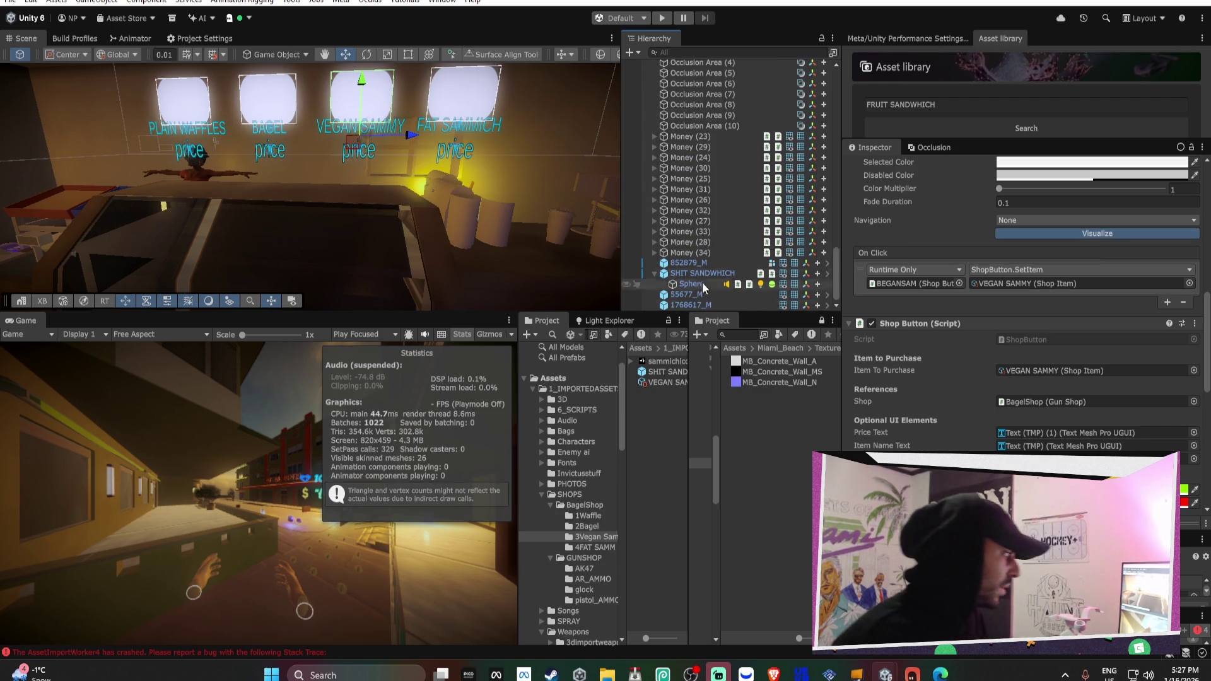
Unpack the SHIT SANDWHICH prefab instance in the Hierarchy
left_click(694, 273)
right_click(694, 273)
mouse_move(820, 214)
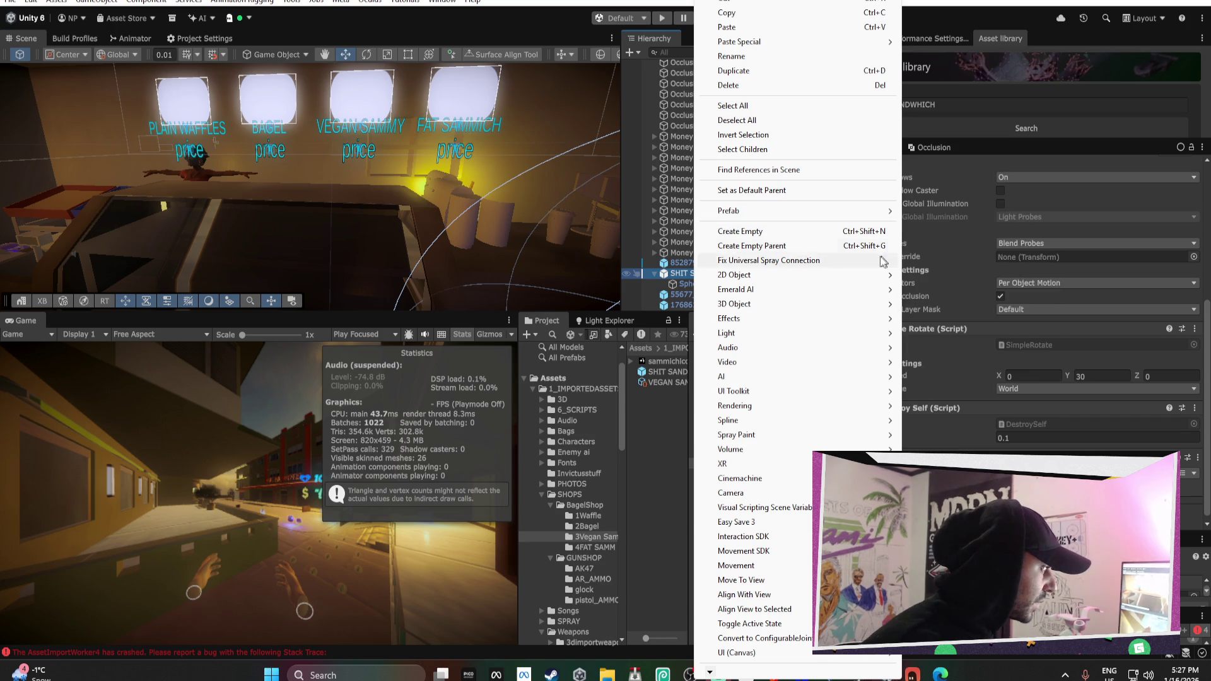
left_click(935, 316)
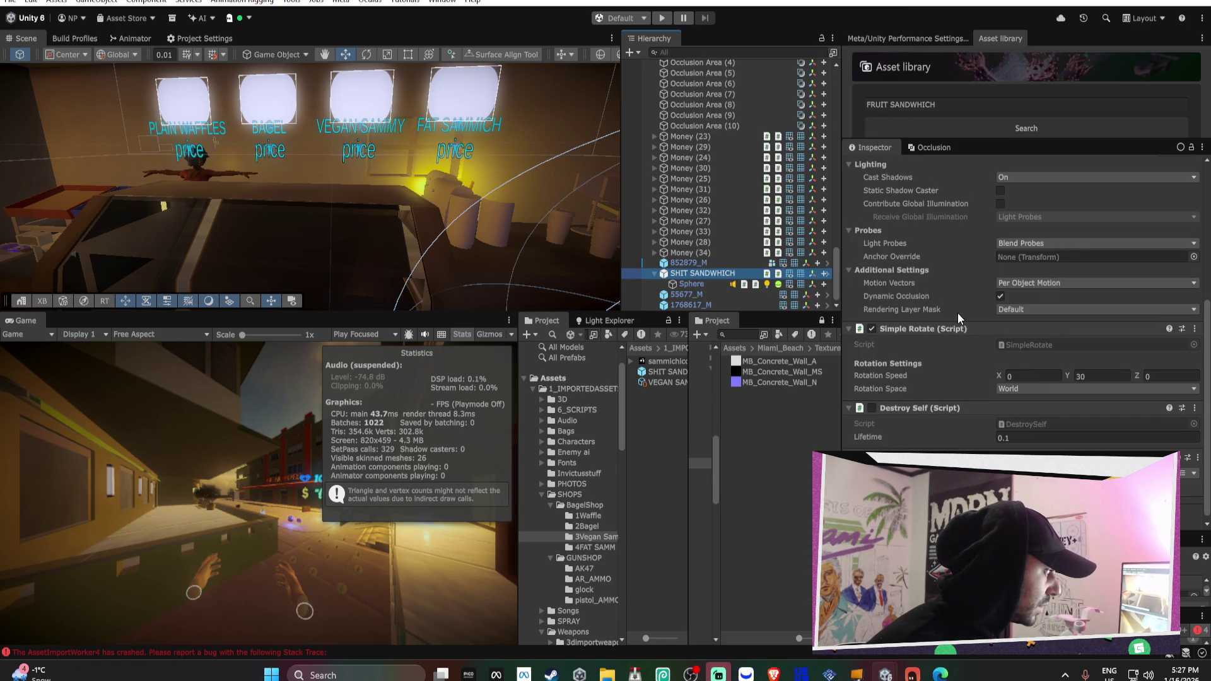
Search the Asset library for FAT SANDHWICH and browse the sandwich and burger results
left_click(954, 130)
left_click(945, 106)
type("FA")
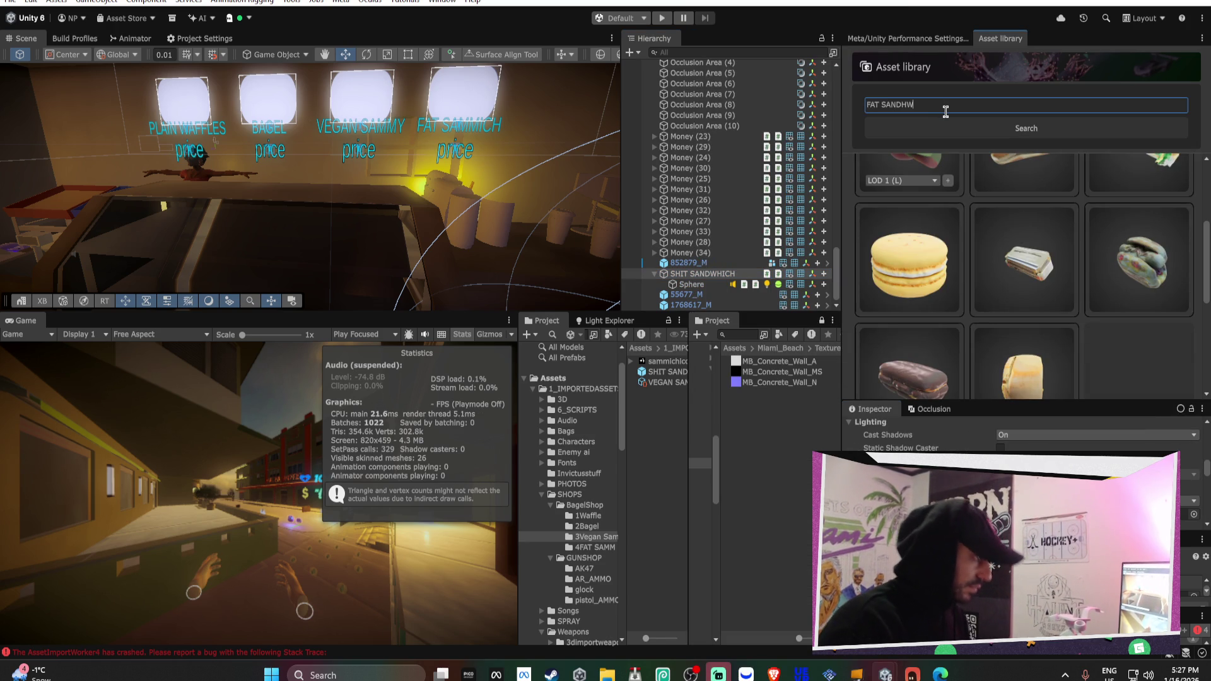
key("Return")
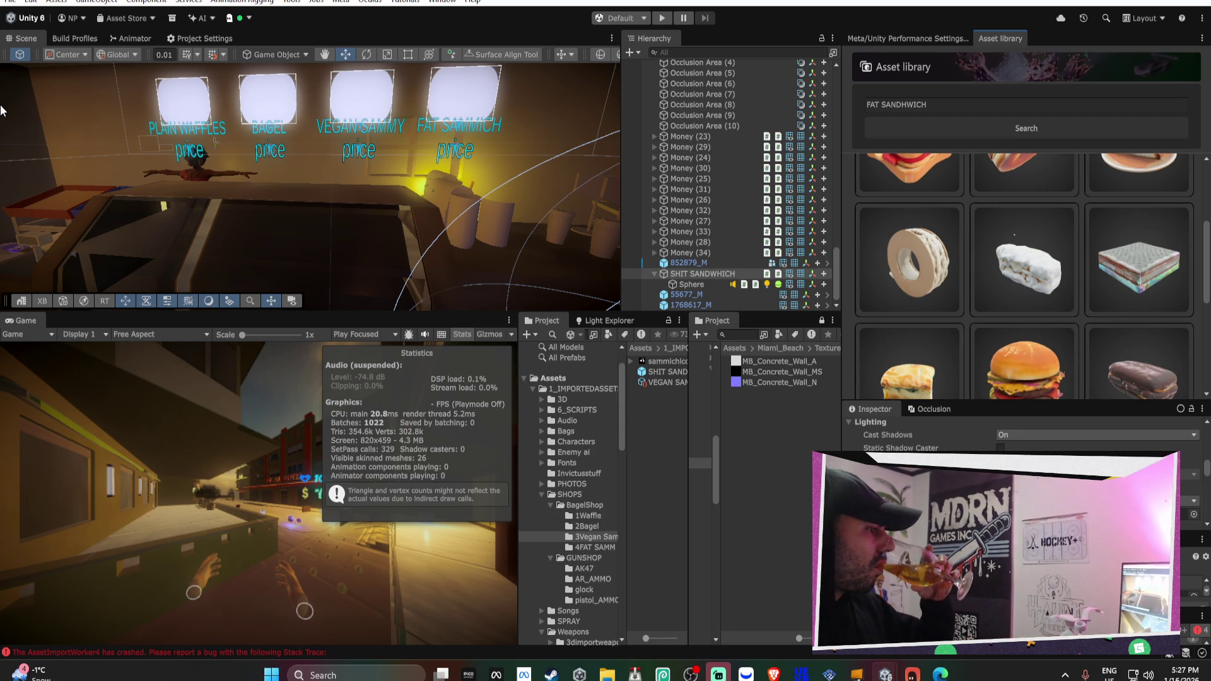
scroll(1040, 302, "down", 2)
scroll(1035, 302, "down", 3)
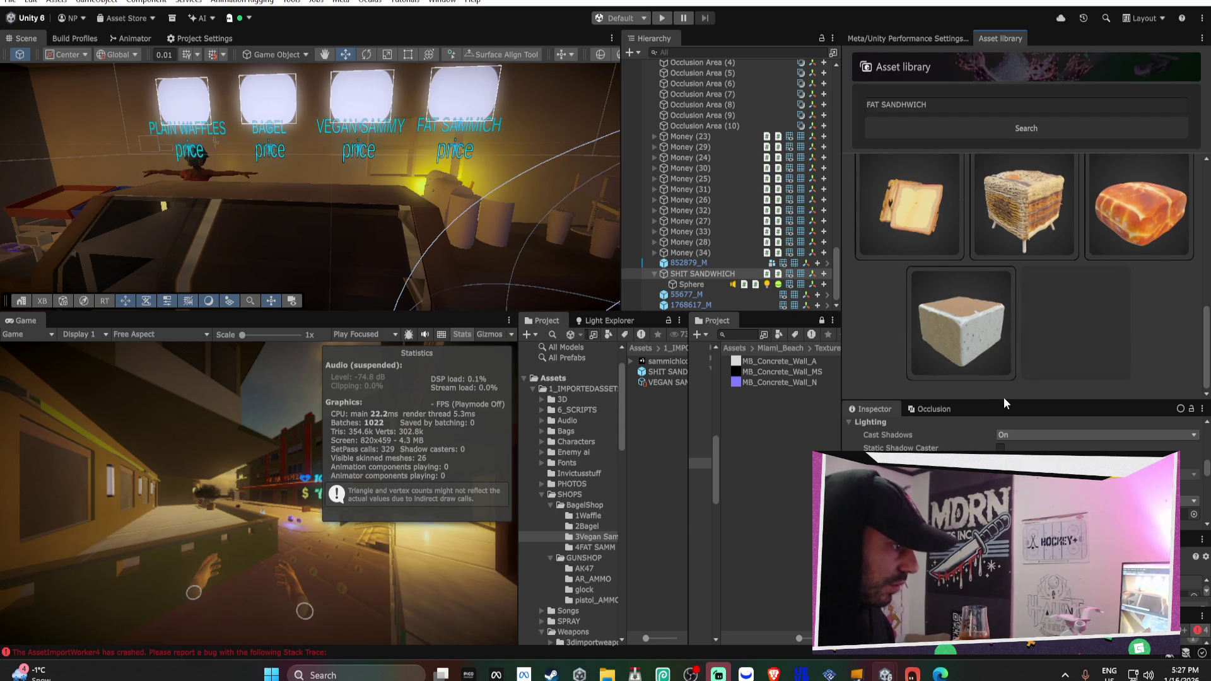
scroll(1006, 391, "up", 10)
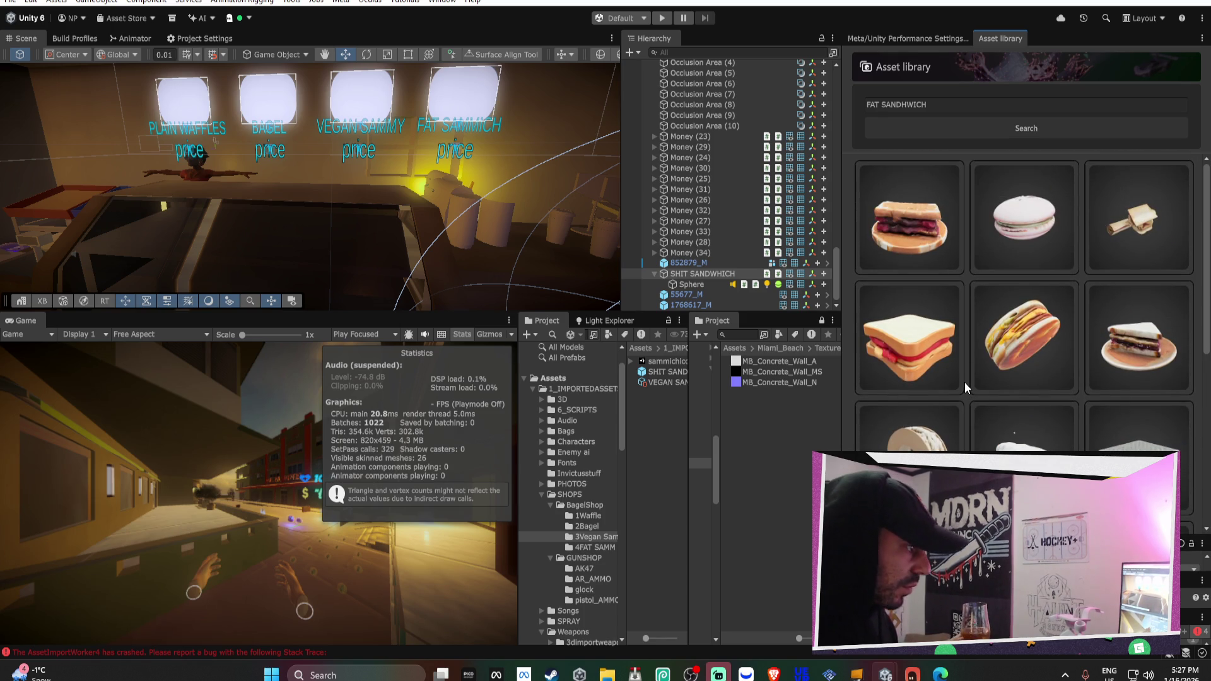
scroll(964, 382, "down", 2)
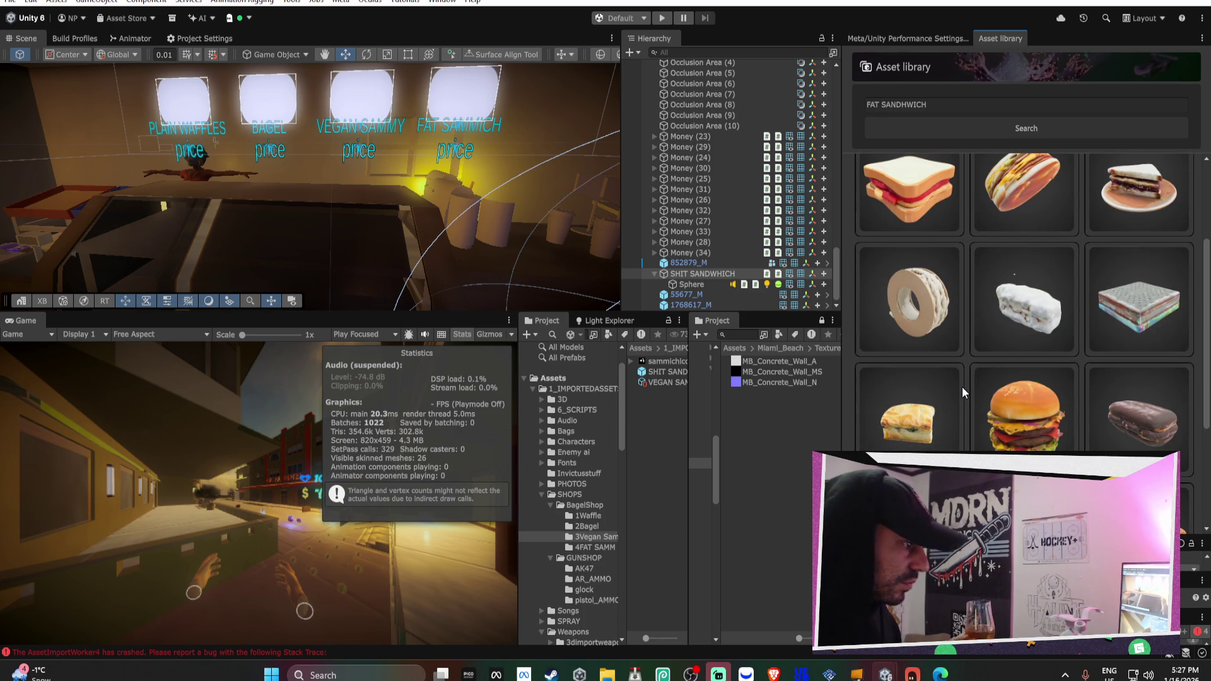
scroll(1046, 399, "down", 2)
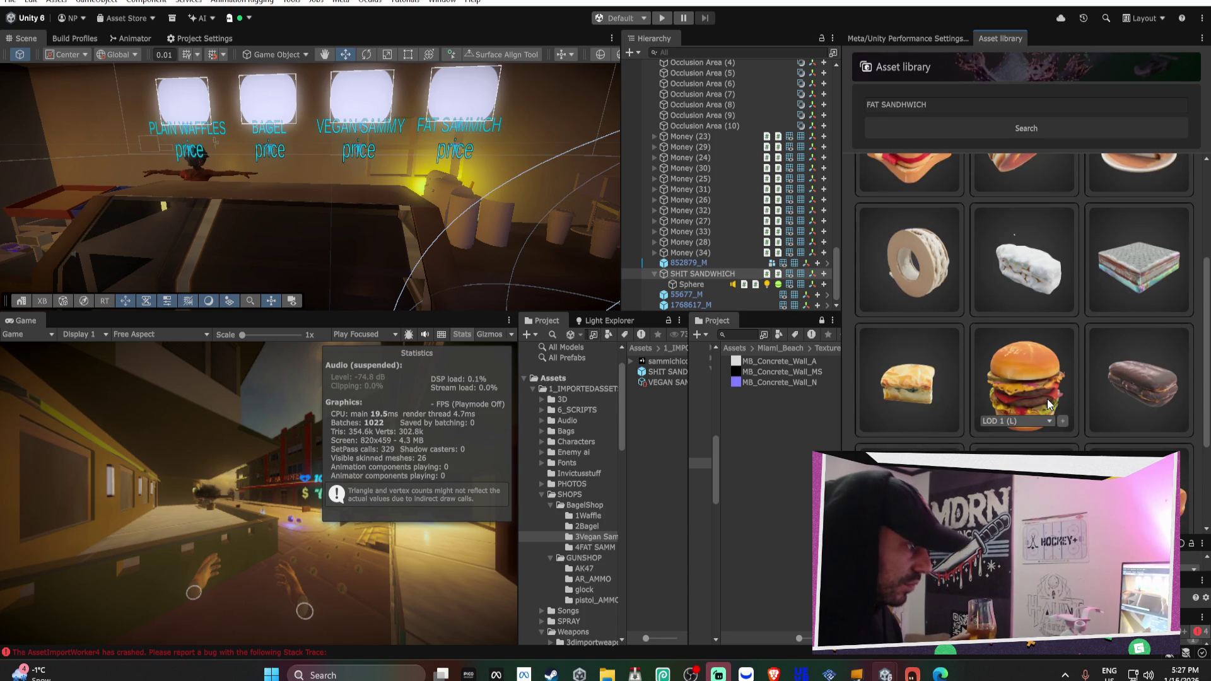
scroll(1046, 399, "down", 2)
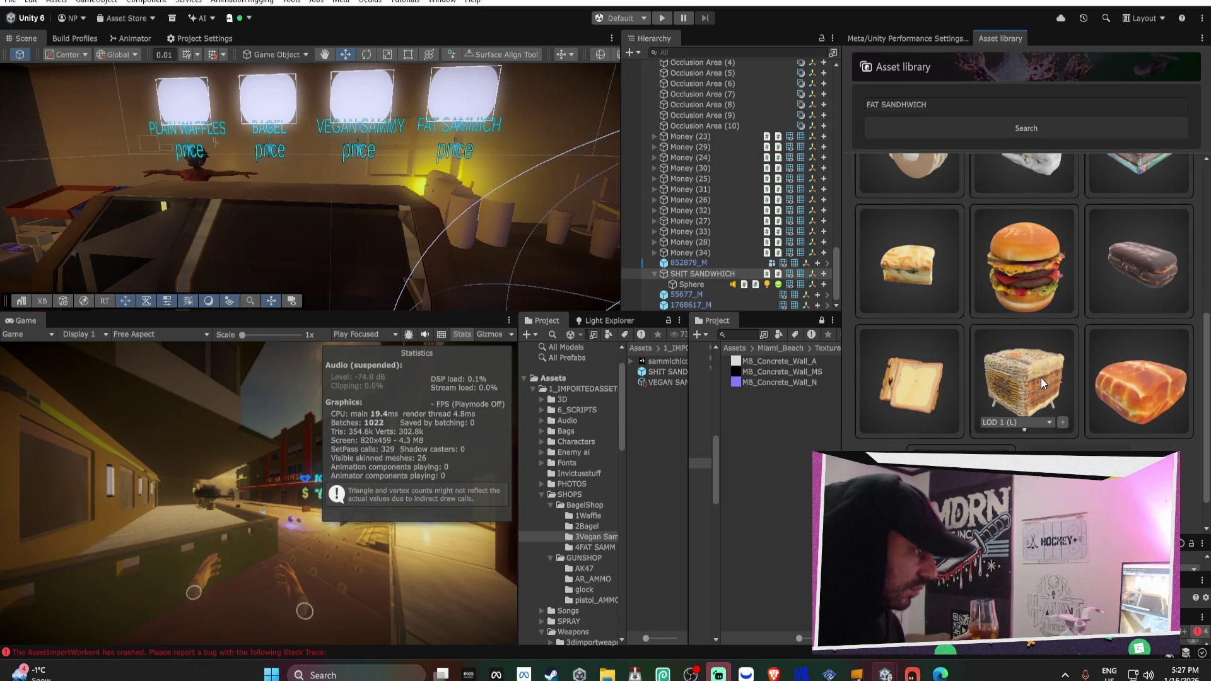
Search the Asset library for GIANT SANDWHICH
left_click(972, 104)
left_click(934, 104)
triple_click(932, 104)
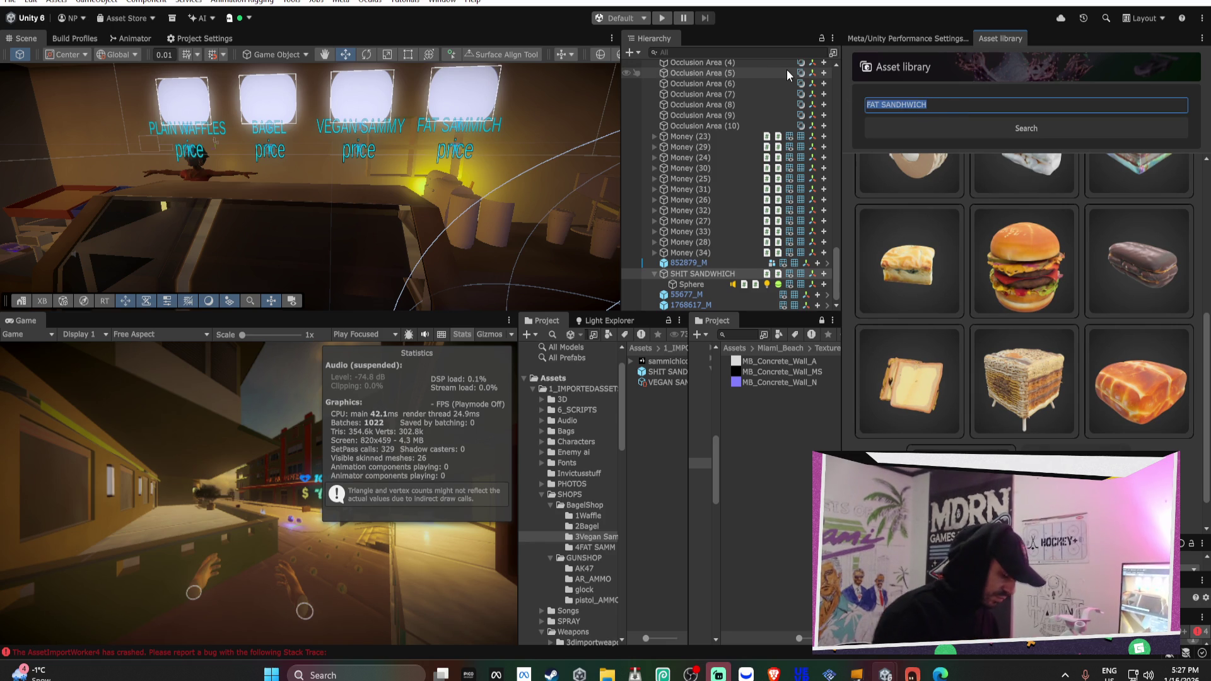
type("GIANM")
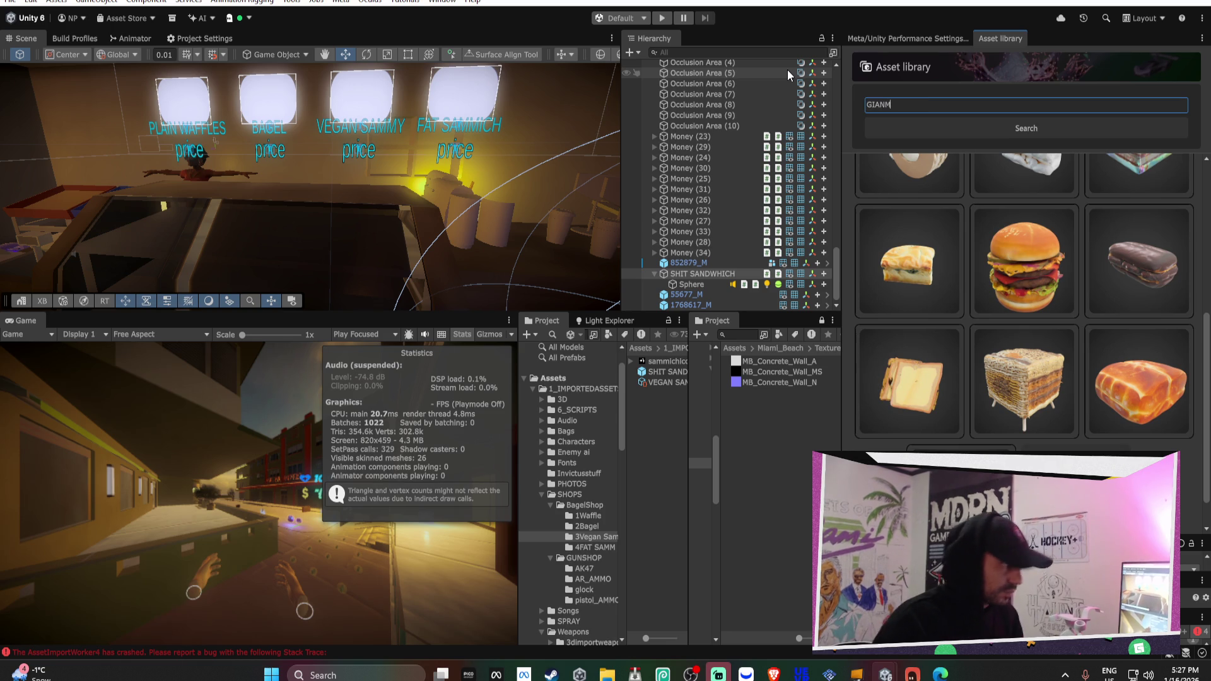
key("BackSpace")
type("T SANDWHICH")
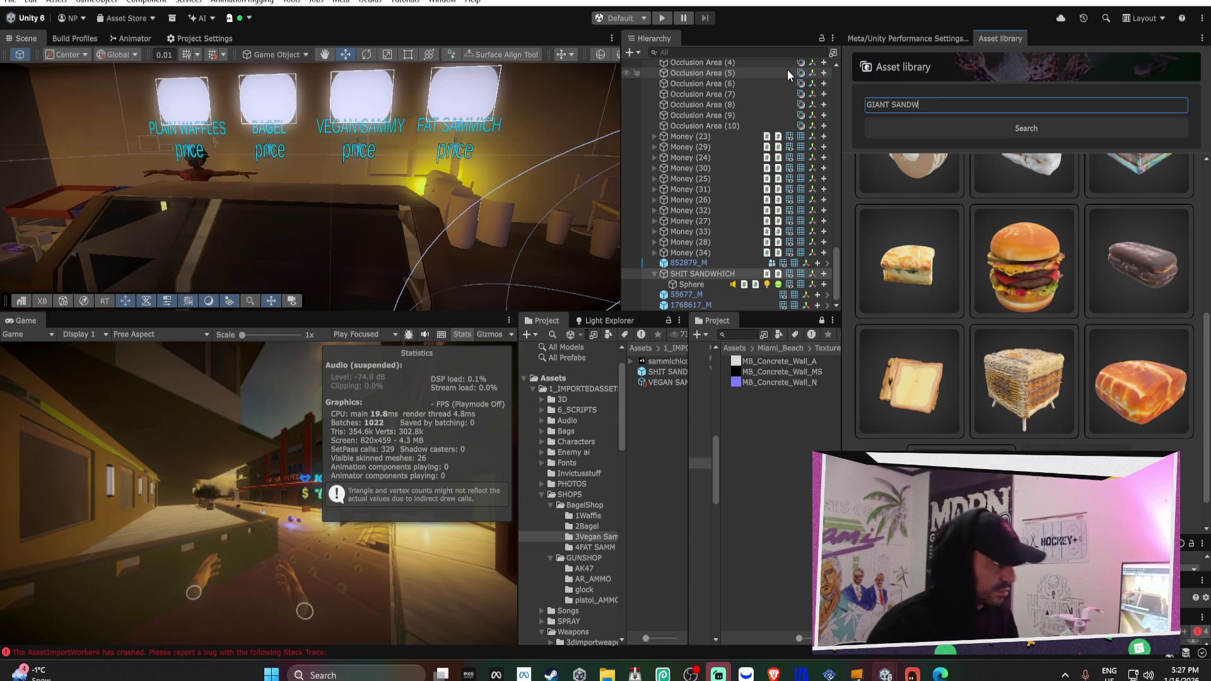
key("Return")
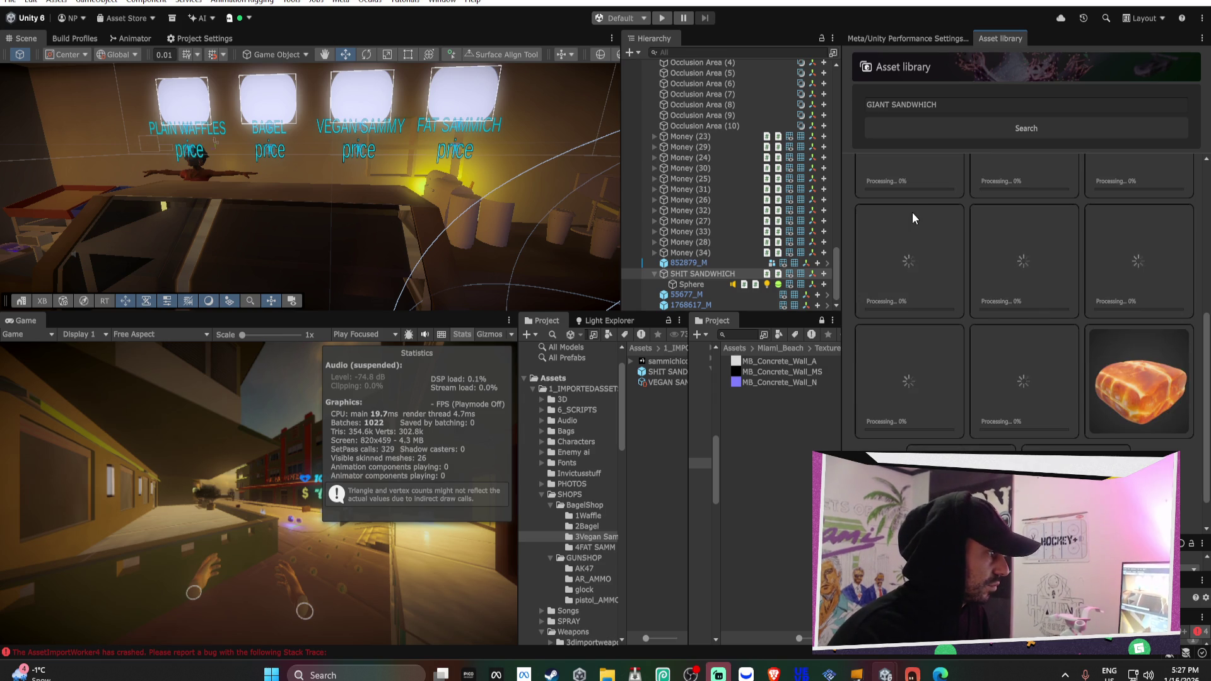
scroll(944, 222, "up", 2)
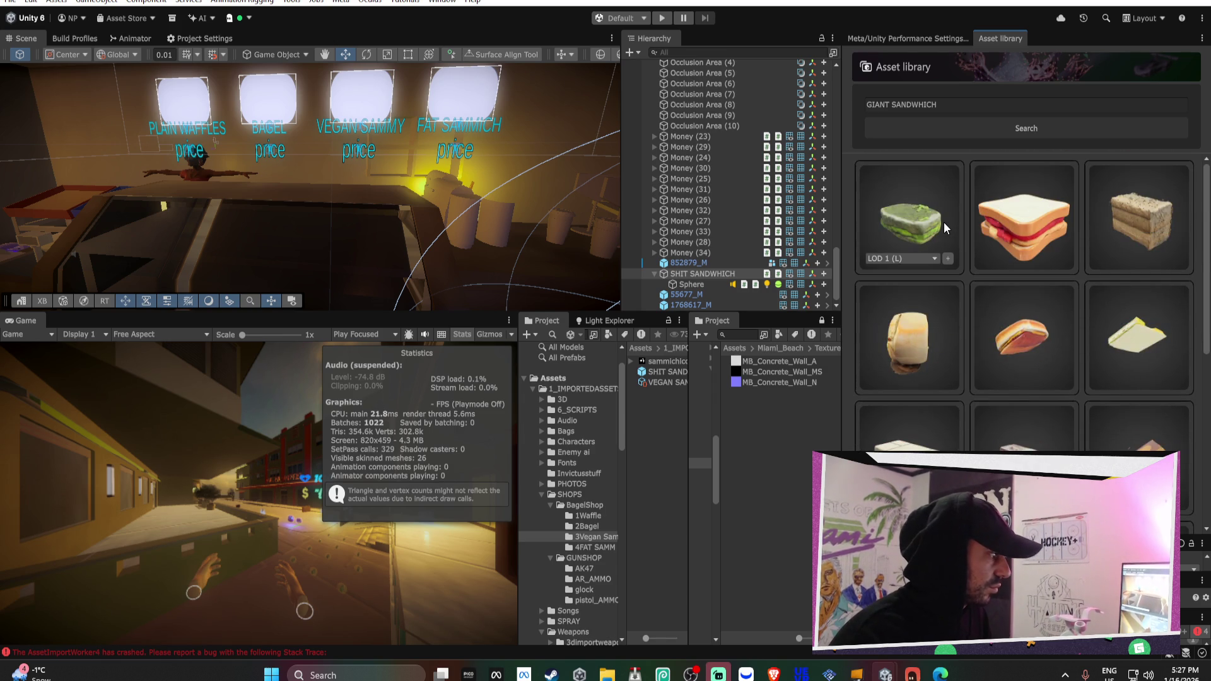
Change the Asset library search to SUB SANDWHICH and scroll through the sandwich models
left_click(966, 106)
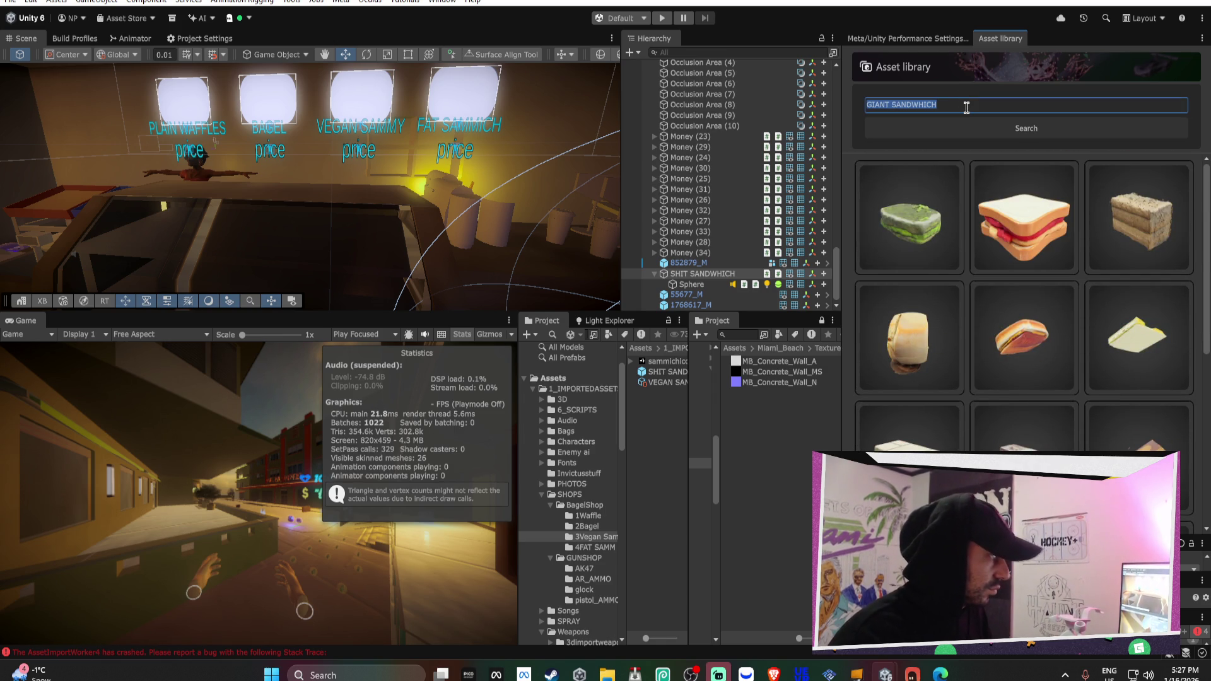
type("su")
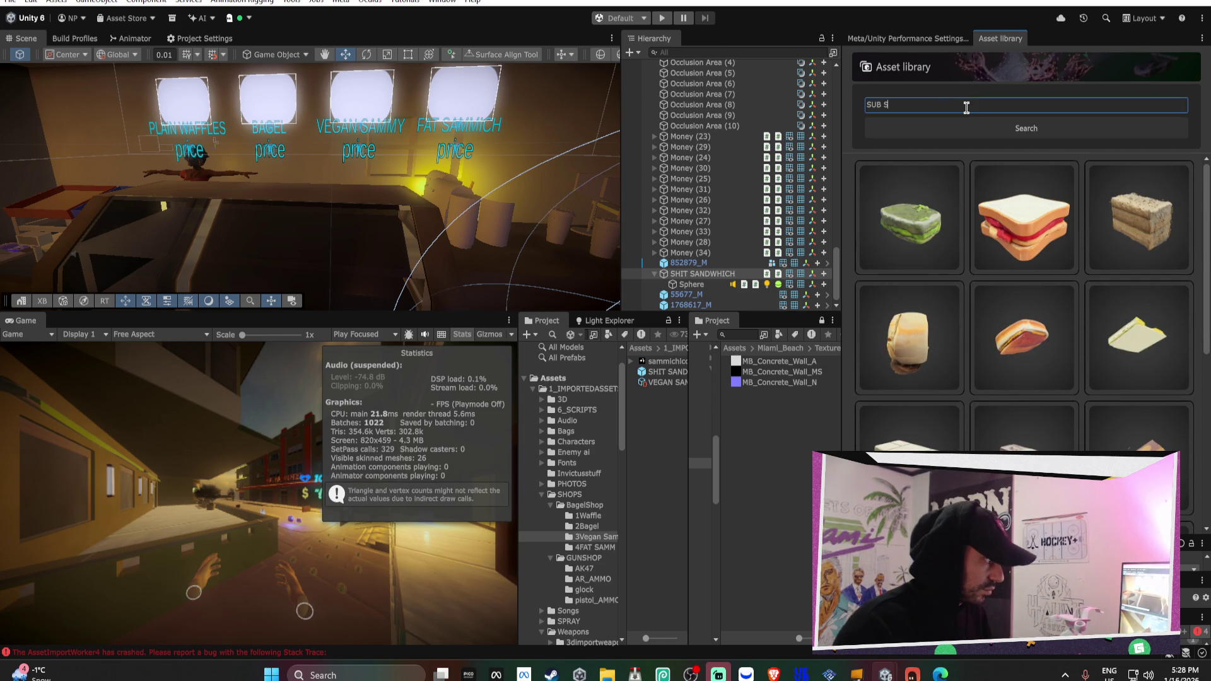
type("HIC")
key("Return")
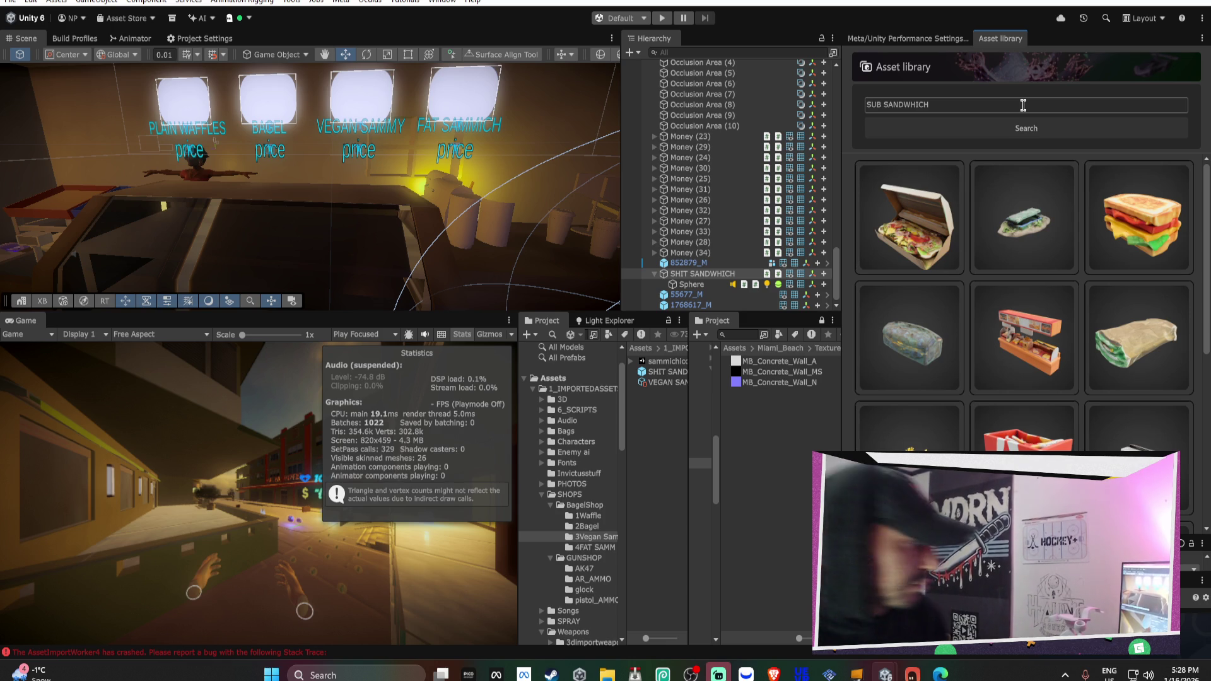
mouse_move(1051, 222)
scroll(998, 248, "down", 5)
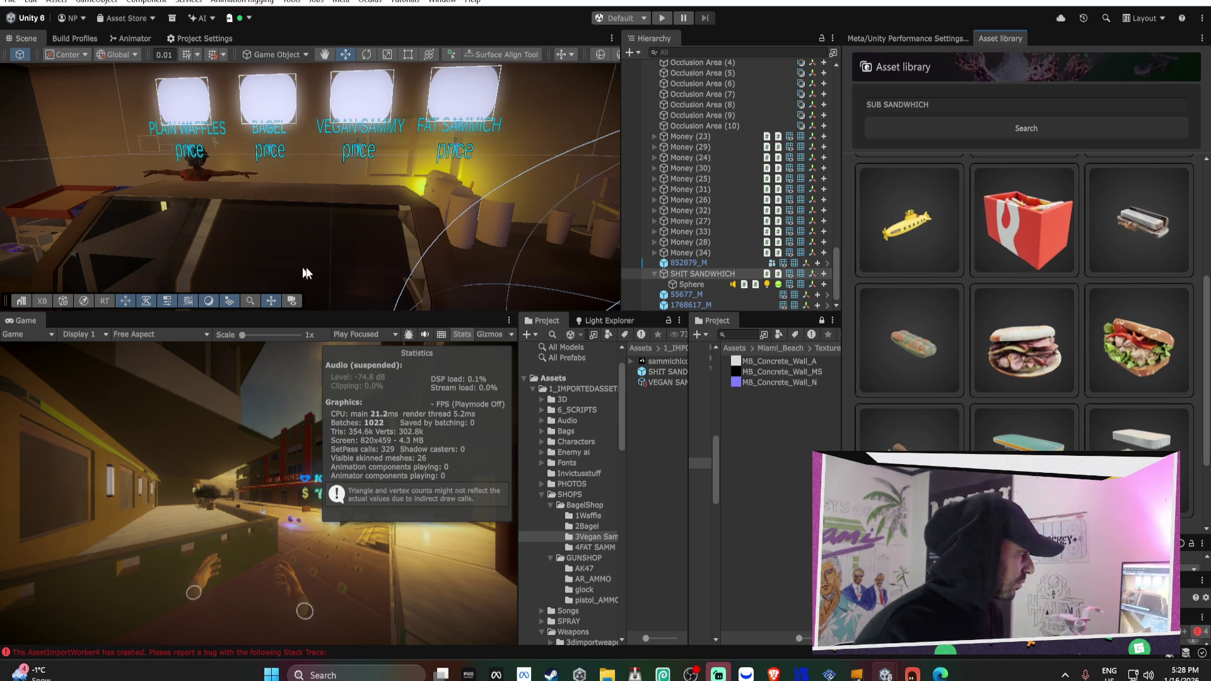
scroll(1010, 260, "down", 3)
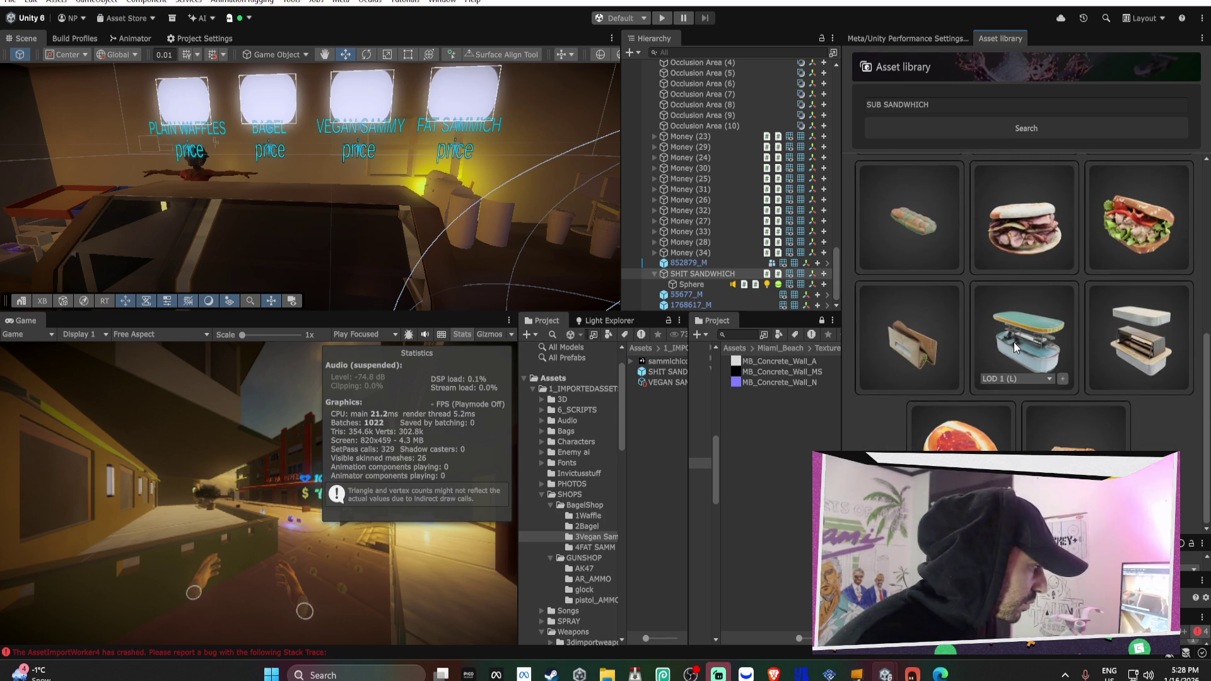
scroll(1029, 362, "up", 2)
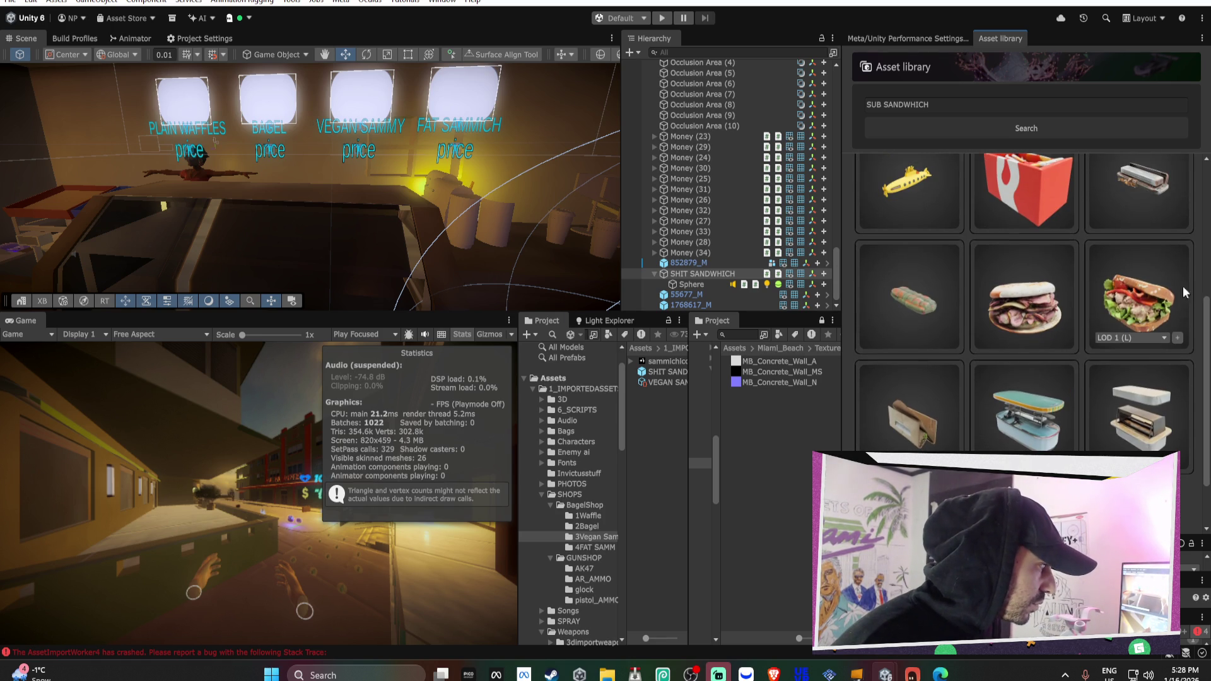
scroll(1142, 309, "up", 5)
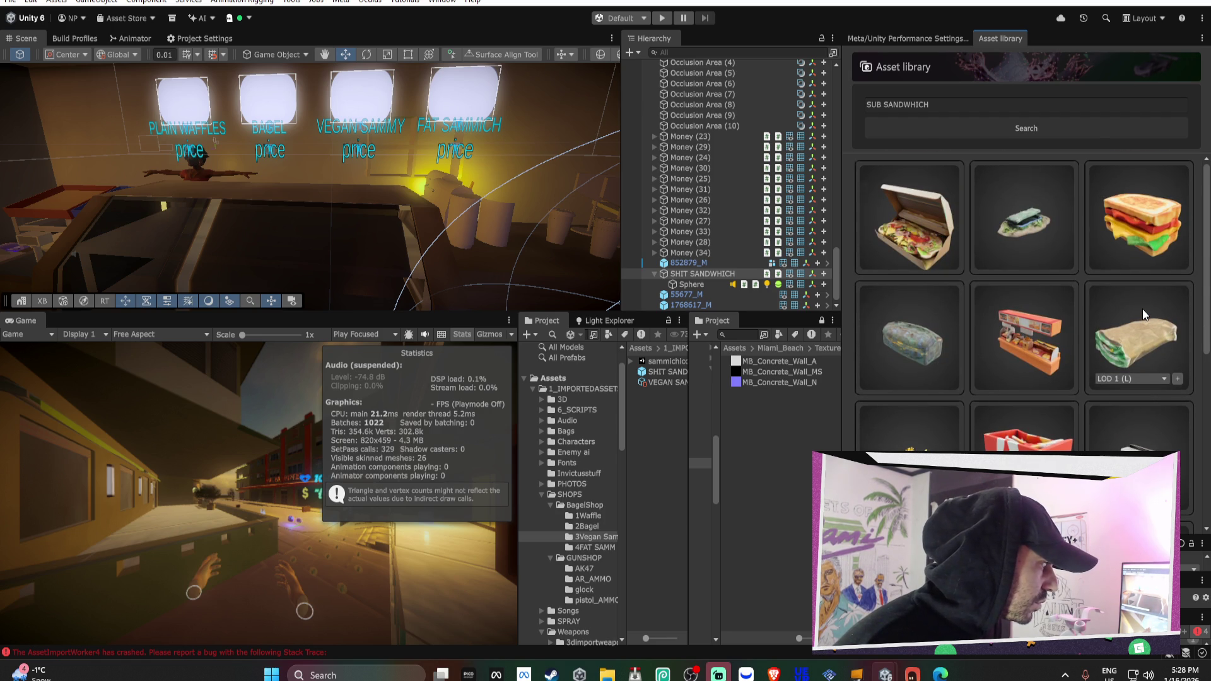
scroll(1144, 319, "down", 5)
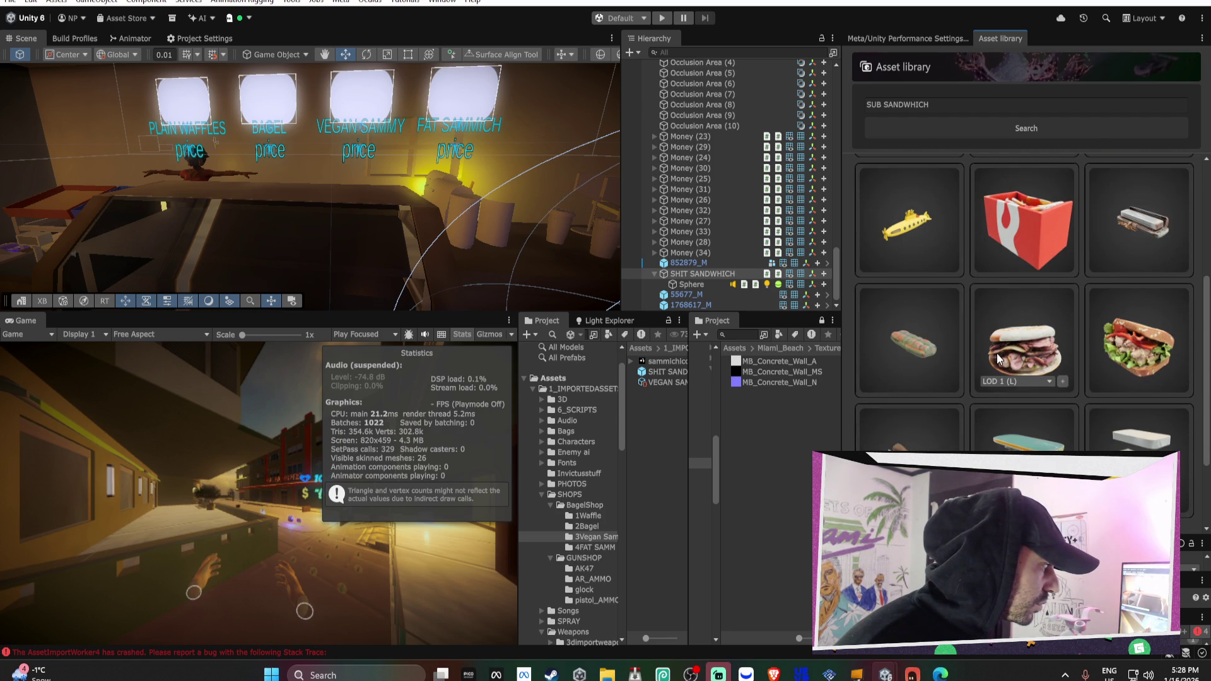
Download the chosen sandwich model at LOD 2 (M) detail into the project
left_click(1153, 381)
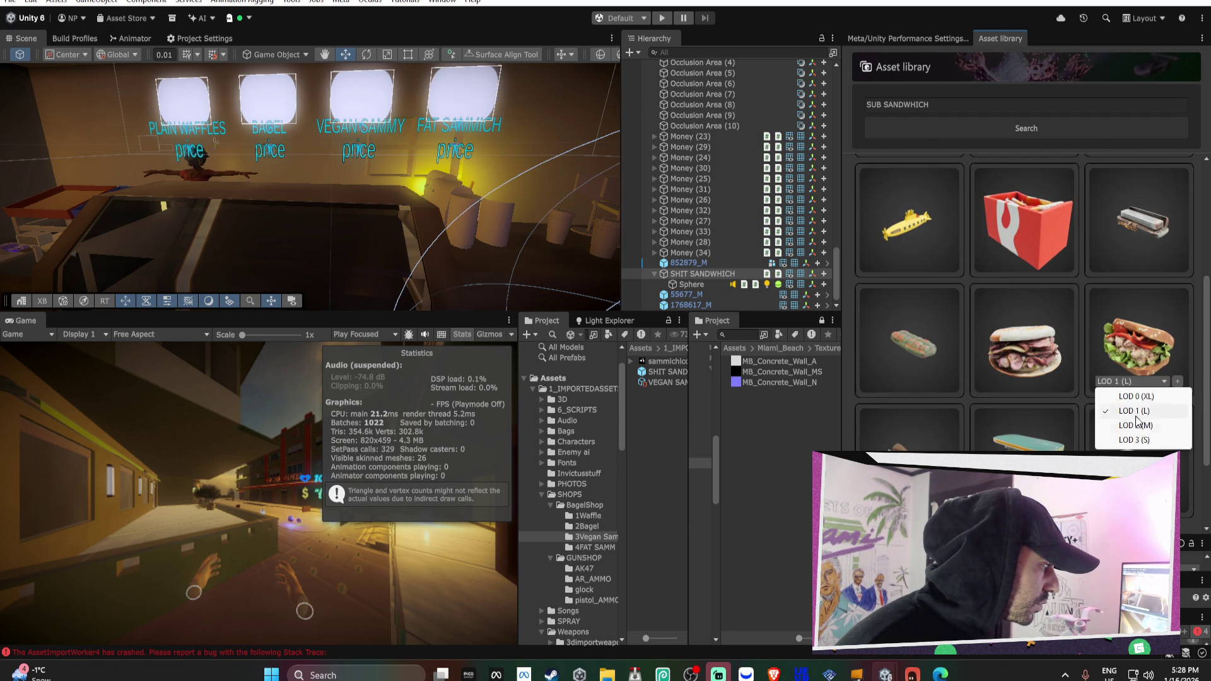
left_click(1167, 426)
left_click(1177, 383)
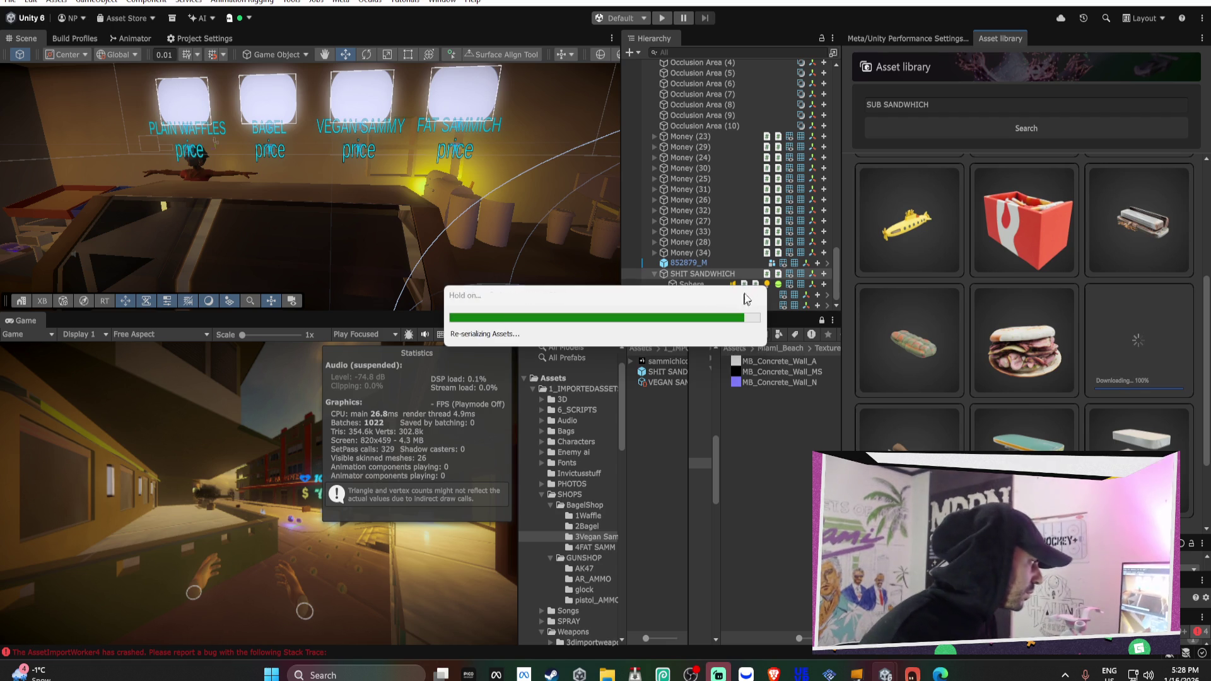
Copy the downloaded sandwich's 1794907_M material onto the SHIT SANDWHICH pickup
left_click(712, 306)
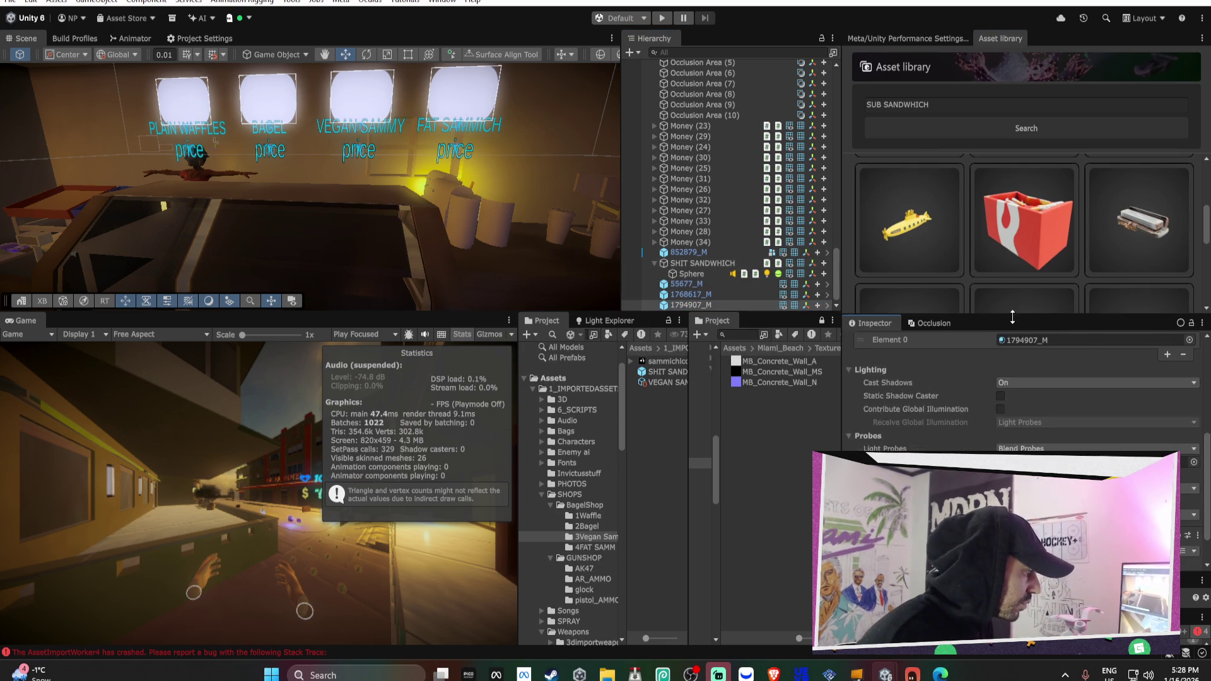
right_click(1023, 305)
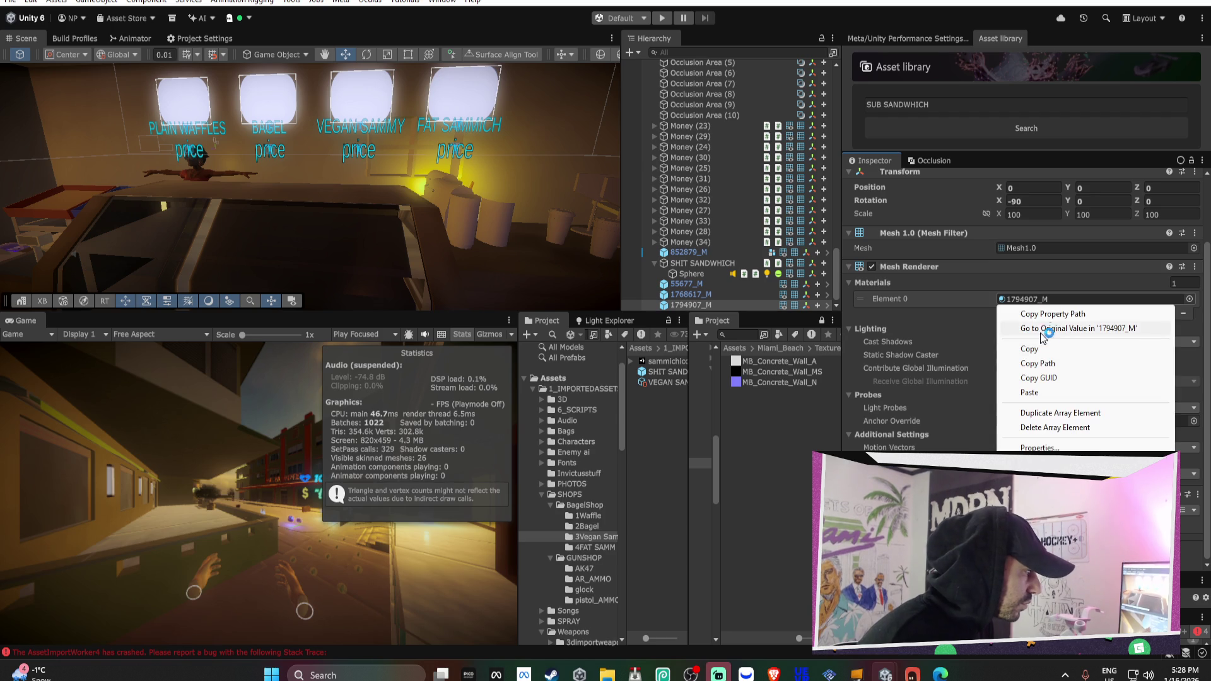
left_click(1047, 357)
left_click(704, 264)
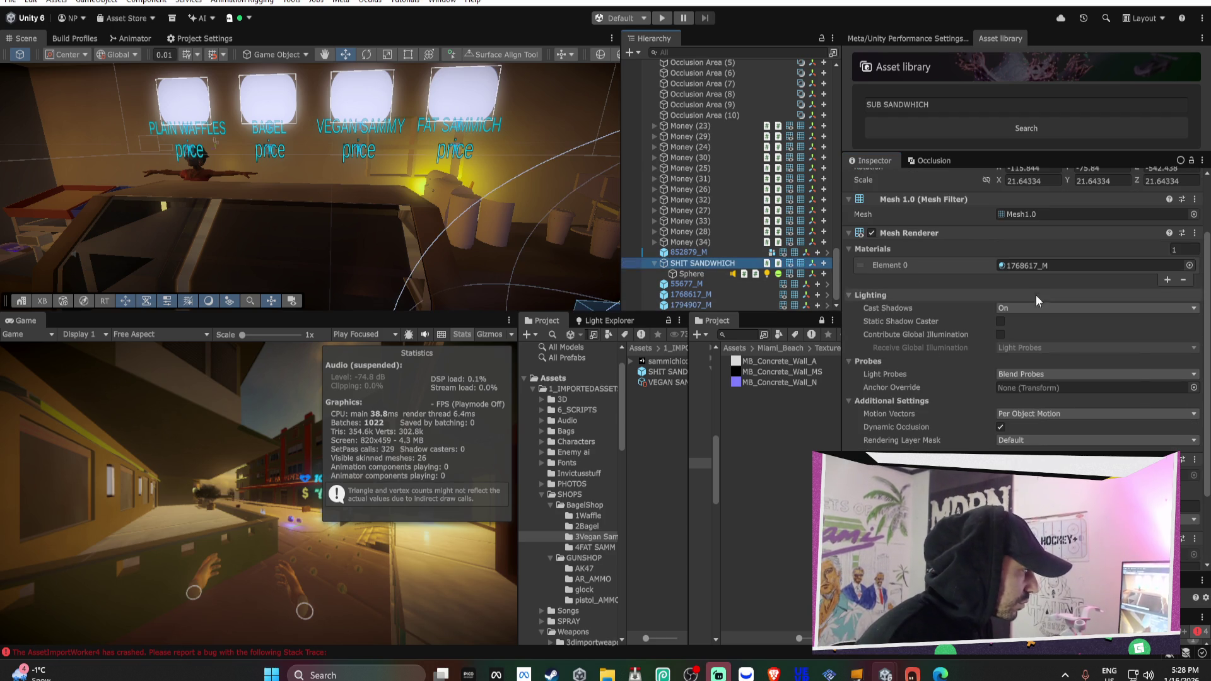
right_click(1003, 265)
left_click(1016, 348)
Copy the downloaded sandwich's mesh onto the SHIT SANDWHICH pickup
left_click(691, 304)
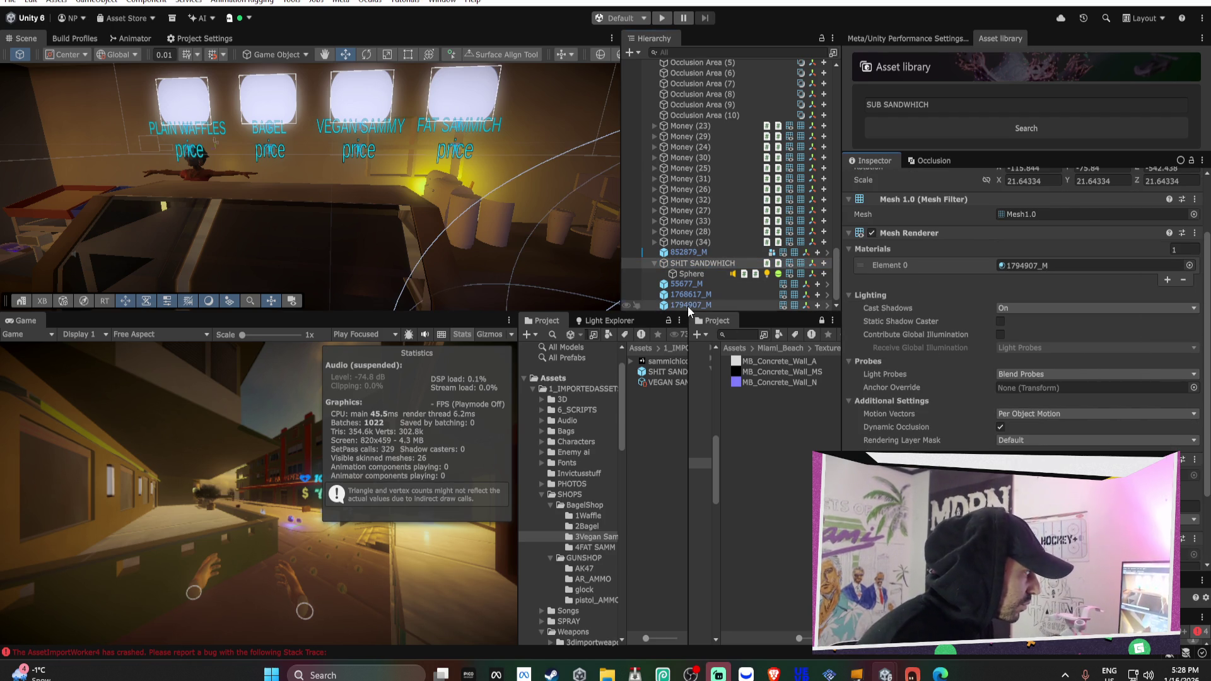
right_click(1022, 252)
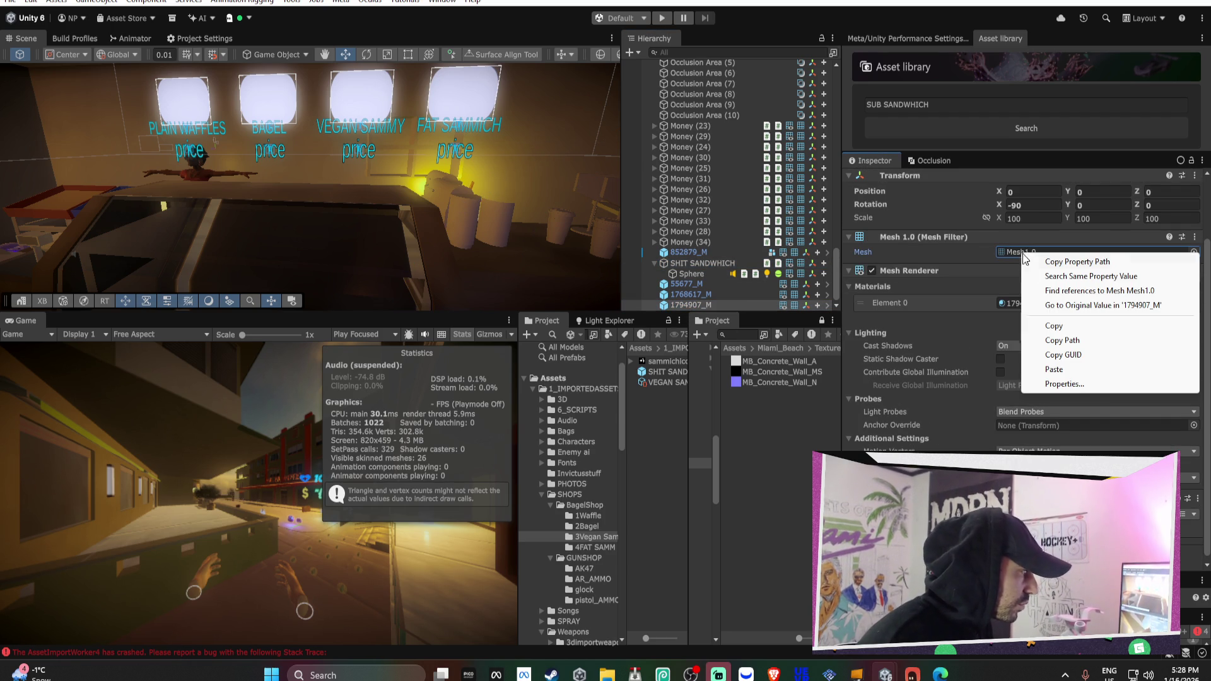
left_click(1054, 326)
left_click(704, 264)
right_click(1023, 219)
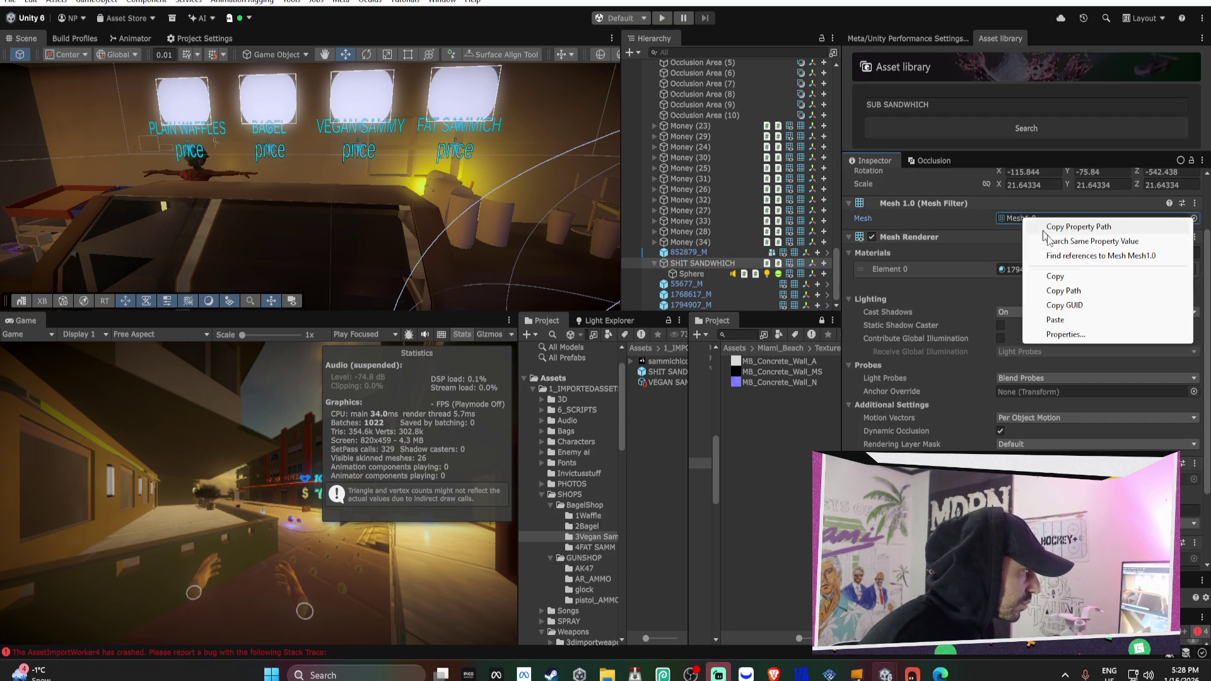
left_click(1055, 320)
Scale the sandwich pickup up to 25.85297 so it fills the glass sphere
double_click(708, 263)
mouse_move(366, 221)
left_mouse_down()
mouse_move(357, 187)
mouse_move(571, 170)
mouse_move(269, 189)
mouse_move(312, 164)
left_mouse_up()
key("r")
left_click_drag(393, 179, 416, 175)
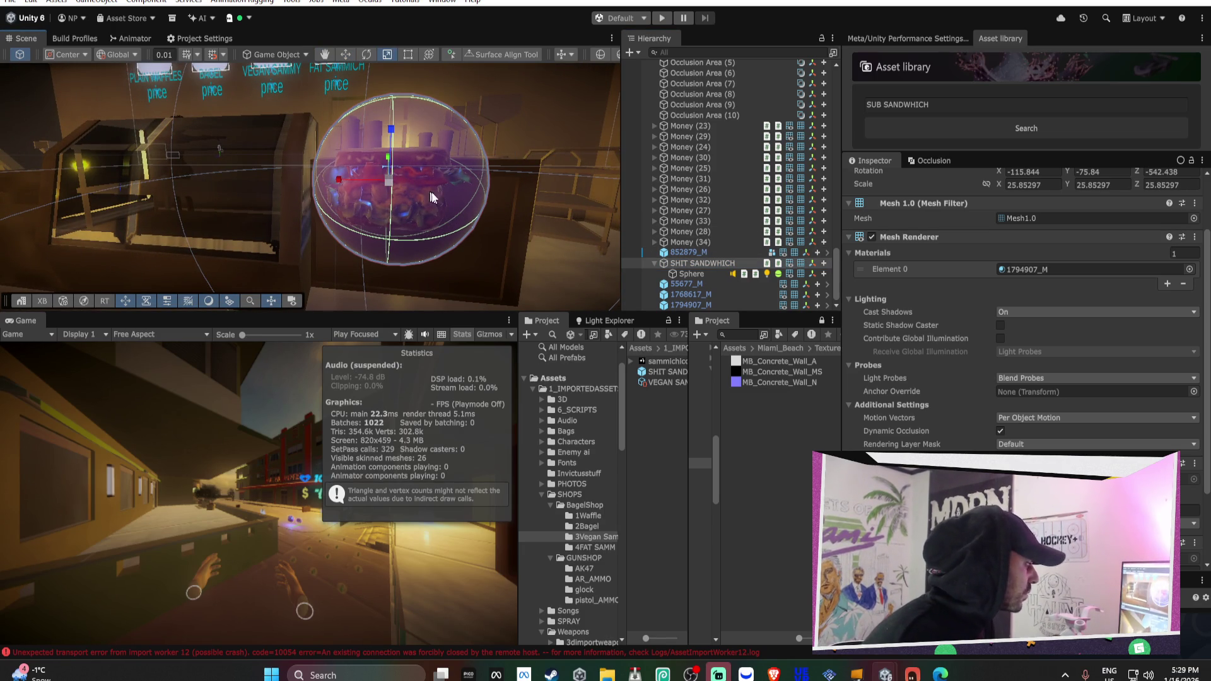
Review the glass Sphere's collision event settings under the pickup
left_click(706, 274)
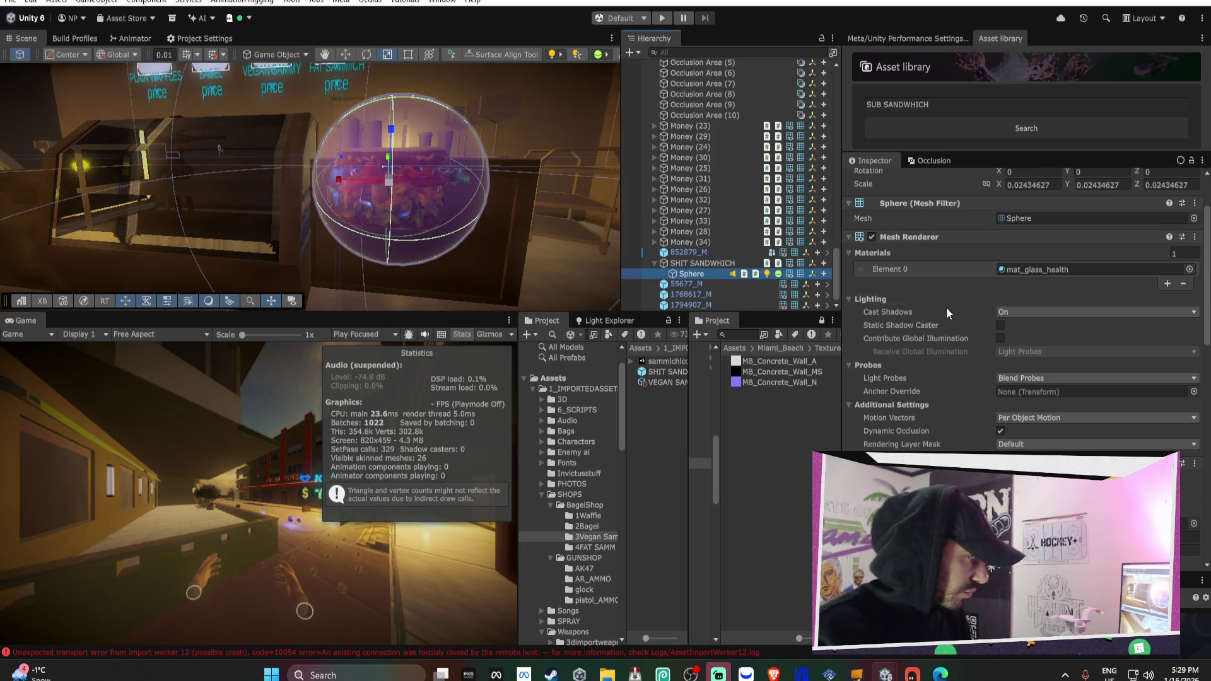
left_click(694, 263)
scroll(1076, 305, "down", 3)
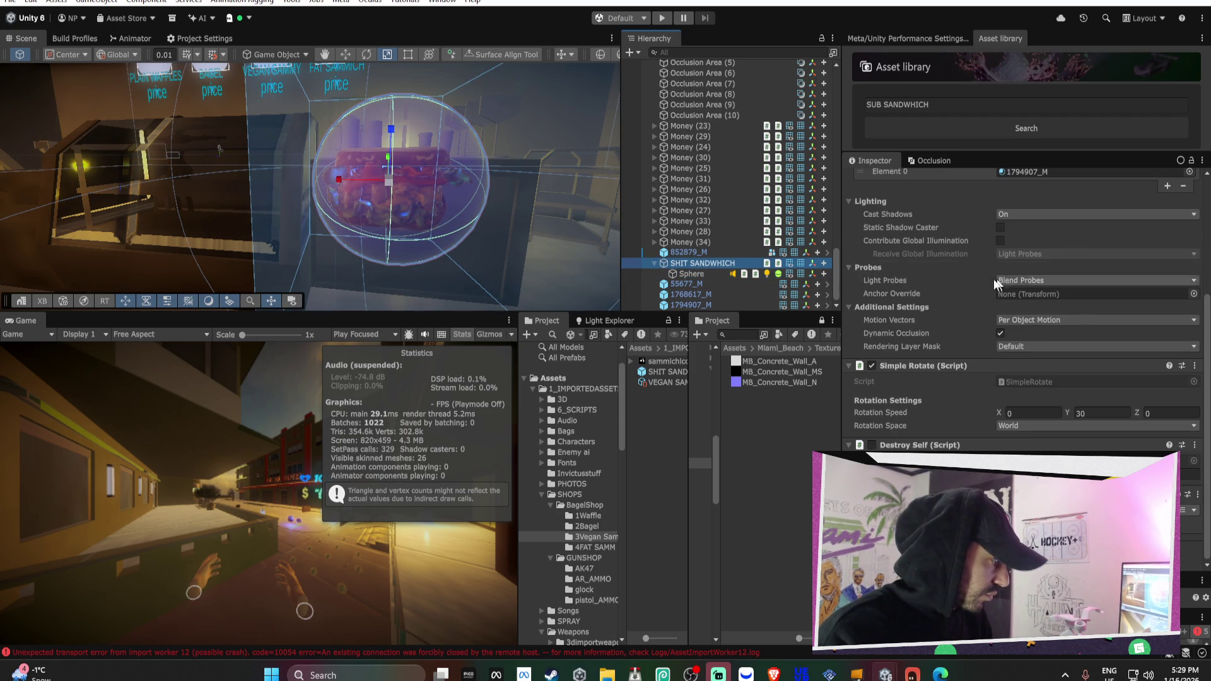
left_click(692, 273)
scroll(1060, 348, "down", 4)
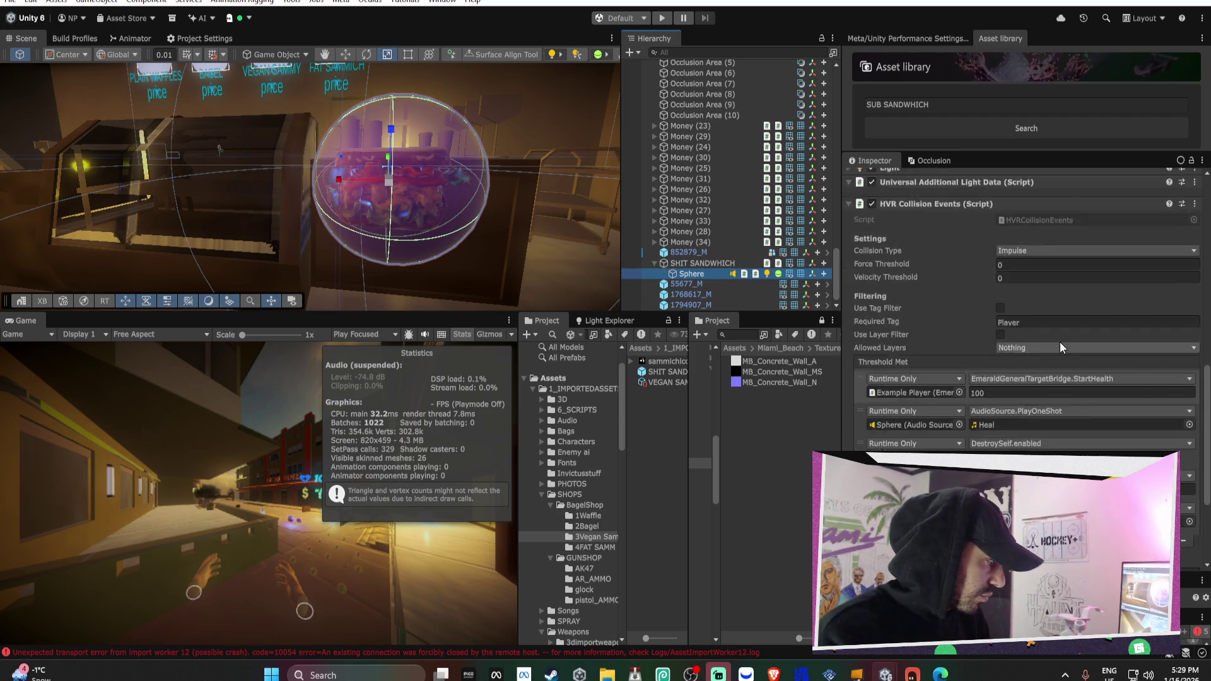
Raise the collision events' StartHealth and Heal amounts from 100 to 200
scroll(1060, 342, "down", 1)
left_click(1012, 357)
type("200")
left_click(1002, 452)
type("200")
scroll(1026, 283, "down", 3)
scroll(1026, 284, "up", 10)
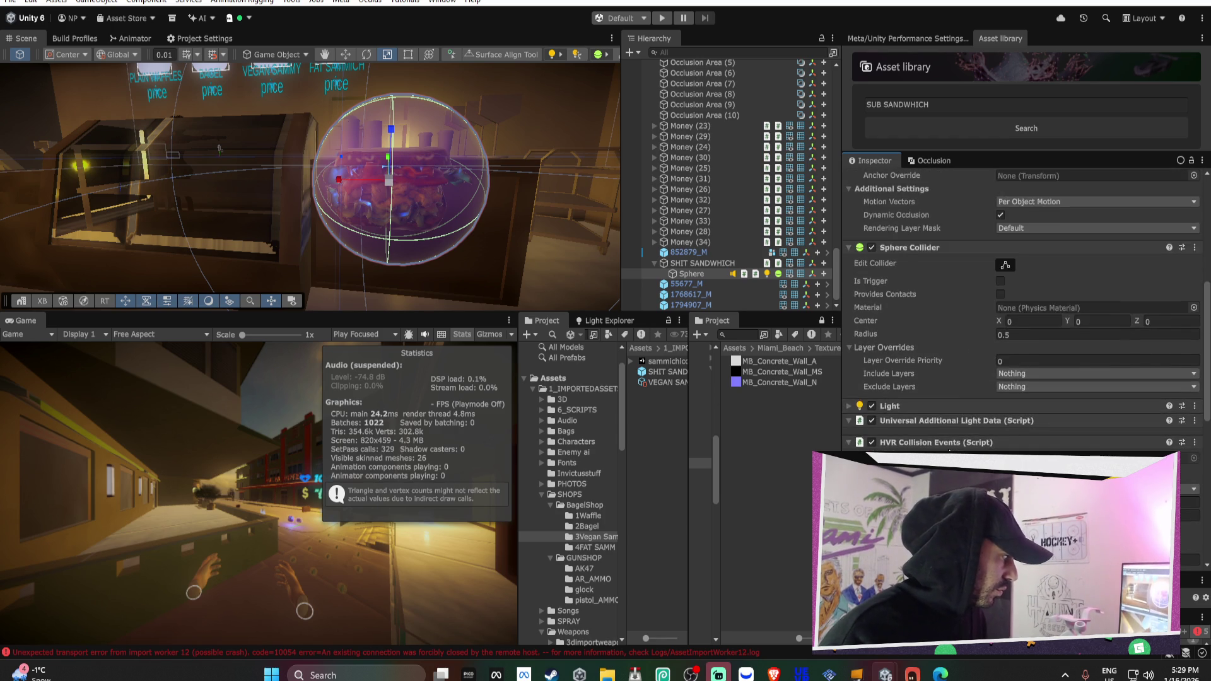
scroll(1026, 283, "up", 1)
Rename the pickup FAT SANDWHICH and save it as a prefab in the 4FAT SAMM folder
left_click(592, 547)
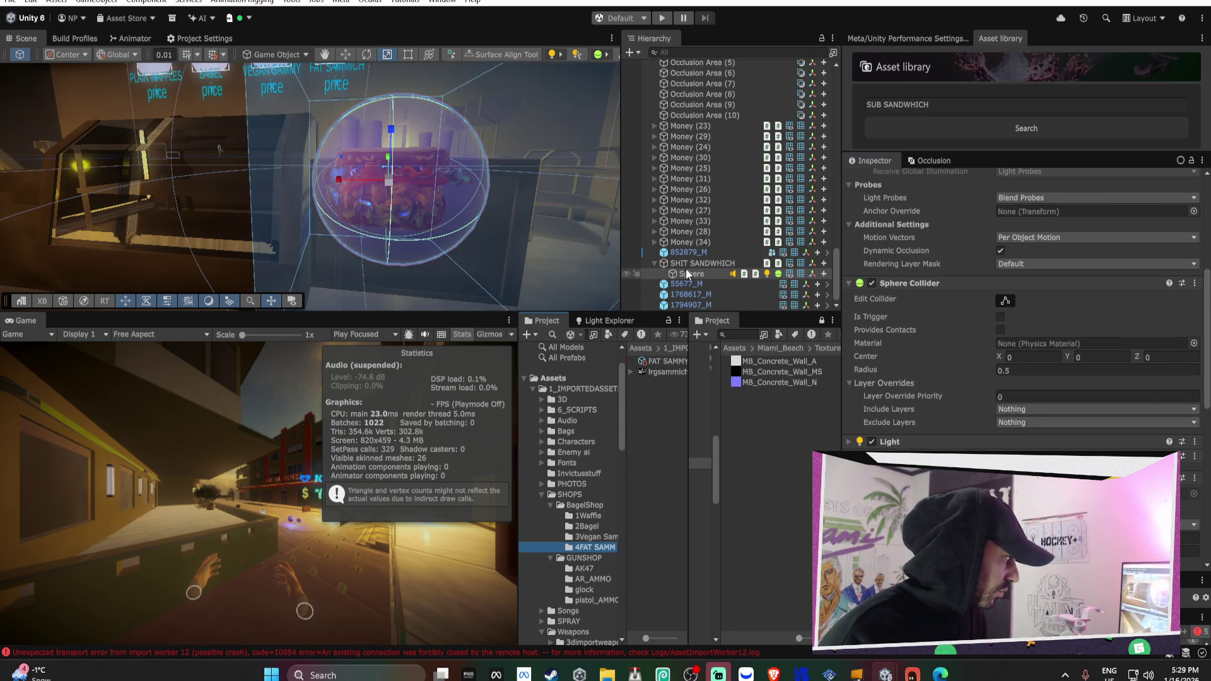
left_click(700, 263)
left_click(932, 180)
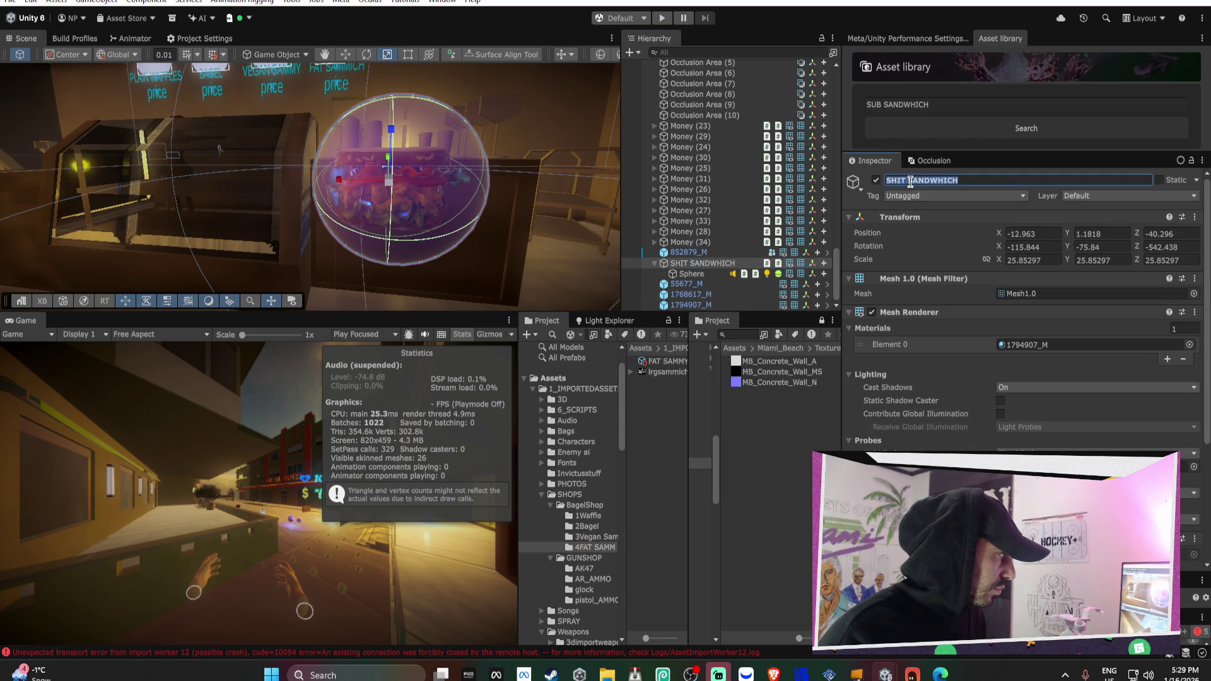
key("BackSpace")
key("BackSpace")
key("BackSpace")
type("FA")
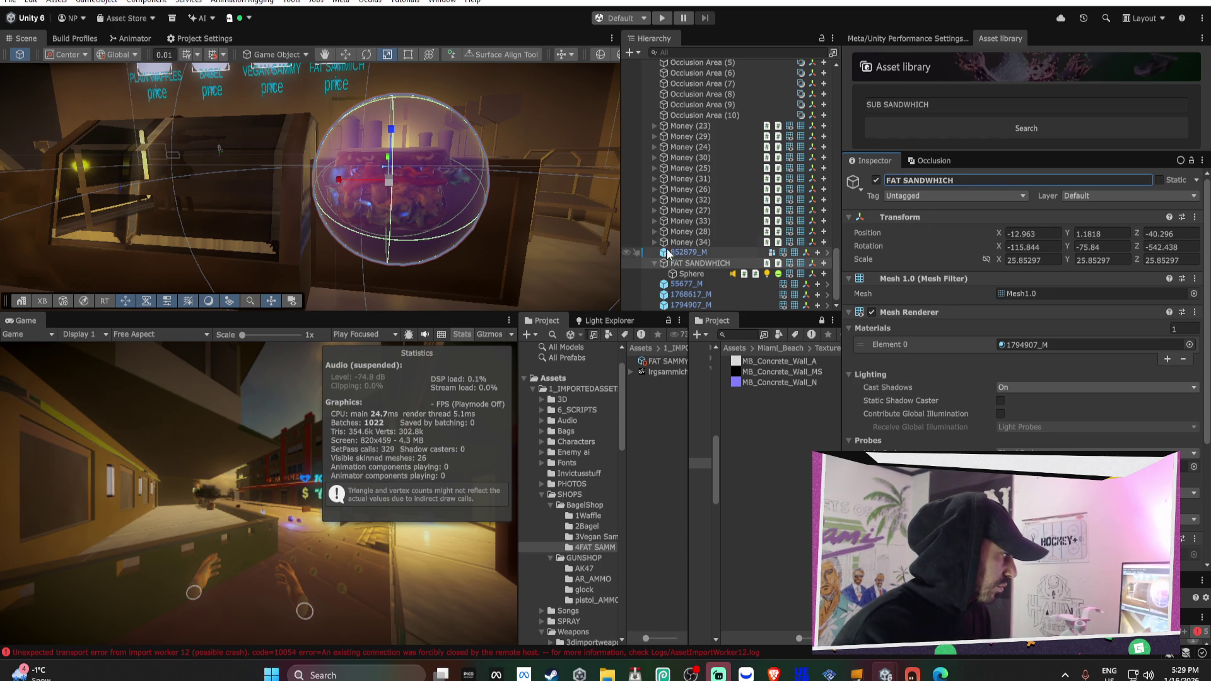
left_click_drag(683, 263, 656, 403)
Open the SHIT SANDWHICH prefab from the vegan sandwich shop folder for editing
left_click(605, 531)
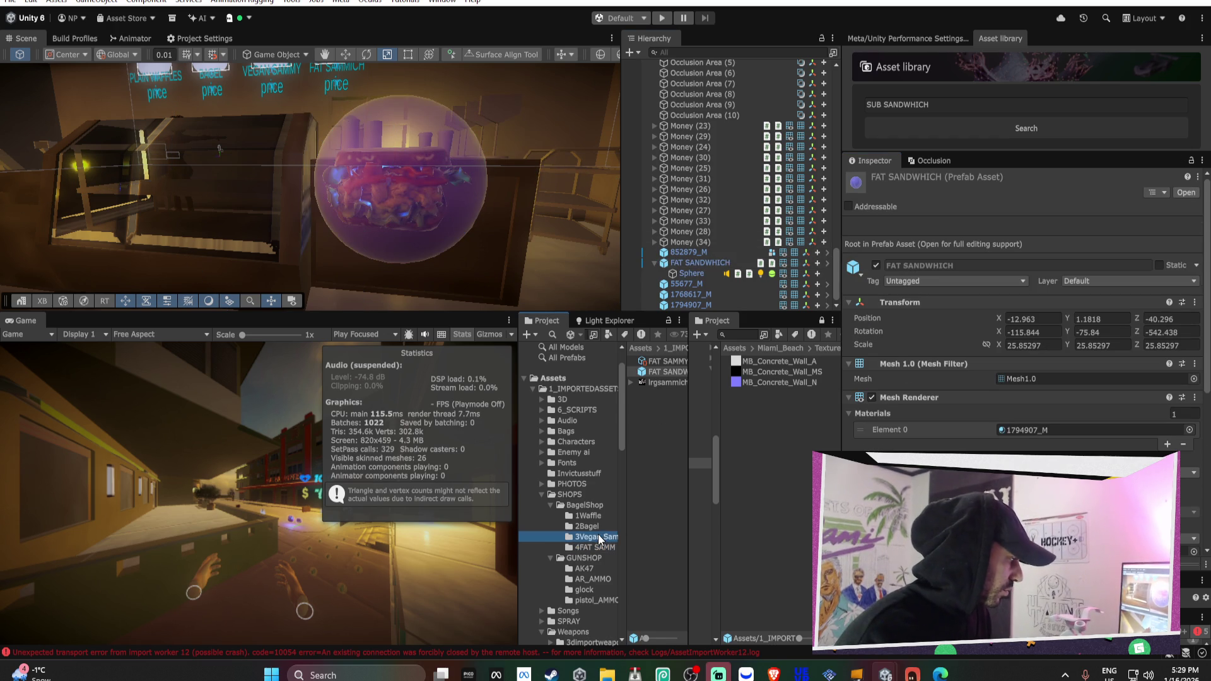
left_click(668, 372)
scroll(988, 393, "down", 5)
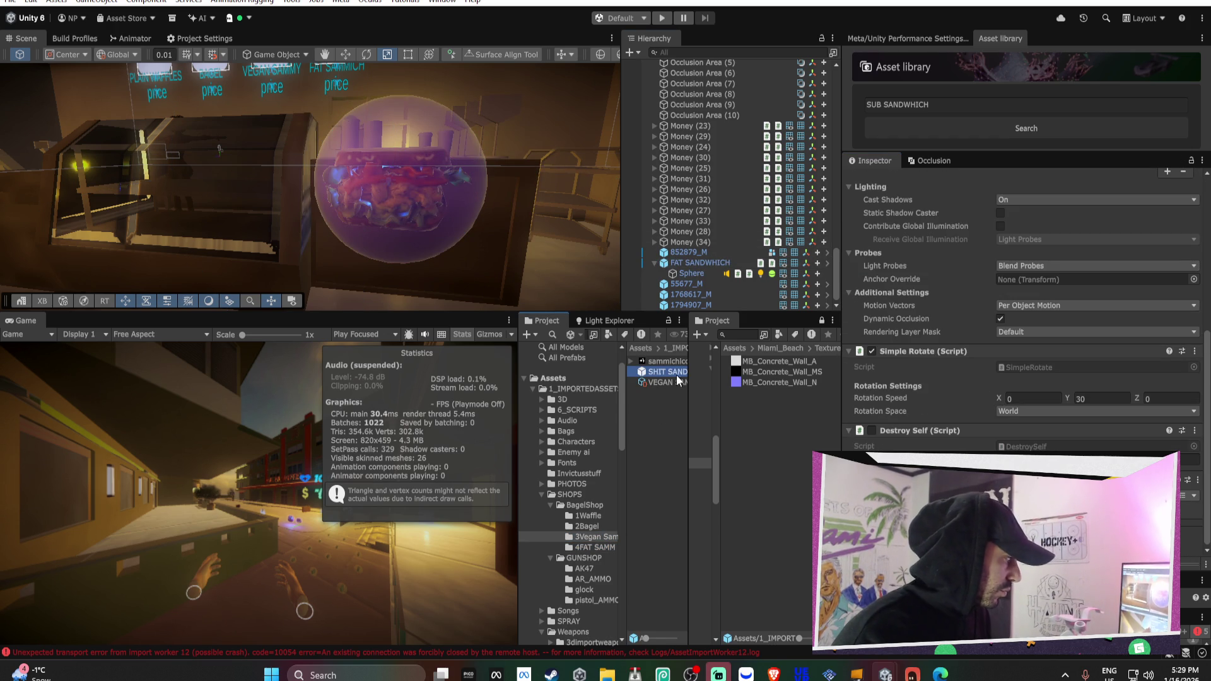
double_click(659, 371)
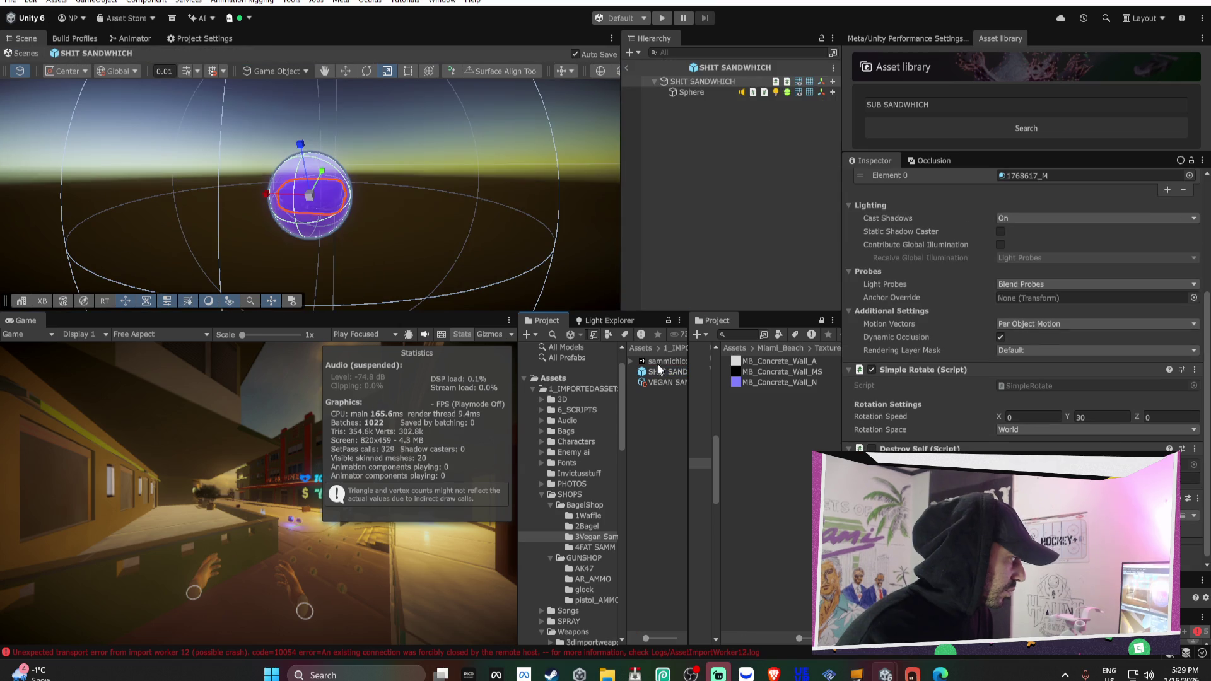
Inspect the prefab's Sphere child, then exit Prefab Mode back to the shop scene
left_click(685, 92)
scroll(994, 331, "down", 5)
scroll(994, 331, "down", 4)
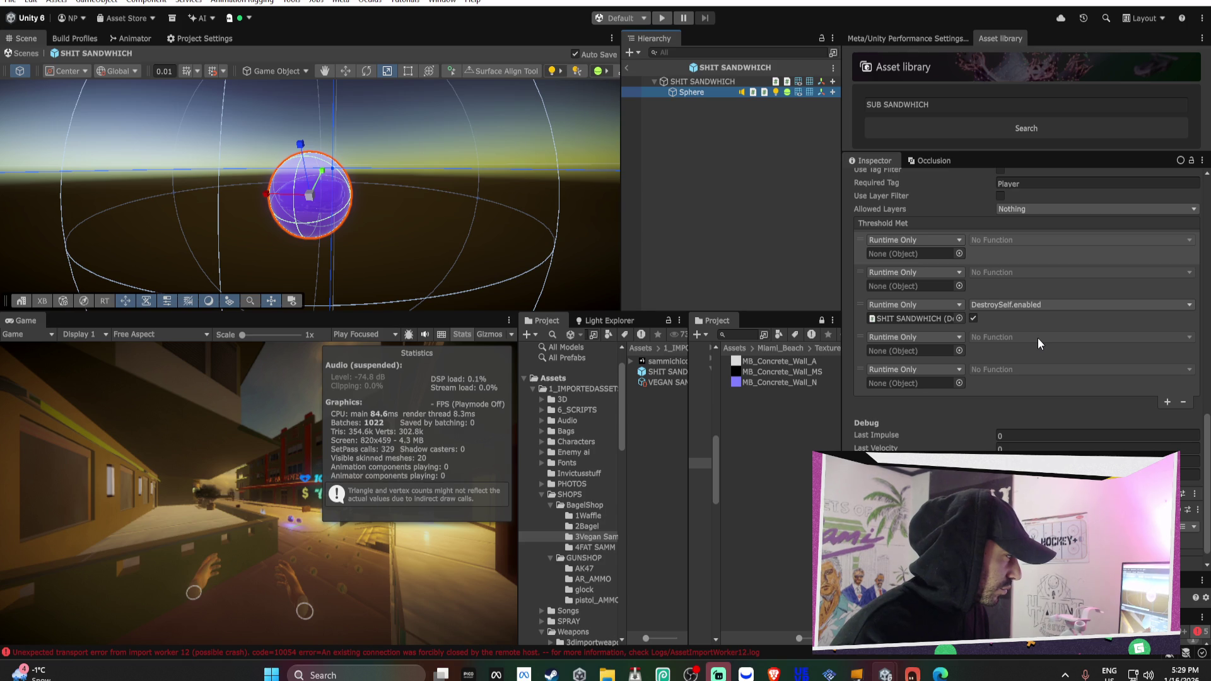
scroll(1038, 339, "up", 5)
scroll(1038, 338, "down", 5)
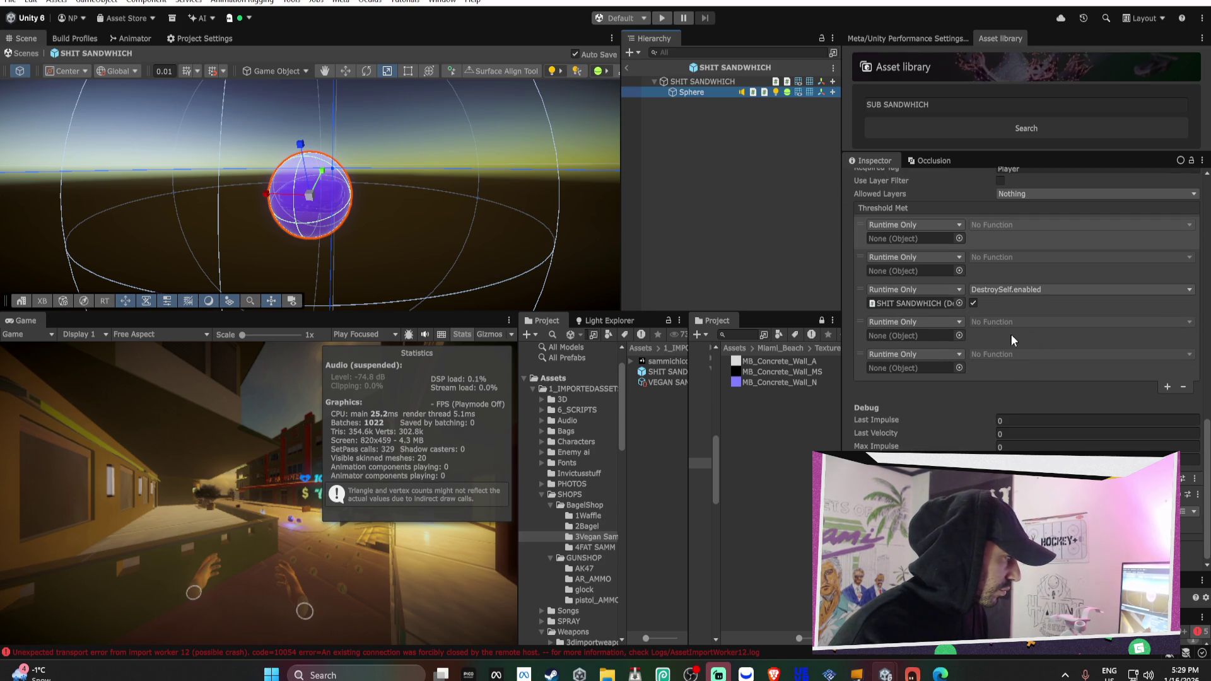
left_click(626, 68)
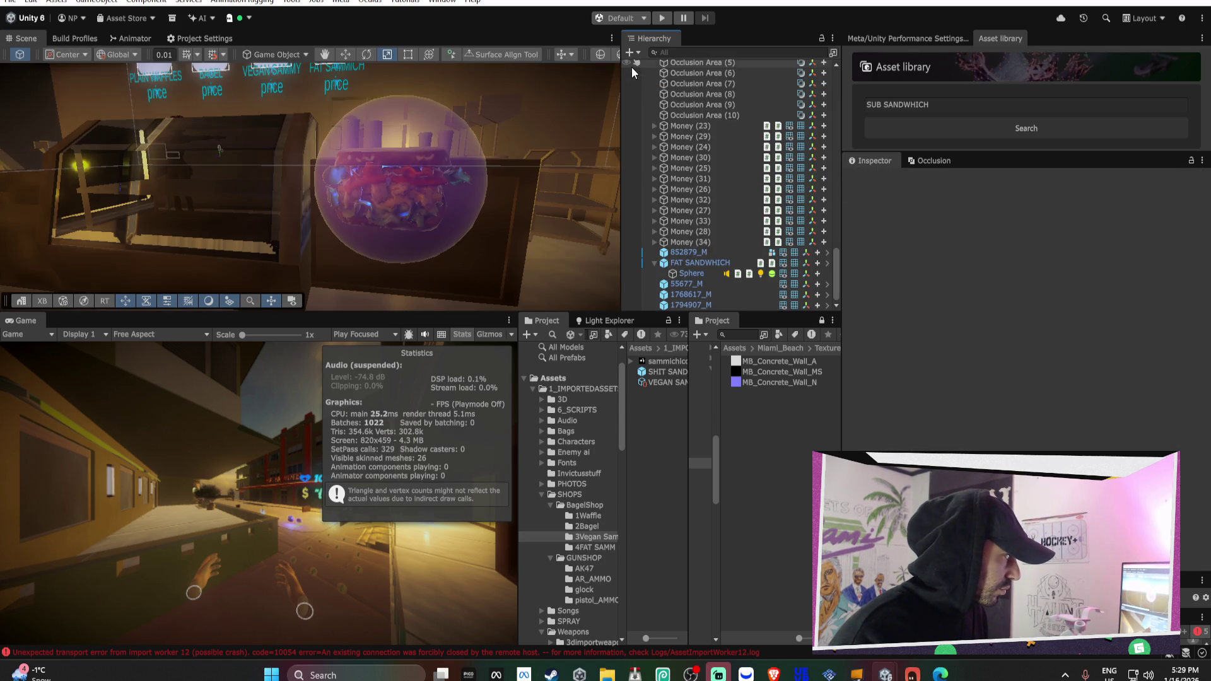
Place the SHIT SANDWHICH prefab in the scene and inspect its sphere's collision events
left_click_drag(668, 372, 364, 300)
left_click(706, 305)
left_click(708, 307)
scroll(1050, 284, "down", 10)
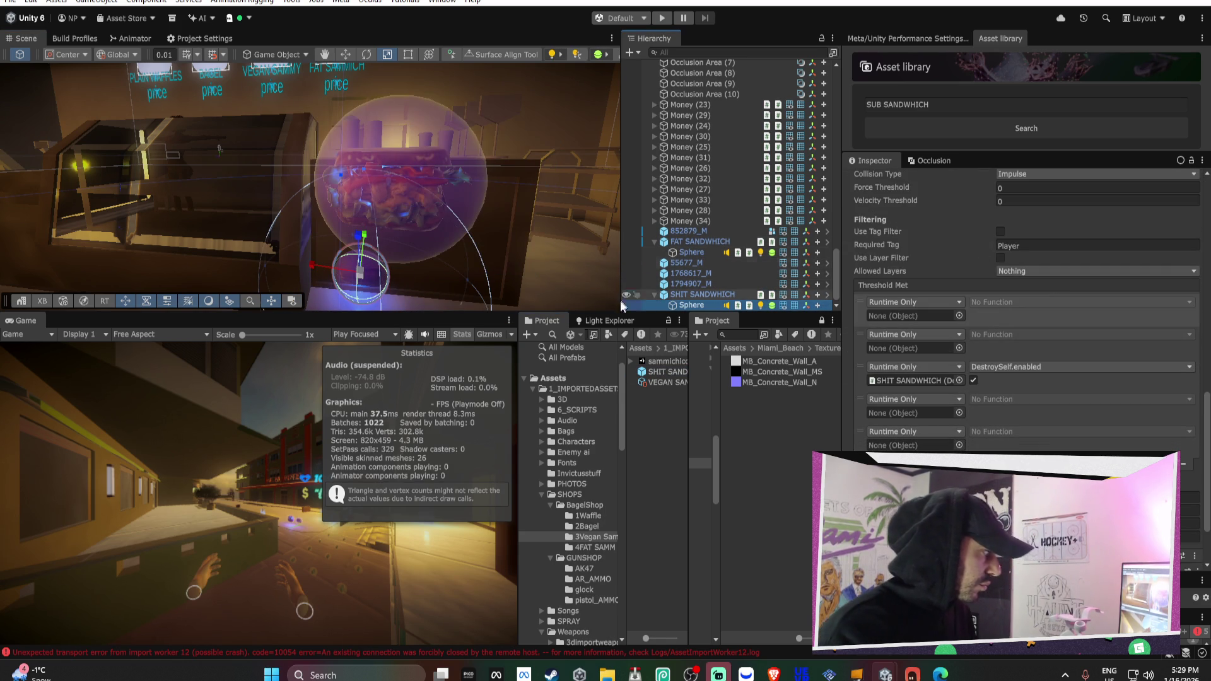
Copy the Threshold Met heal events from FAT SANDWHICH's Sphere
left_click(698, 242)
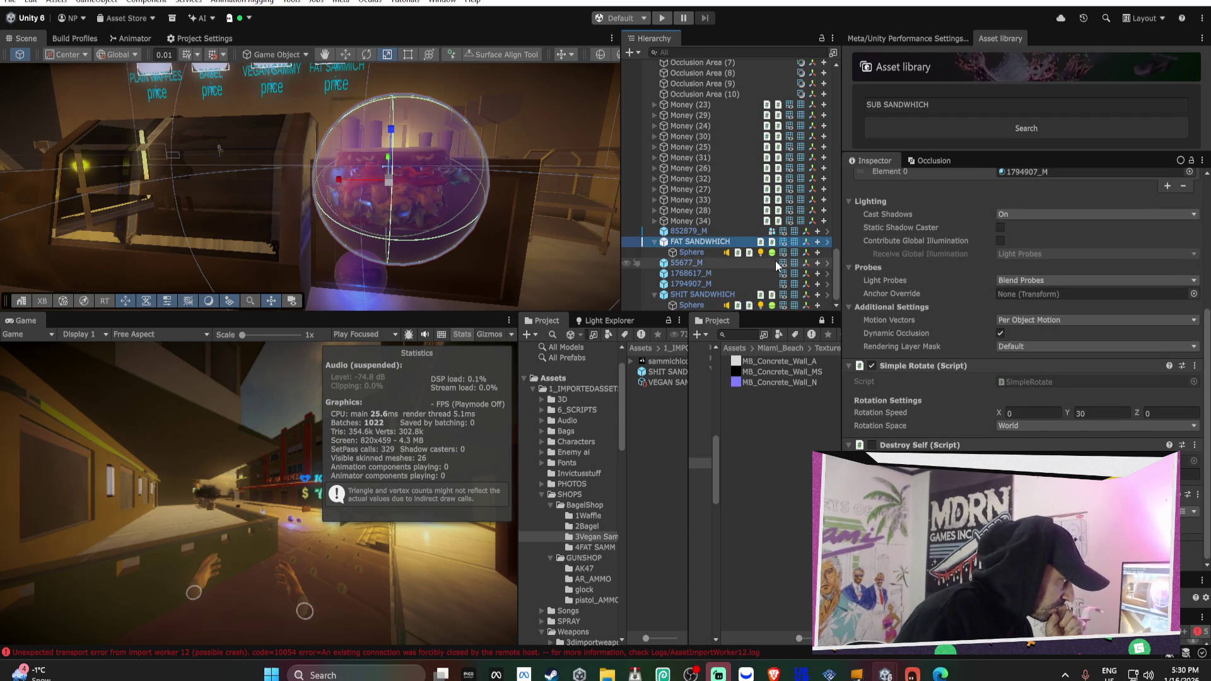
left_click(701, 252)
scroll(944, 282, "down", 5)
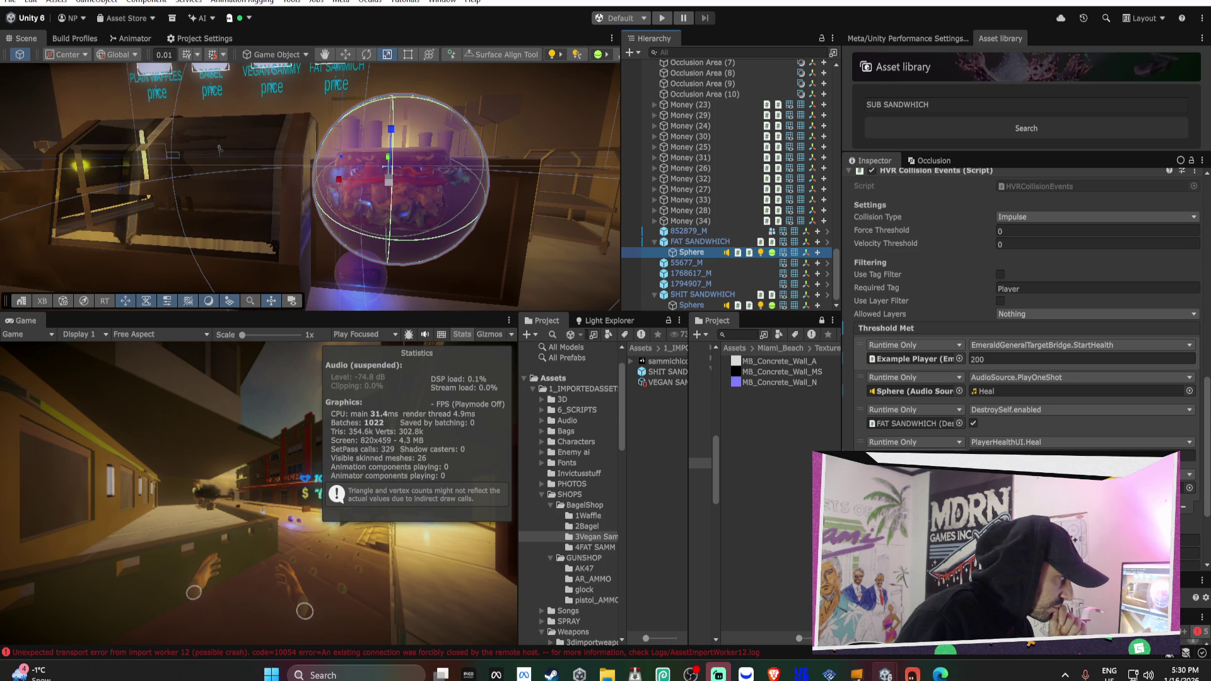
right_click(895, 328)
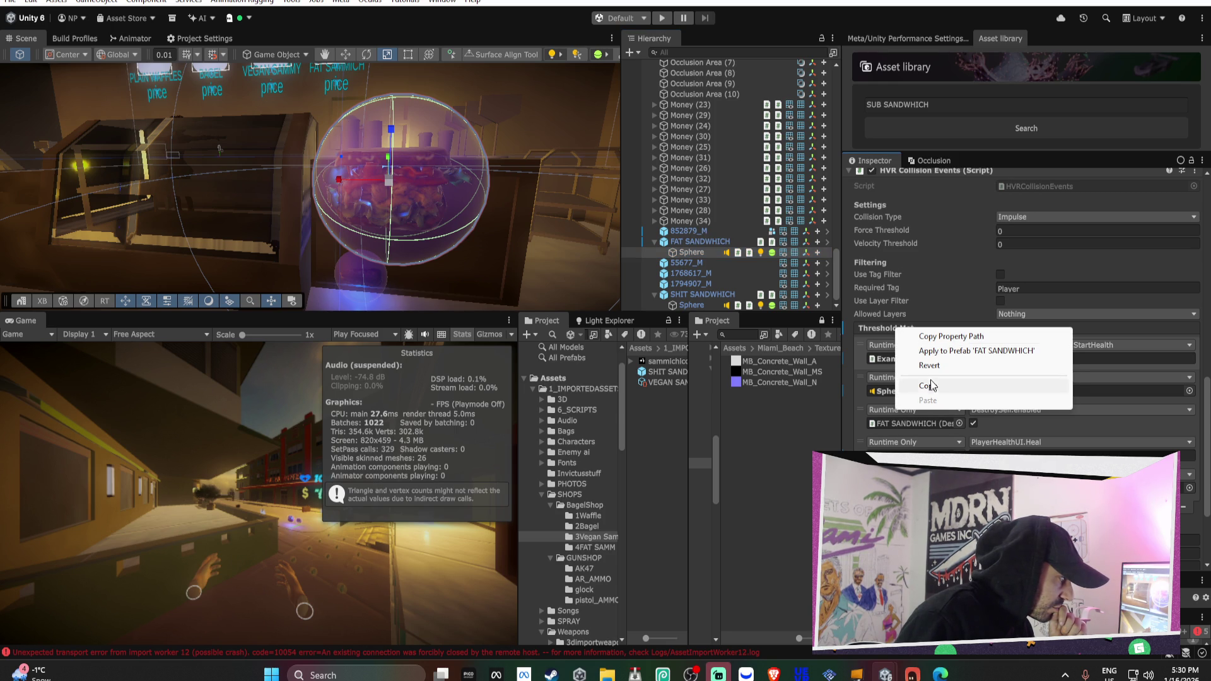
left_click(931, 384)
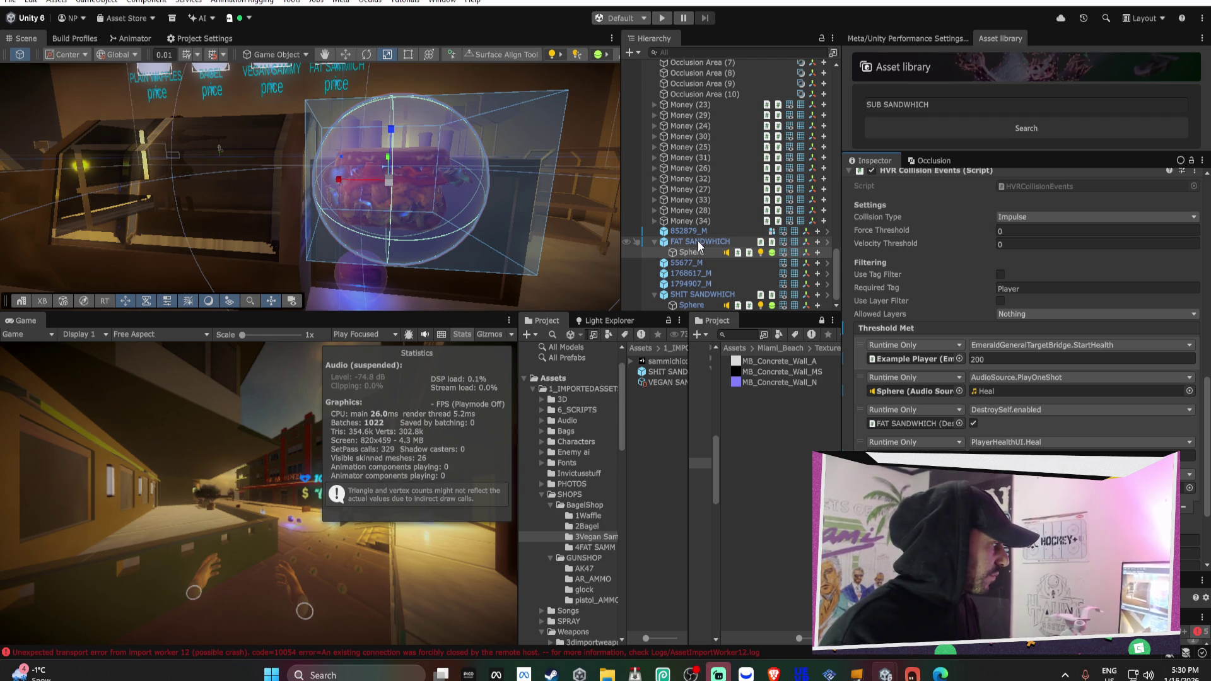
Delete the leftover objects 55677_M through 1794907_M
left_click(706, 264)
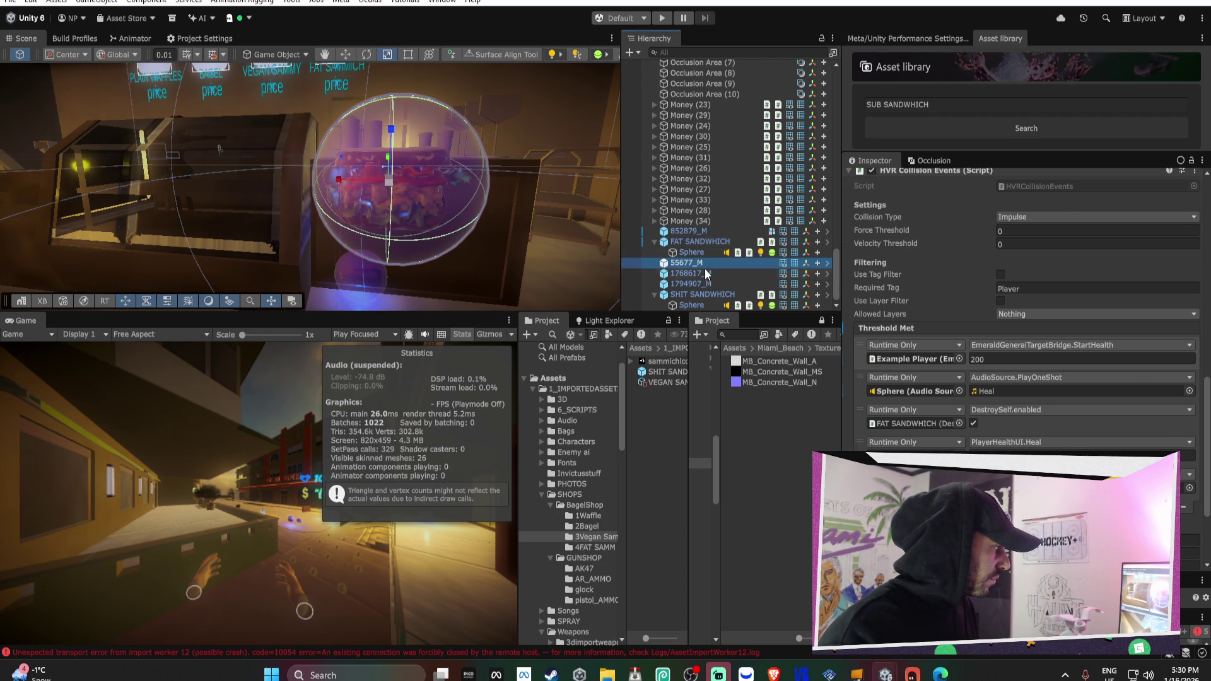
left_click(707, 282, "shift")
key("Delete")
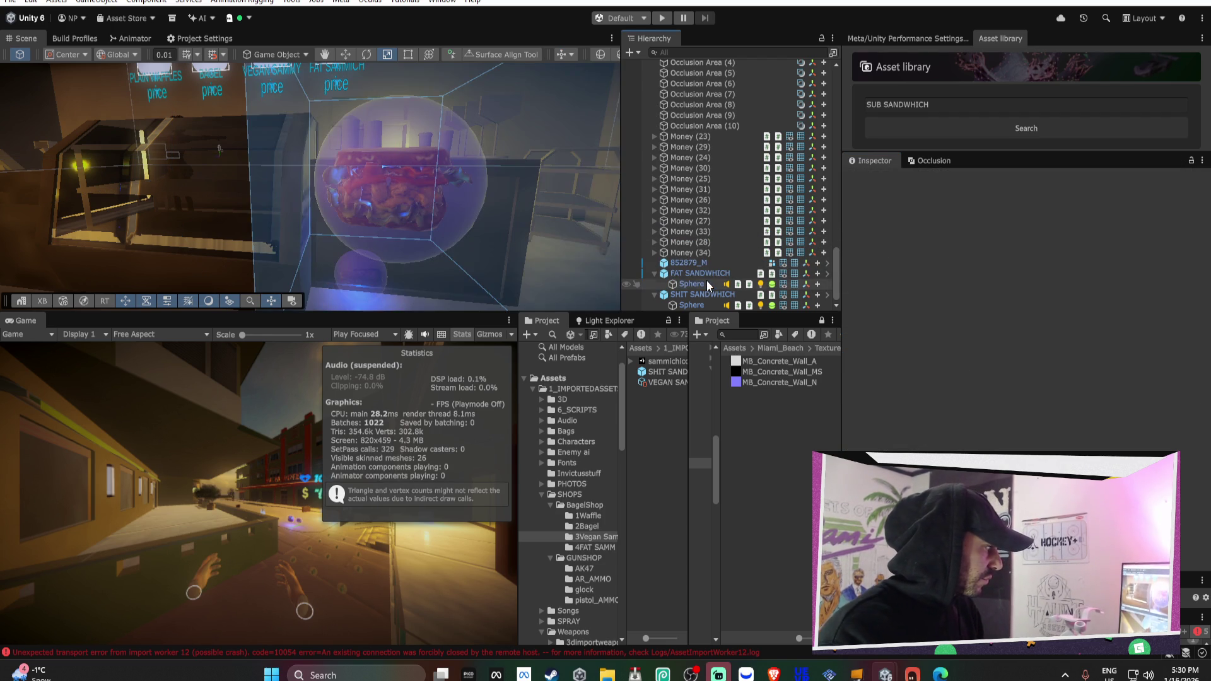
Place the BAGEL prefab from 2Bagel and the WAFFLE prefab from 1Waffle in the scene
left_click(596, 527)
left_click(656, 371)
mouse_move(656, 371)
left_mouse_down()
mouse_move(416, 297)
mouse_move(553, 301)
mouse_move(467, 233)
left_mouse_up()
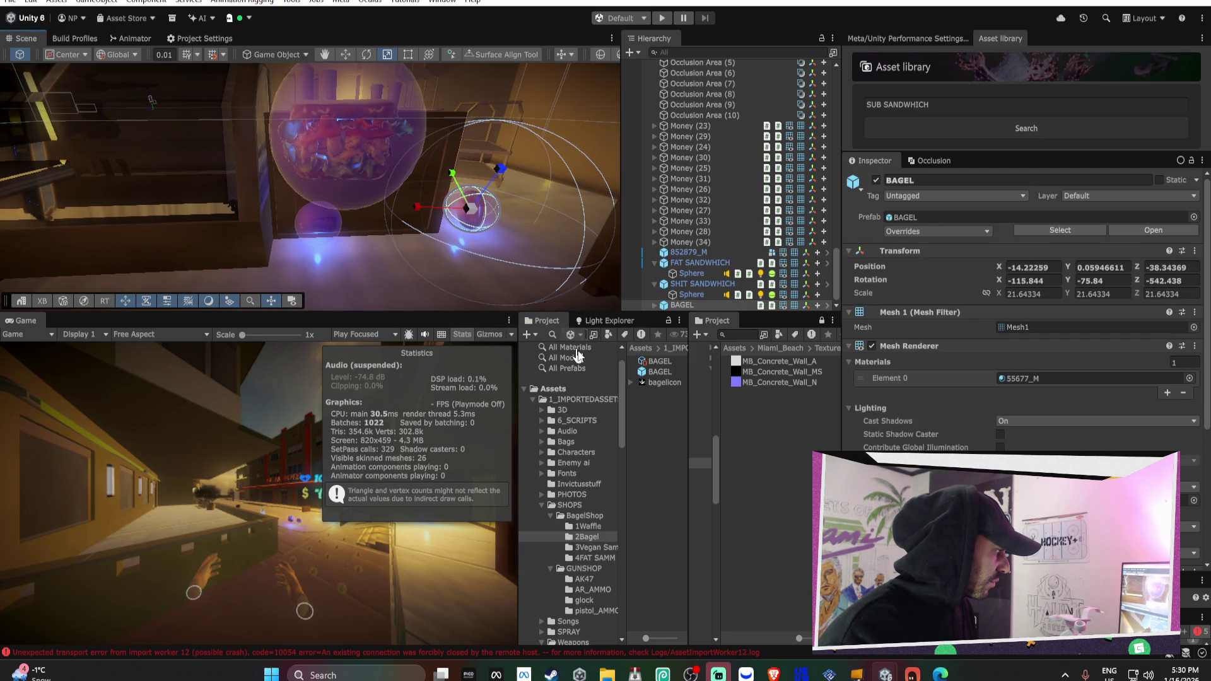
left_click(590, 516)
double_click(662, 364)
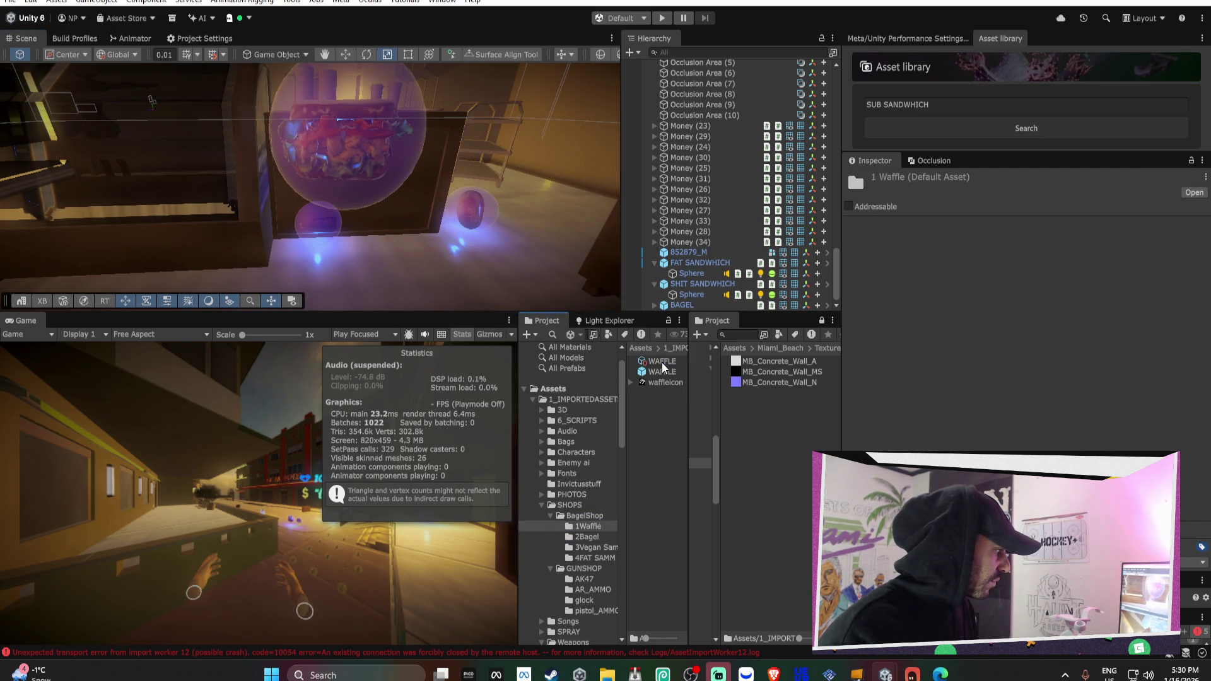
mouse_move(656, 377)
left_mouse_down()
mouse_move(519, 226)
mouse_move(528, 263)
left_mouse_up()
Select the WAFFLE, BAGEL and SHIT SANDWHICH spheres together
left_click(654, 294)
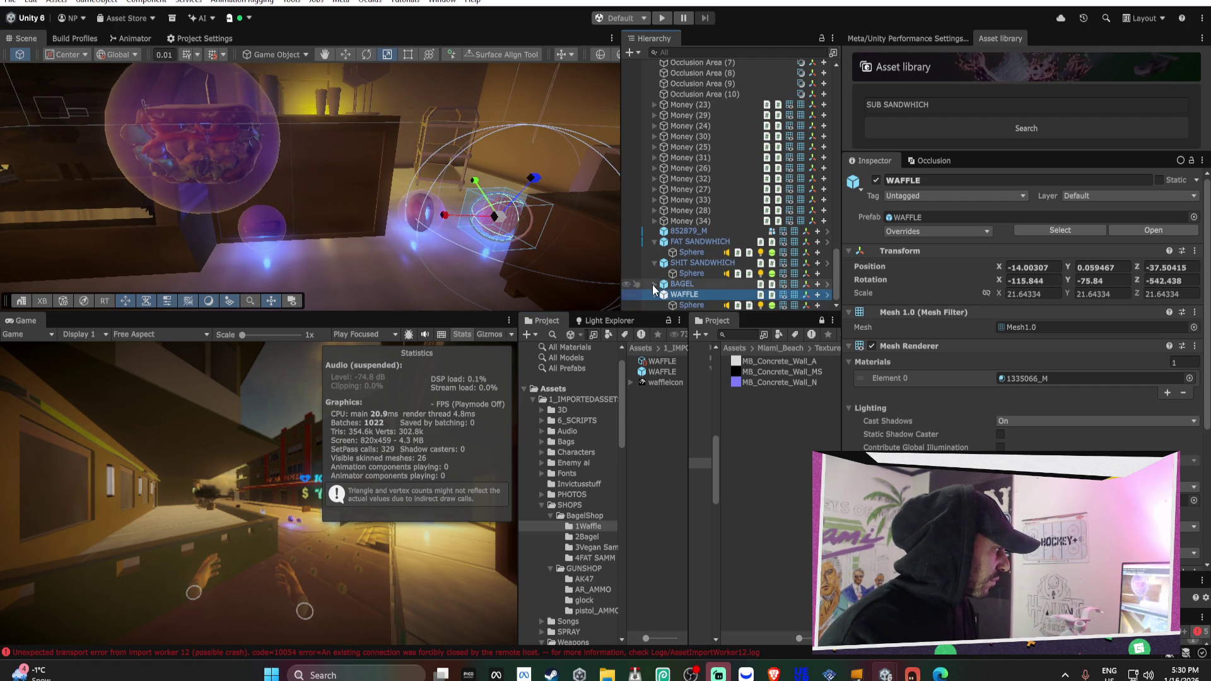
left_click(654, 306)
left_click(691, 305)
scroll(1028, 305, "down", 5)
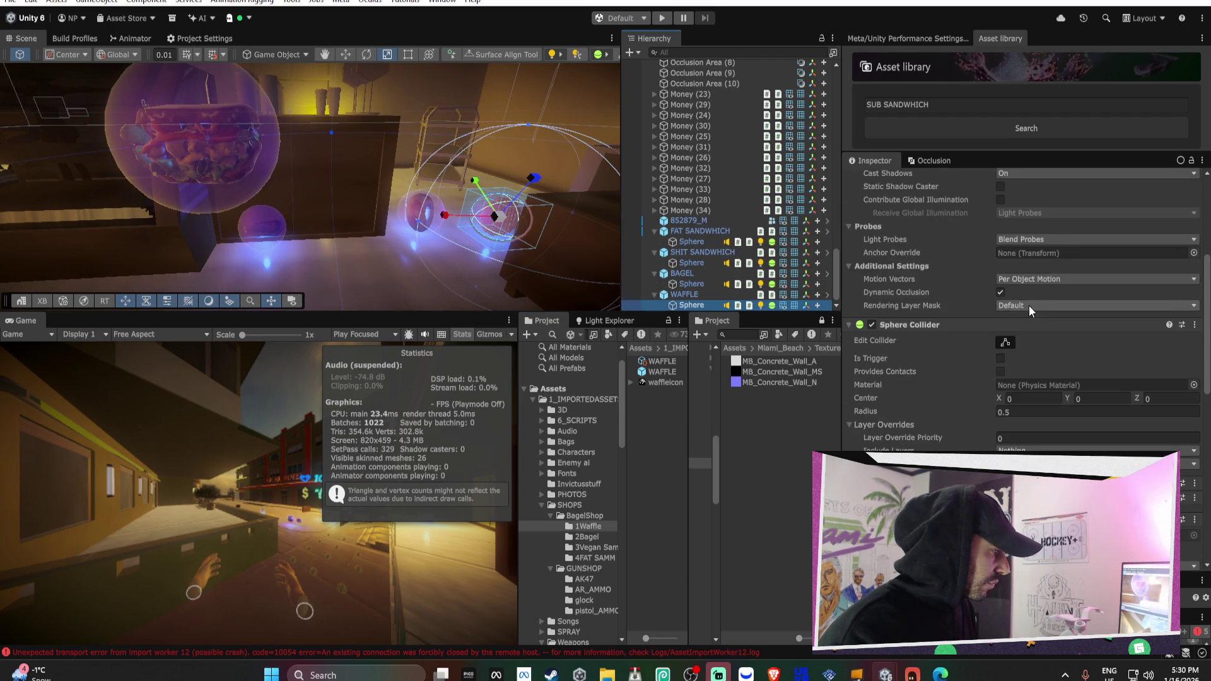
scroll(1028, 305, "down", 3)
left_click(691, 284, "ctrl")
left_click(694, 263, "ctrl")
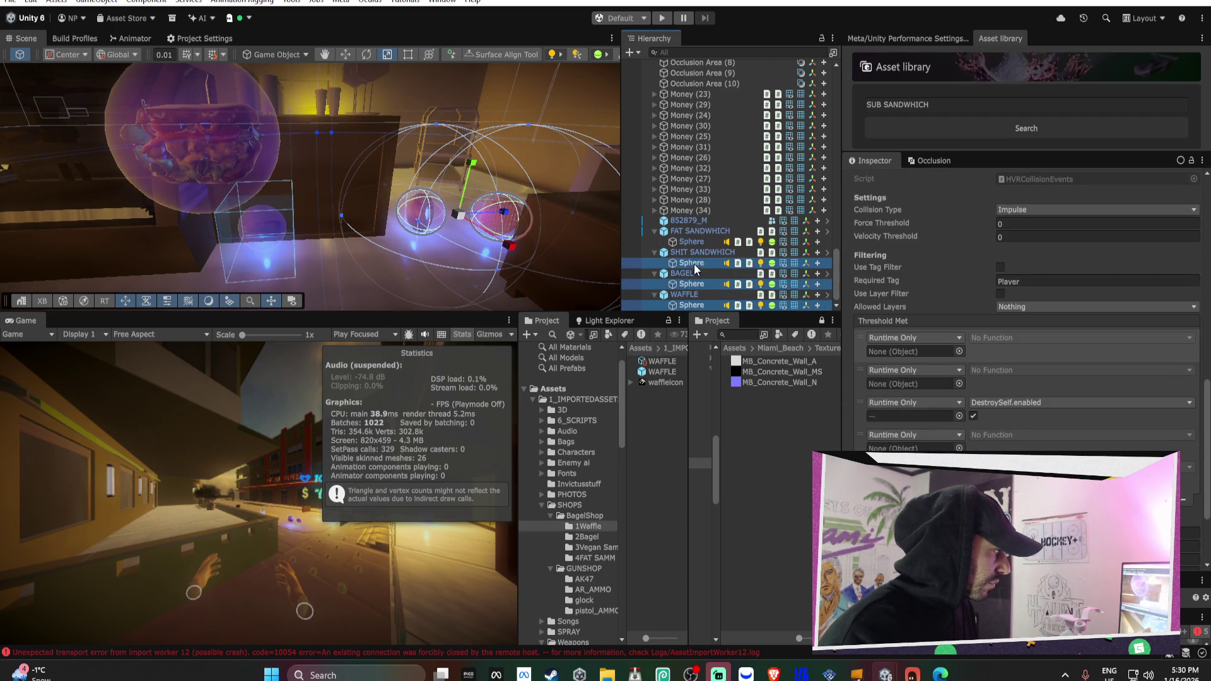
Add the FAT SANDWHICH sphere and paste the Threshold Met heal events into all four spheres
left_click(698, 244, "ctrl")
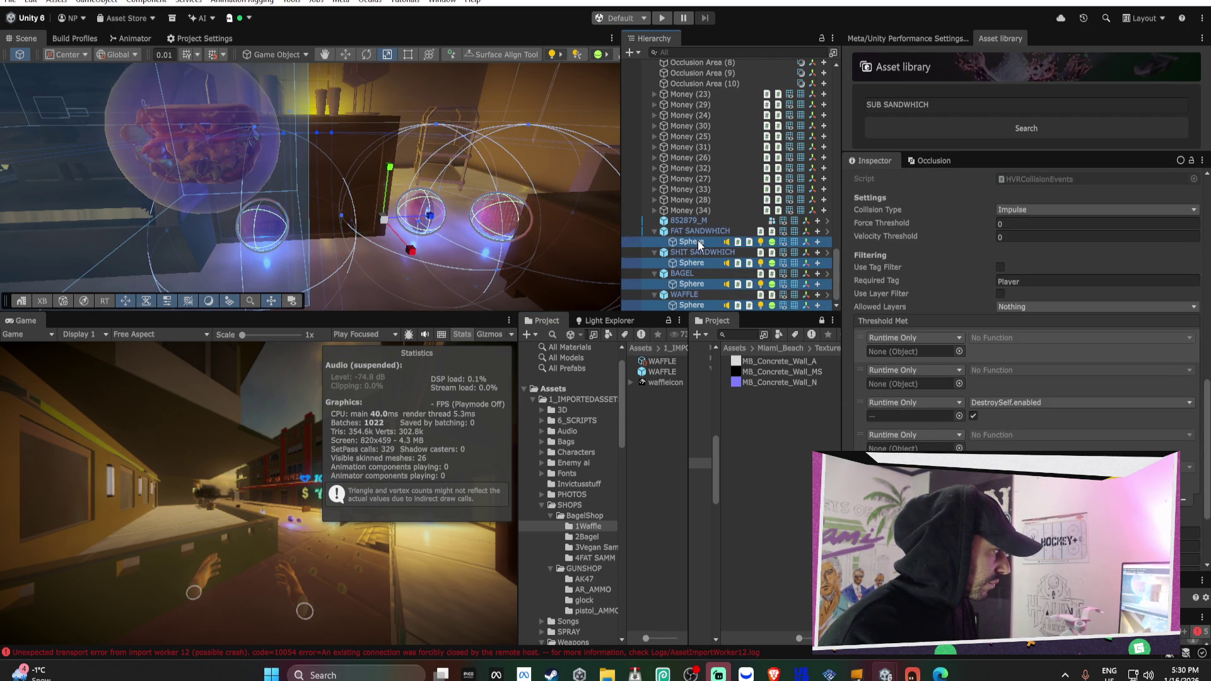
right_click(891, 322)
left_click(923, 380)
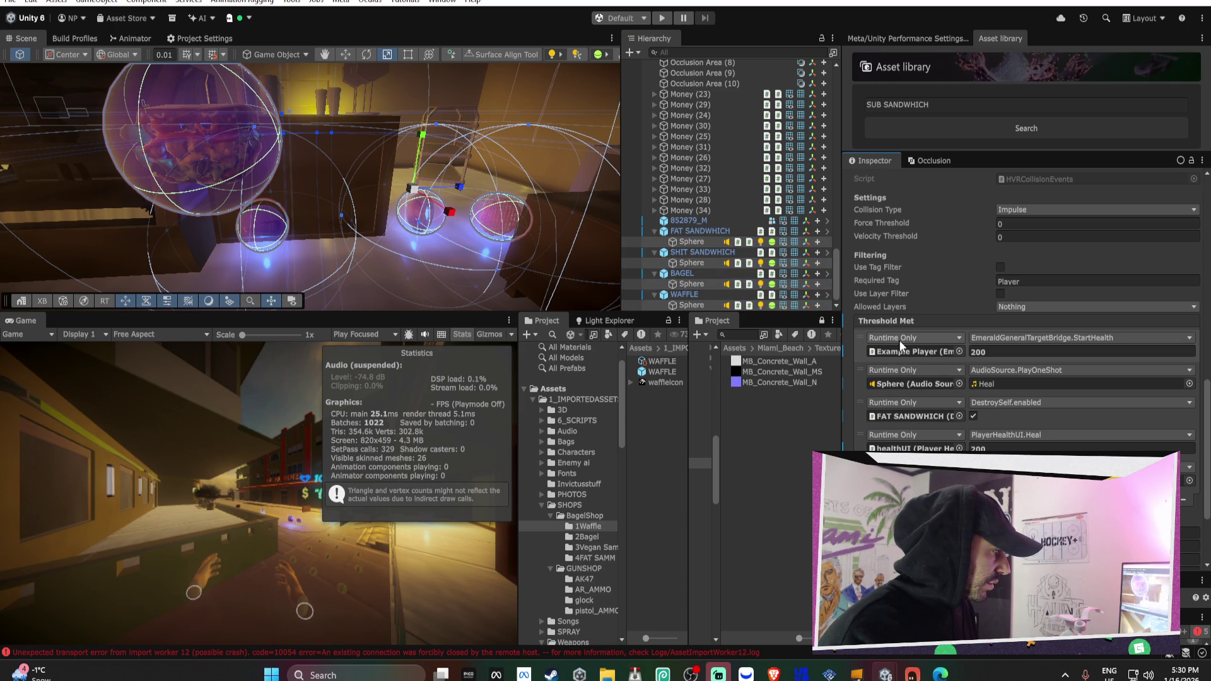
Set the SHIT SANDWHICH sphere's StartHealth and healthUI heal amount to 150
left_click(700, 244)
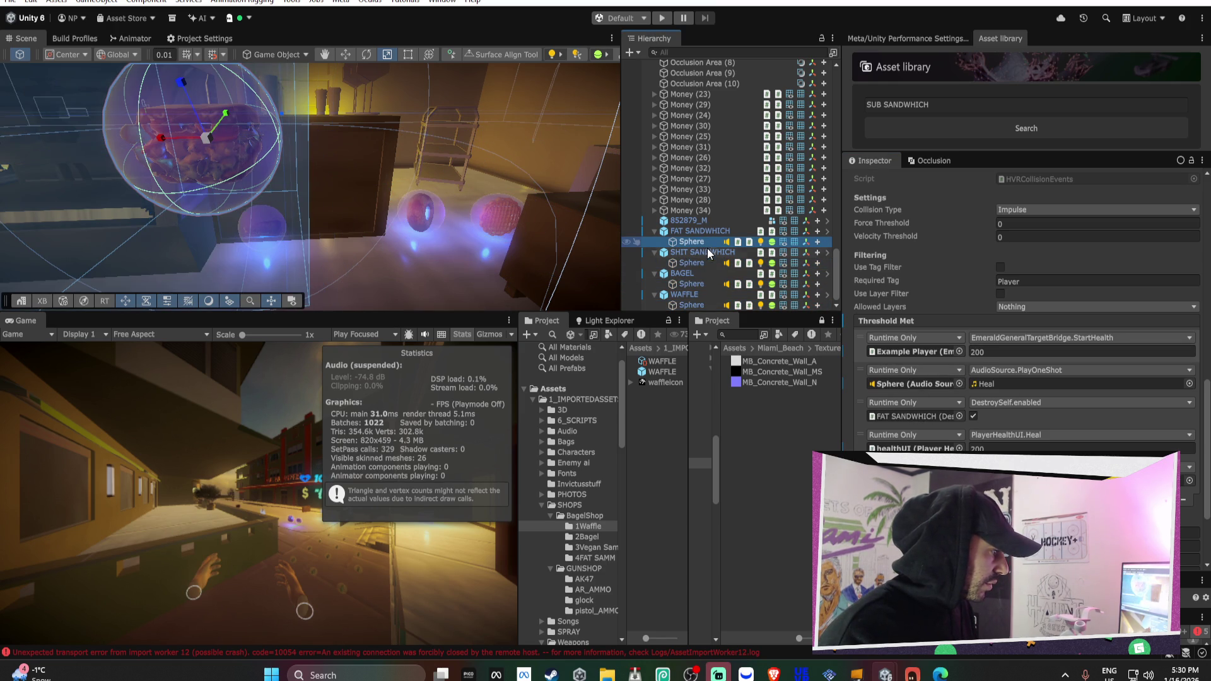
left_click(691, 262)
left_click(1033, 353)
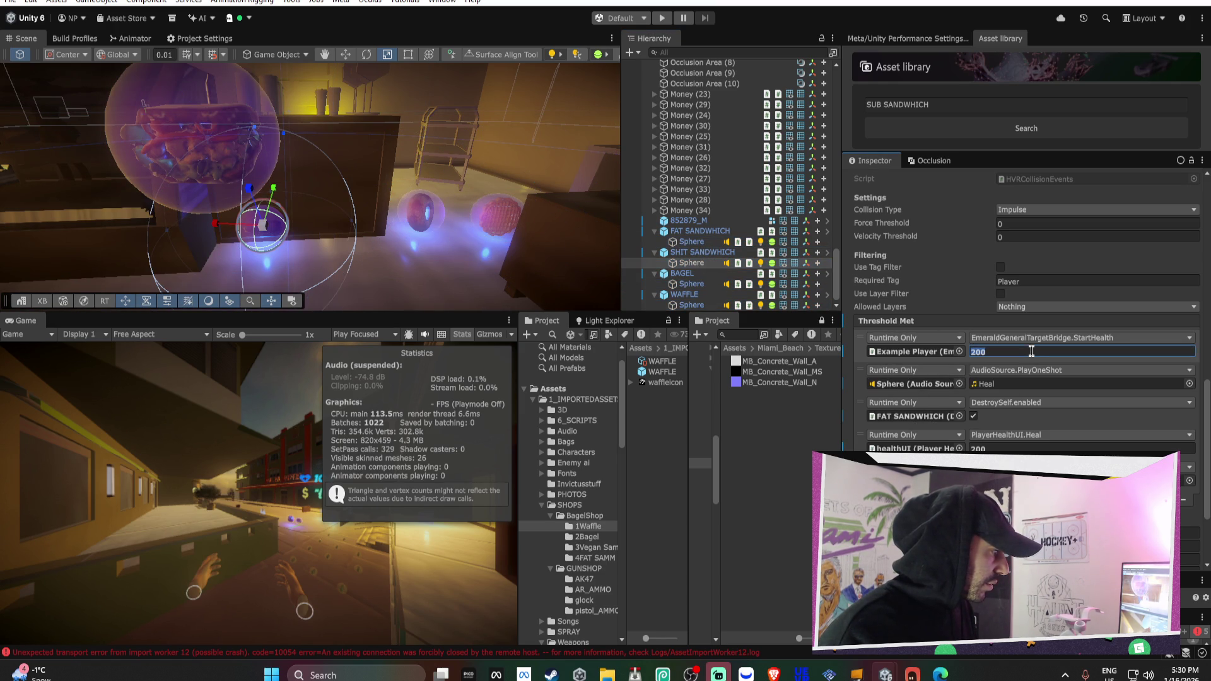
type("150")
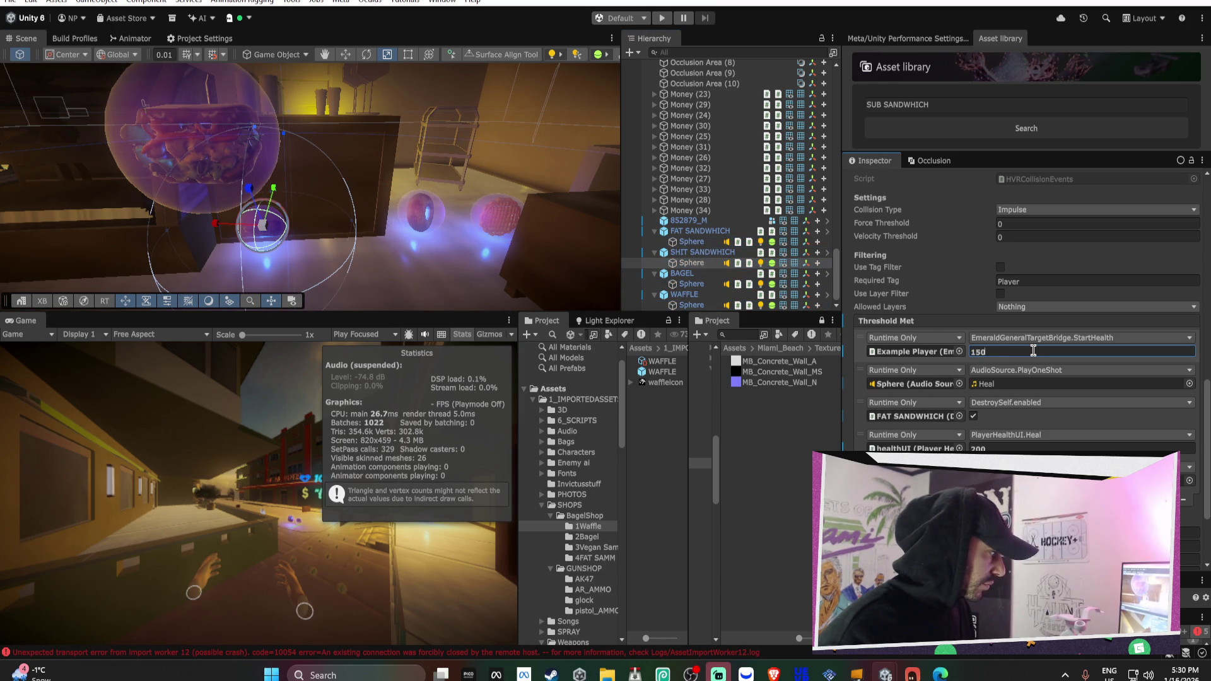
left_click(1010, 448)
type("150")
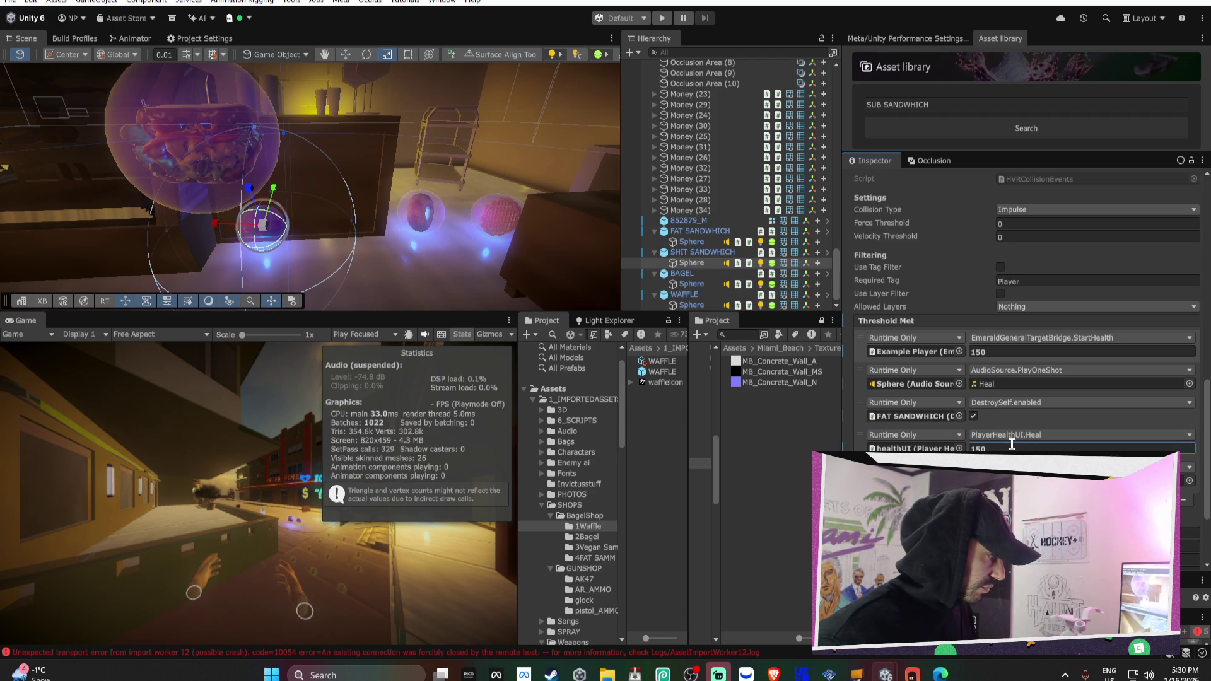
Set the BAGEL sphere to heal 100 and the WAFFLE sphere's StartHealth and heal to 50
left_click(692, 284)
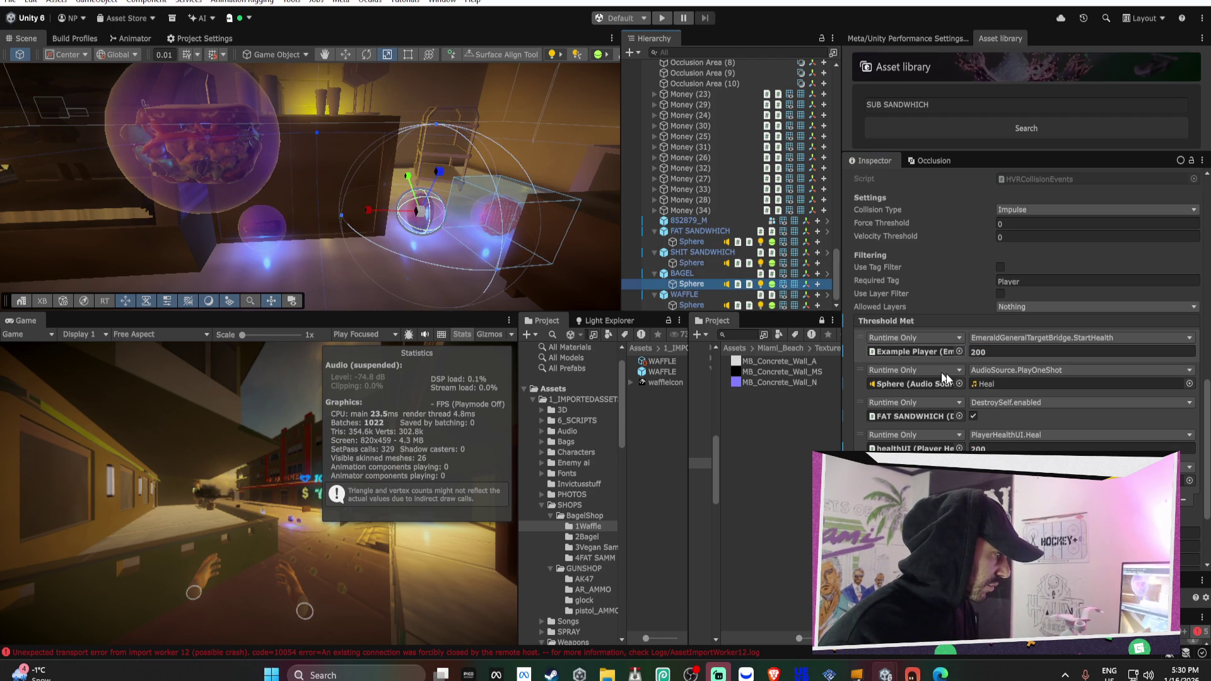
left_click(979, 350)
type("100")
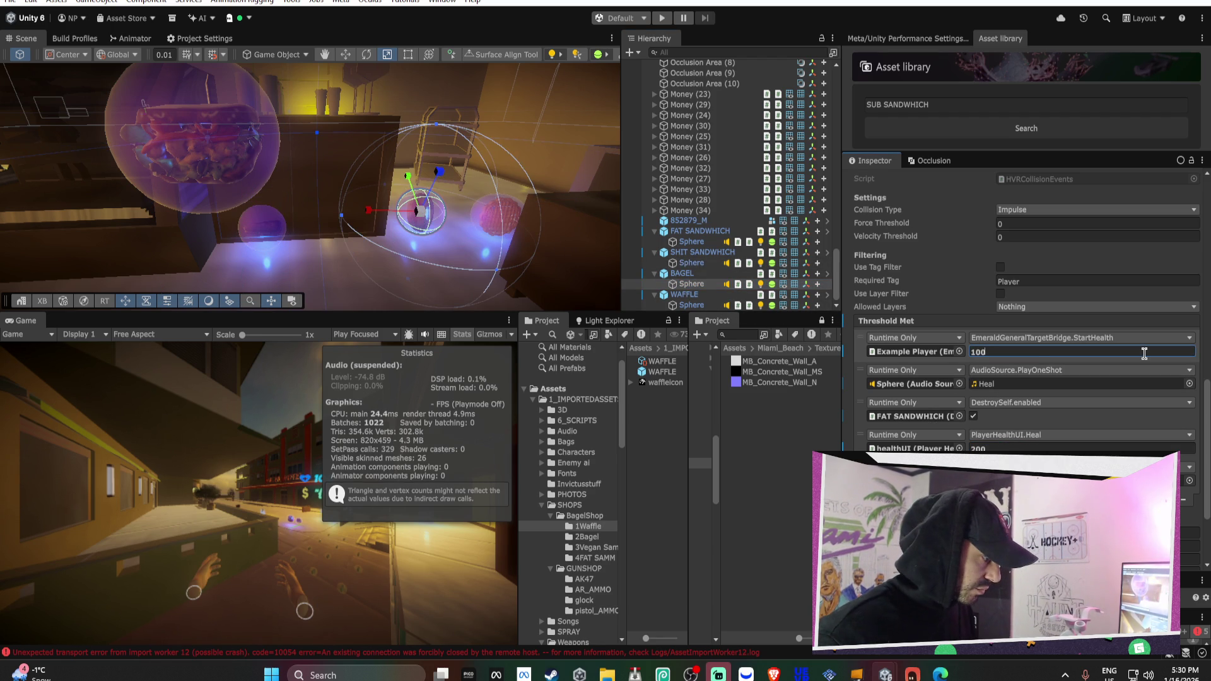
key("Tab")
key("Tab")
key("Tab")
key("Tab")
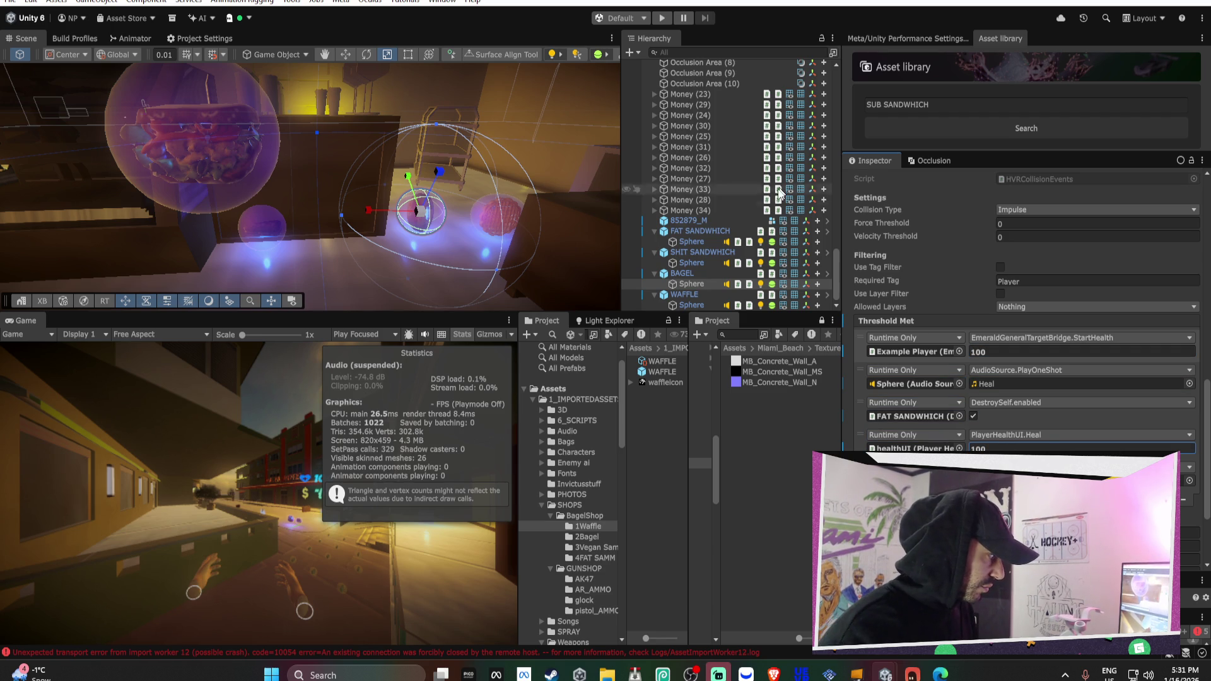
left_click(687, 305)
left_click(995, 353)
type("50")
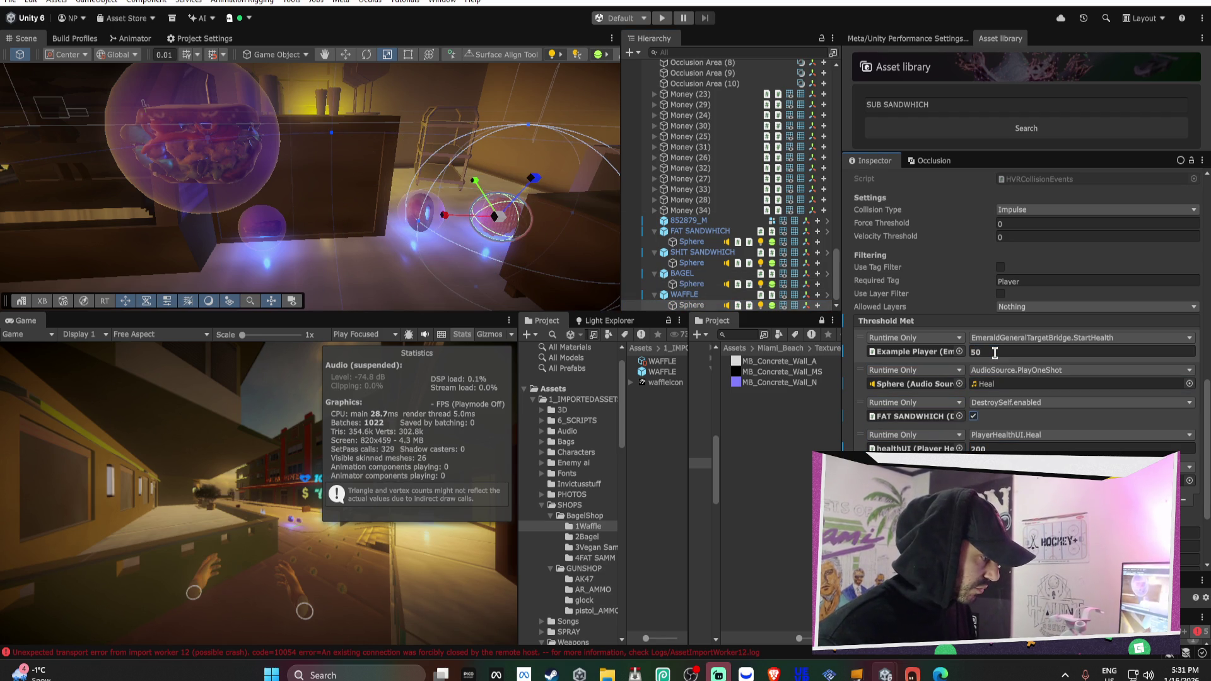
key("Tab")
type("5")
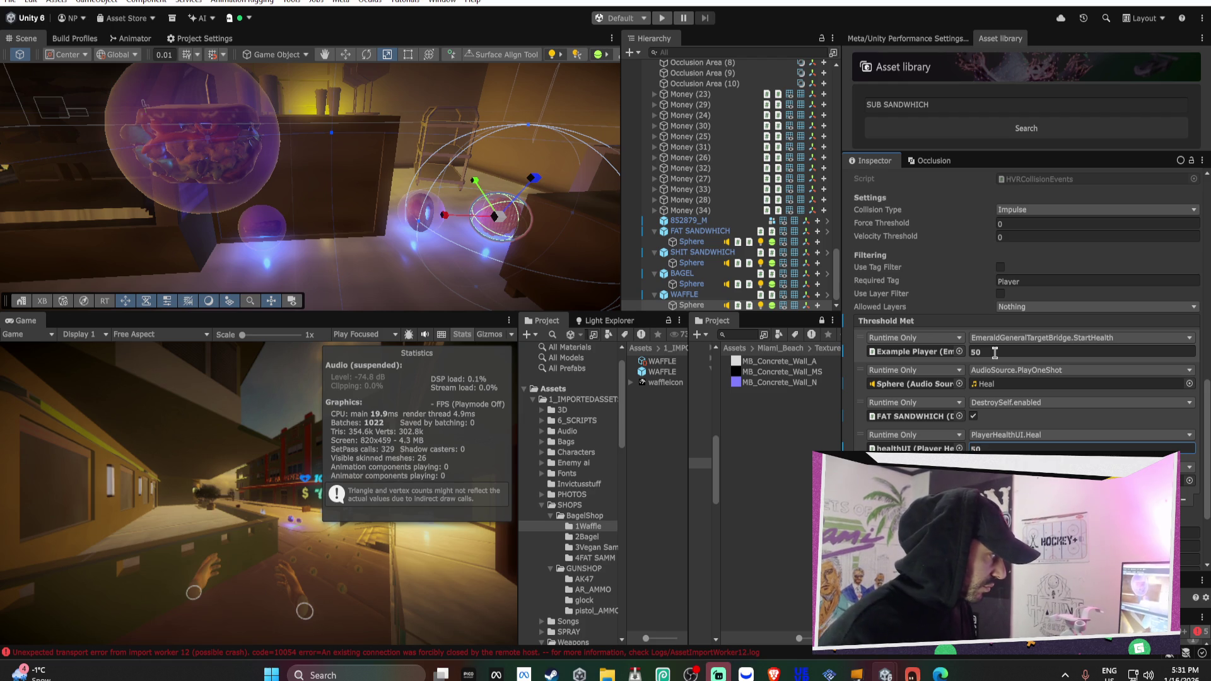
Collapse the four food objects in the Hierarchy and select FAT SANDWHICH
left_click(654, 296)
left_click(655, 285)
left_click(654, 274)
left_click(654, 263)
left_click(686, 274)
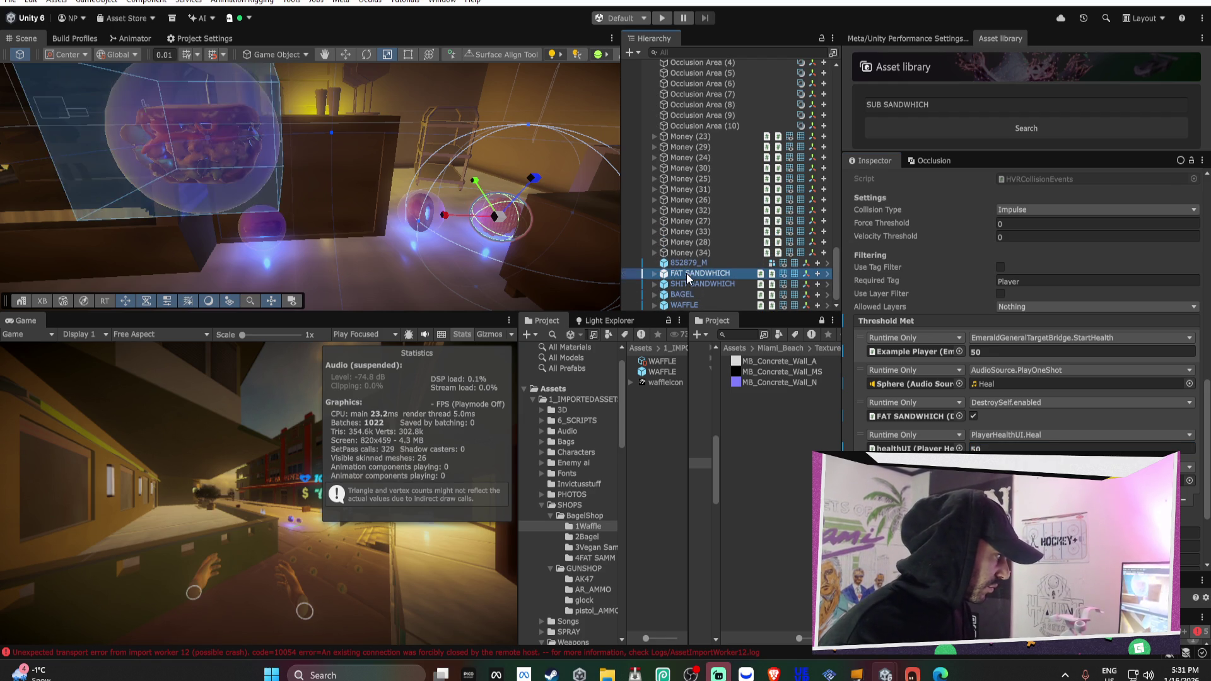
Delete the duplicate WAFFLE and BAGEL prefab assets from the Project panel
left_click(663, 371)
key("Delete")
left_click(660, 348)
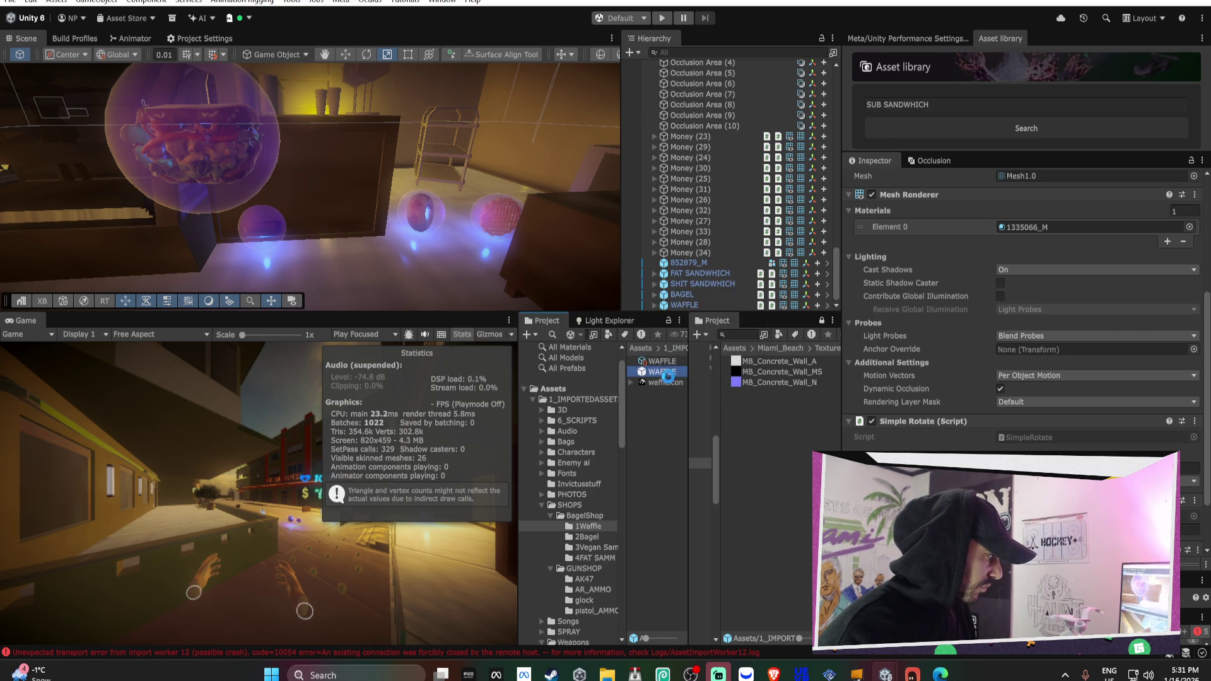
left_click(587, 537)
left_click(660, 372)
key("Delete")
left_click(652, 347)
Delete the SHIT SANDWHICH and FAT SANDWHICH prefab assets from their folders
left_click(596, 547)
left_click(669, 371)
key("Delete")
left_click(634, 353)
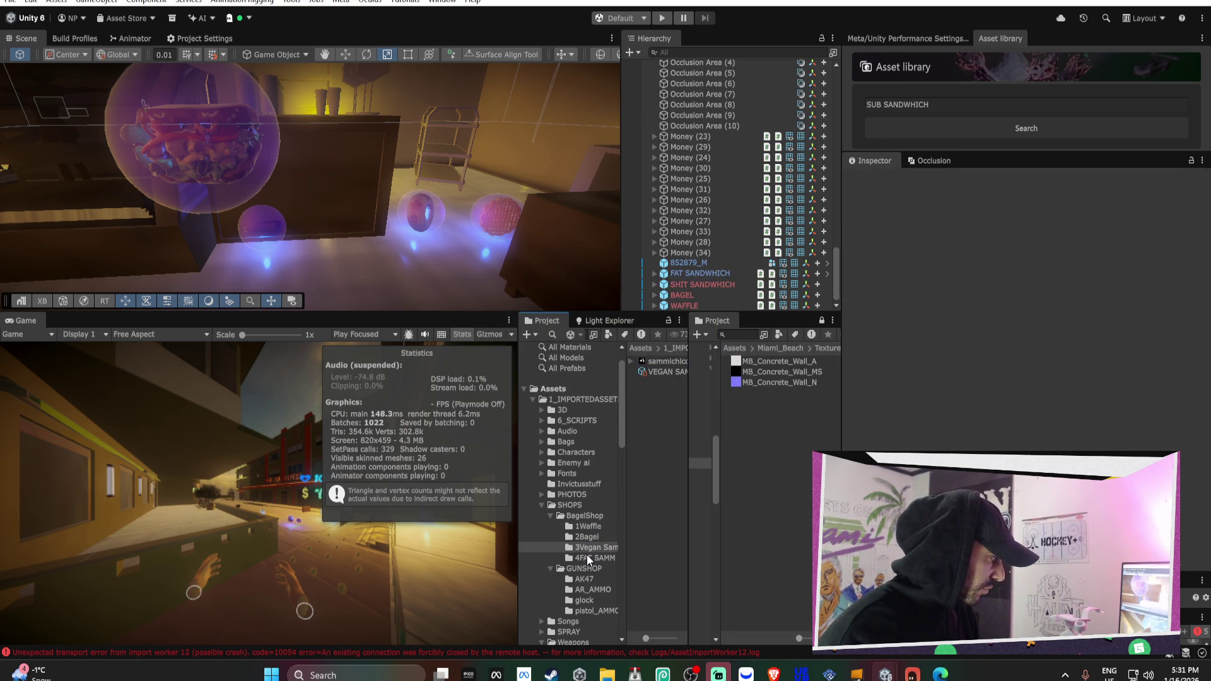
left_click(593, 558)
left_click(664, 372)
key("Delete")
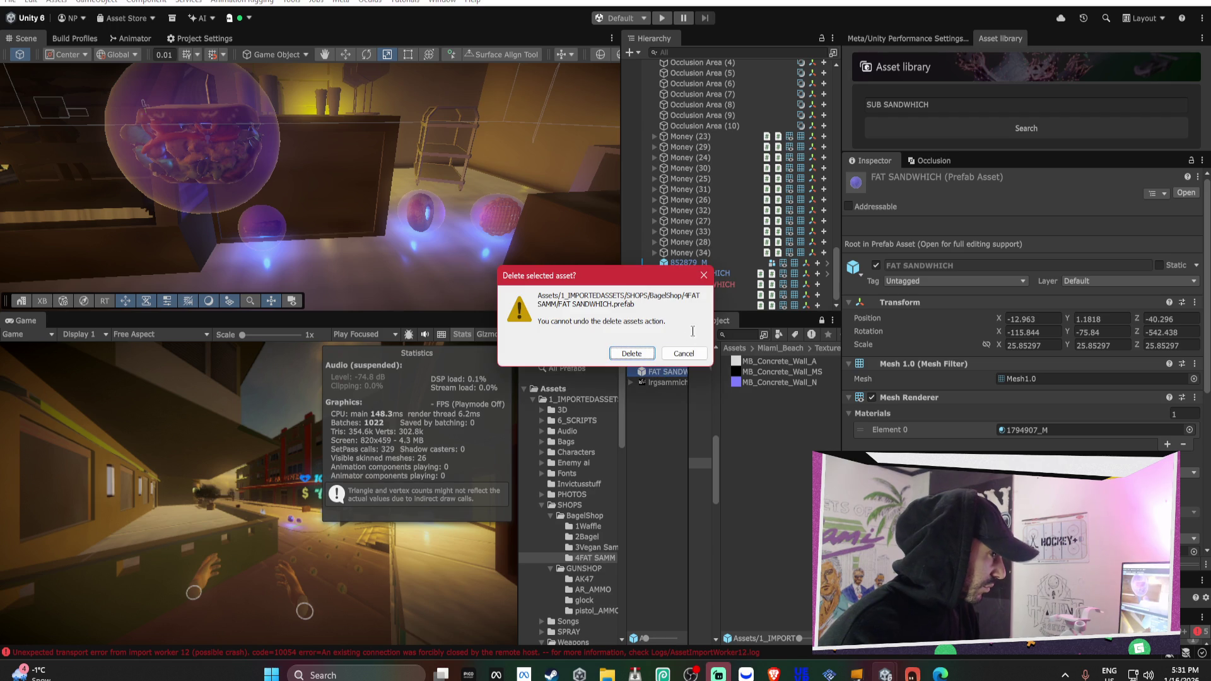
left_click(645, 351)
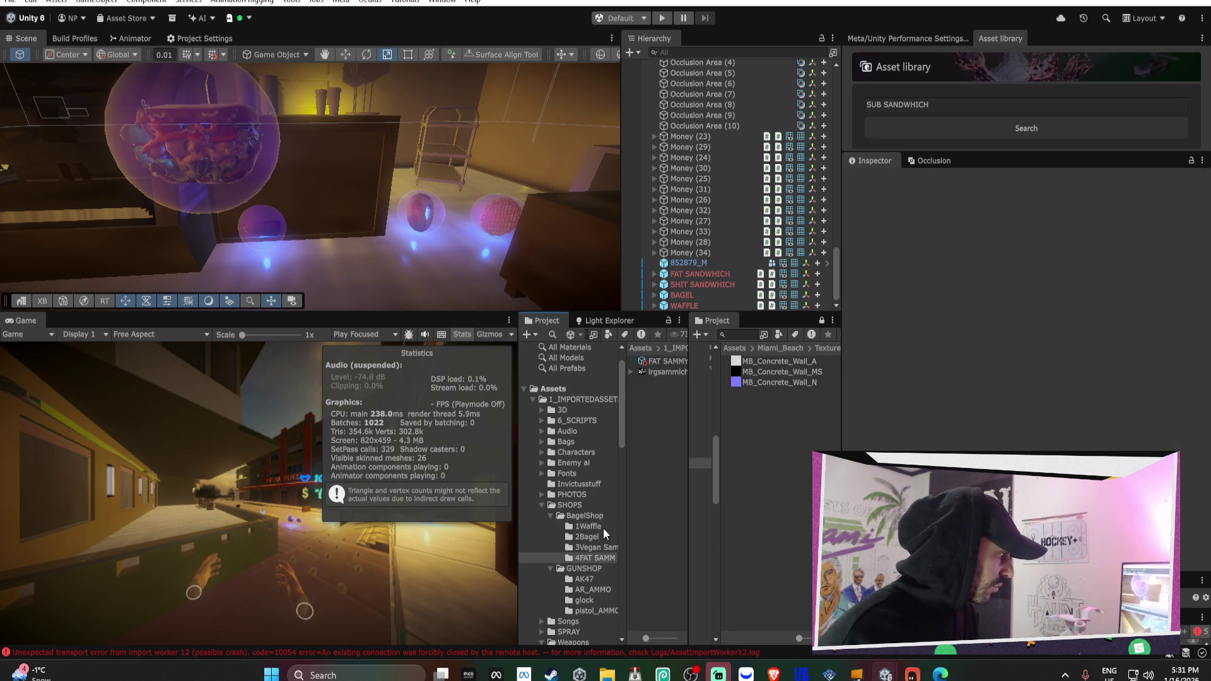
Unpack the four food objects from their broken prefabs and view the FAT SAMMY shop item
left_click(719, 273)
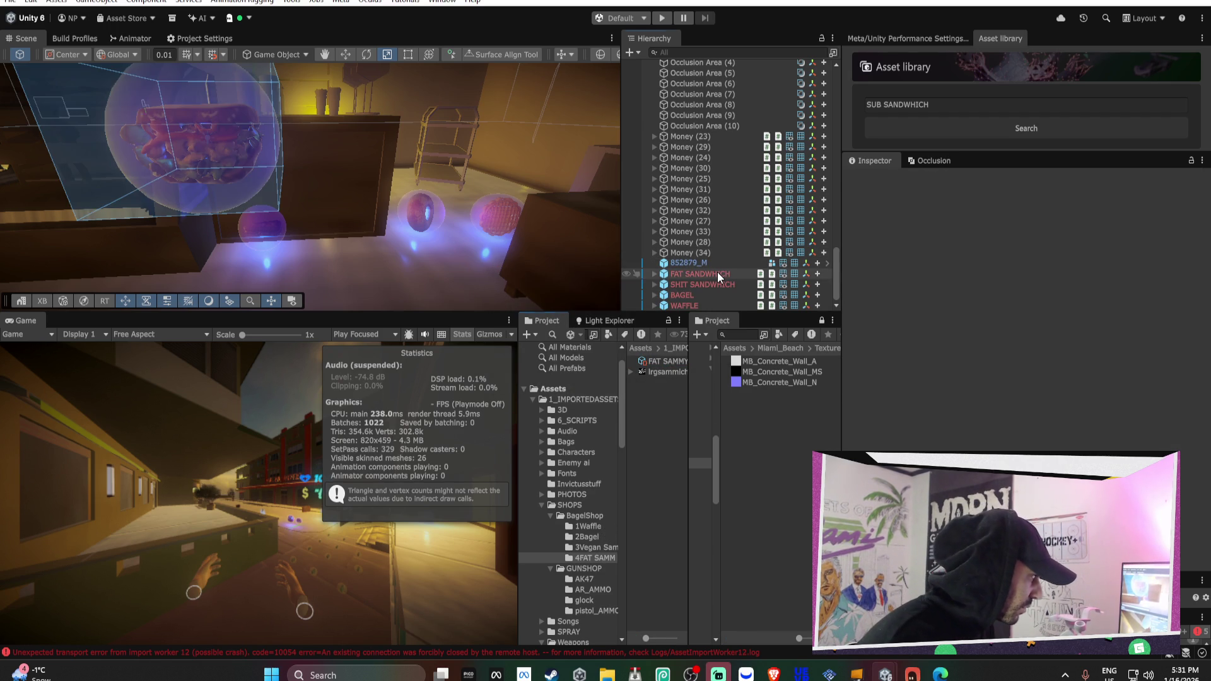
left_click(694, 306, "shift")
right_click(696, 307)
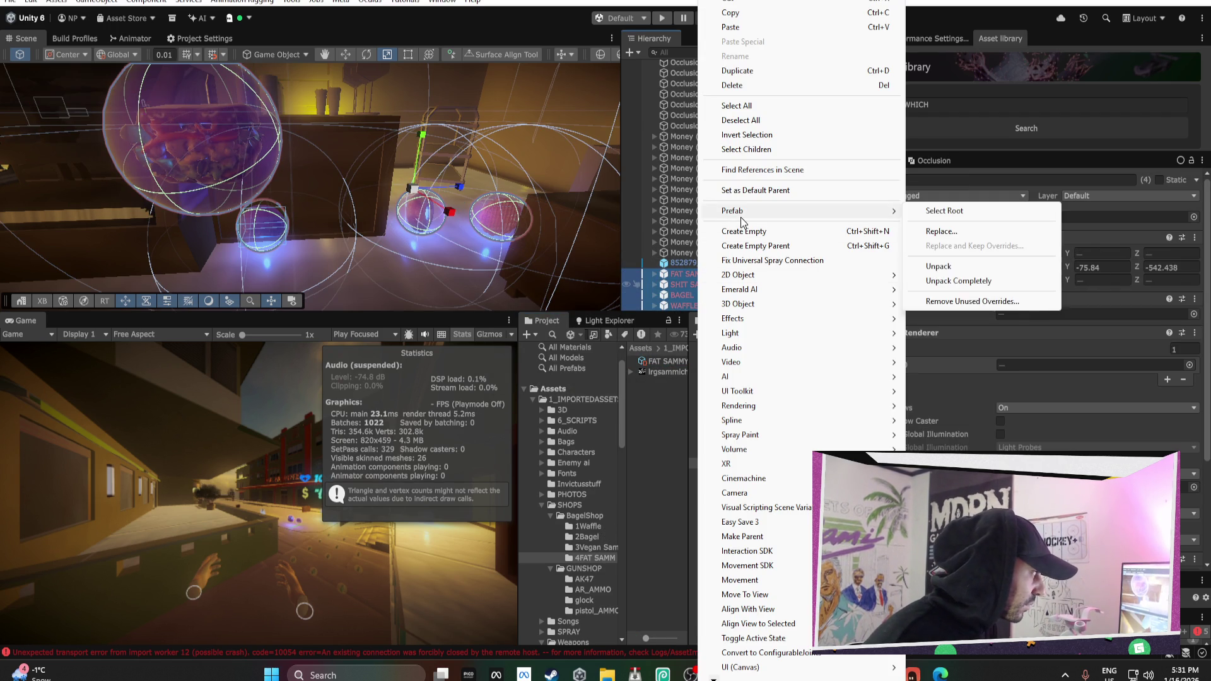
left_click(946, 268)
left_click_drag(442, 183, 502, 188, "alt")
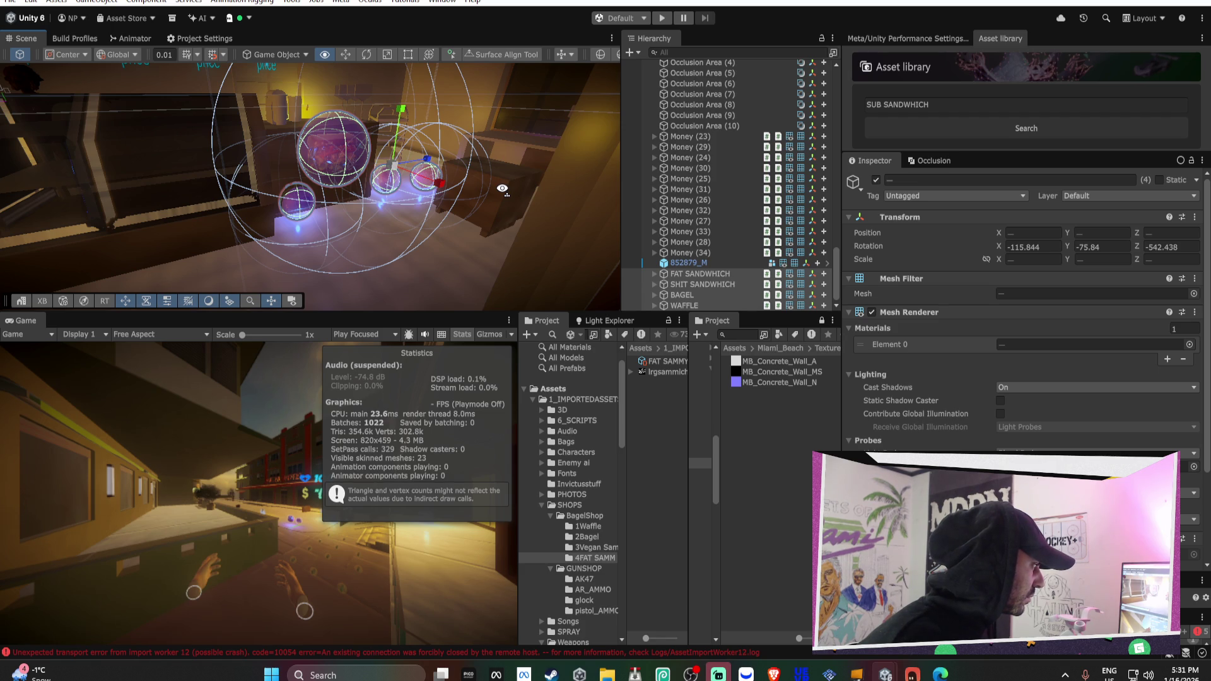
left_click(669, 361)
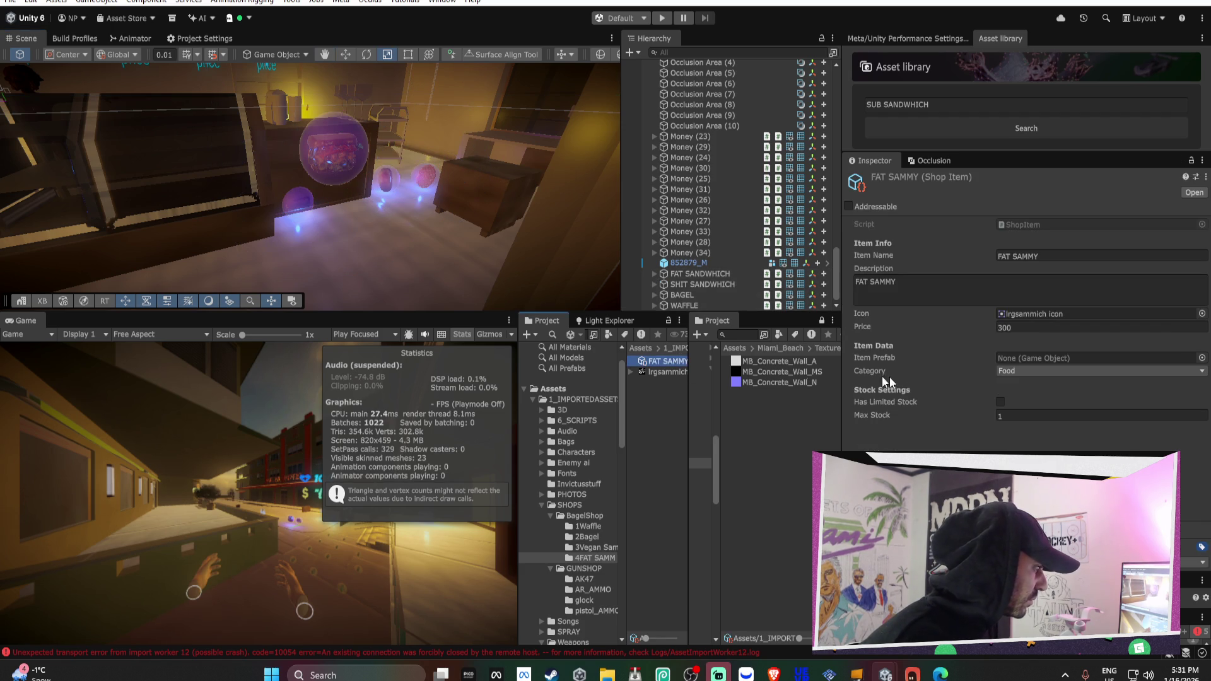
Try assigning the sandwich as FAT SAMMY's Item Prefab, then view FAT SANDWHICH's Sphere heal events with StartHealth 200
mouse_move(712, 296)
left_mouse_down()
mouse_move(1015, 331)
mouse_move(1027, 359)
left_mouse_up()
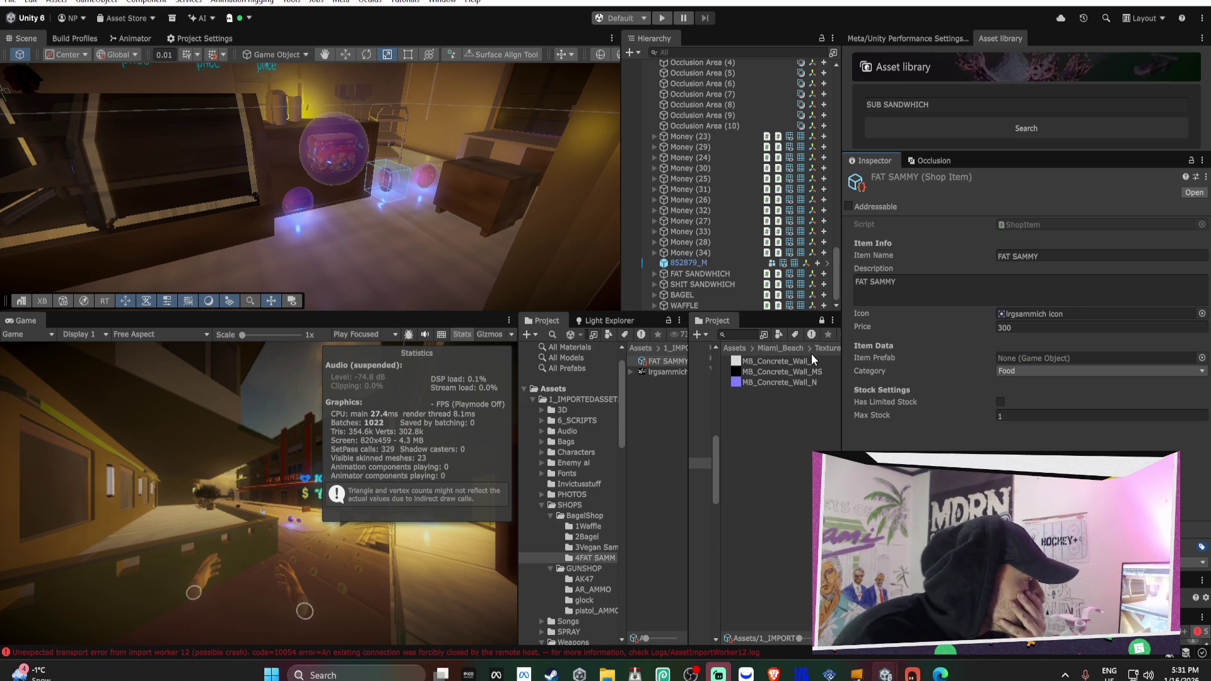
left_click_drag(694, 259, 1053, 358)
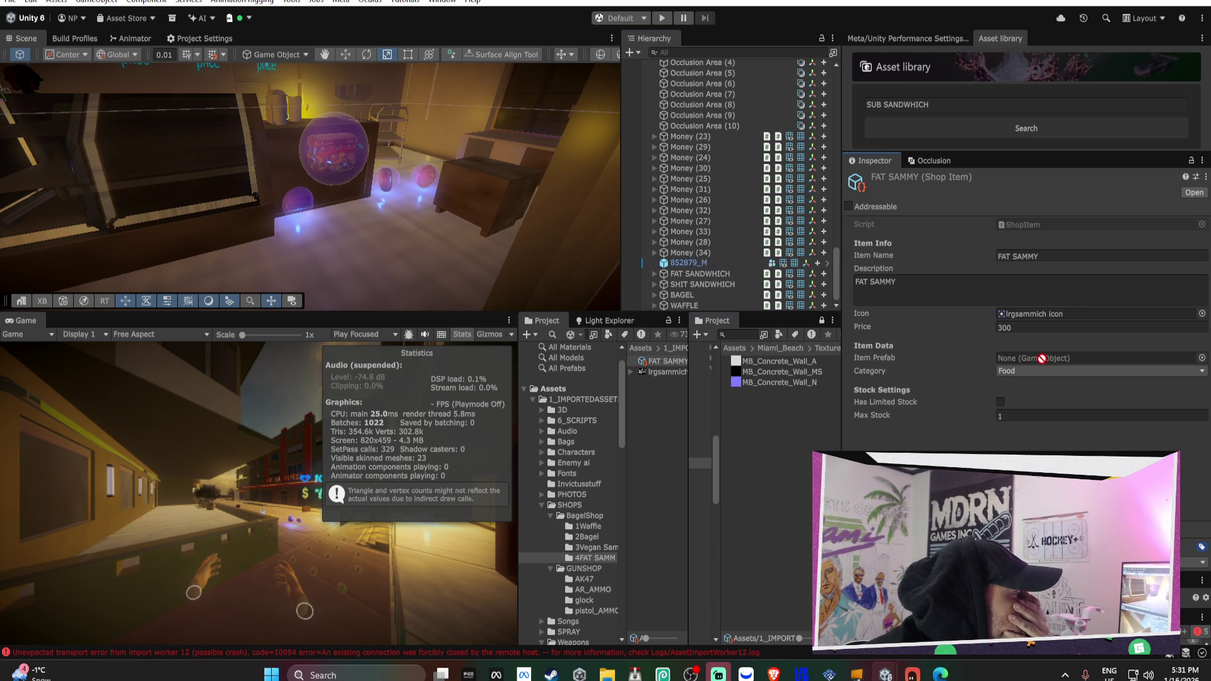
left_click(740, 276)
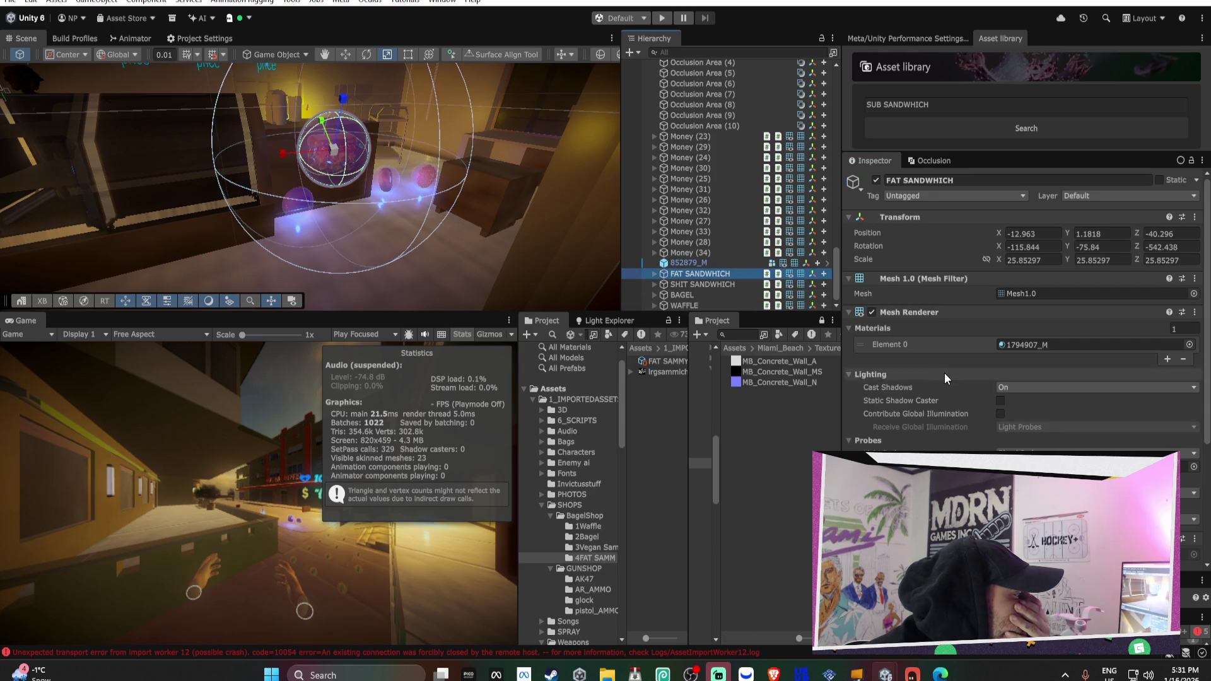
scroll(944, 372, "down", 5)
left_click(654, 274)
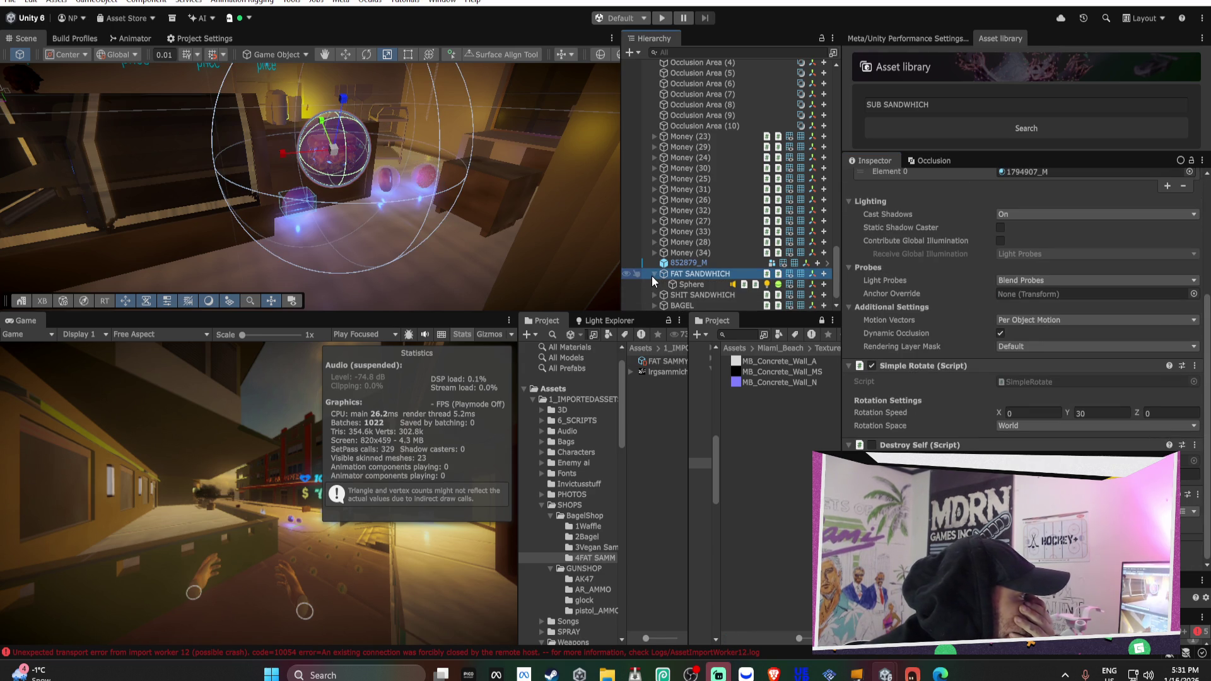
left_click(690, 284)
scroll(870, 345, "down", 6)
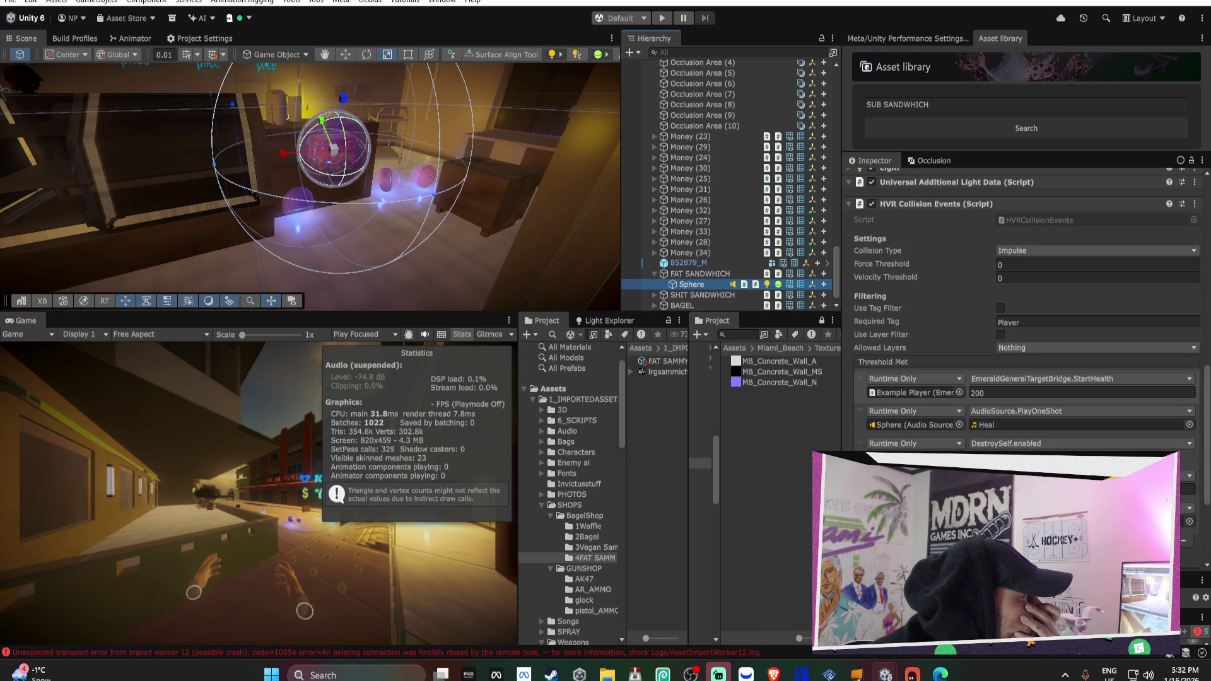
In Bezi, drop the Nice Sky context and ask why food can't be saved as prefabs with scene scripts
left_click(912, 675)
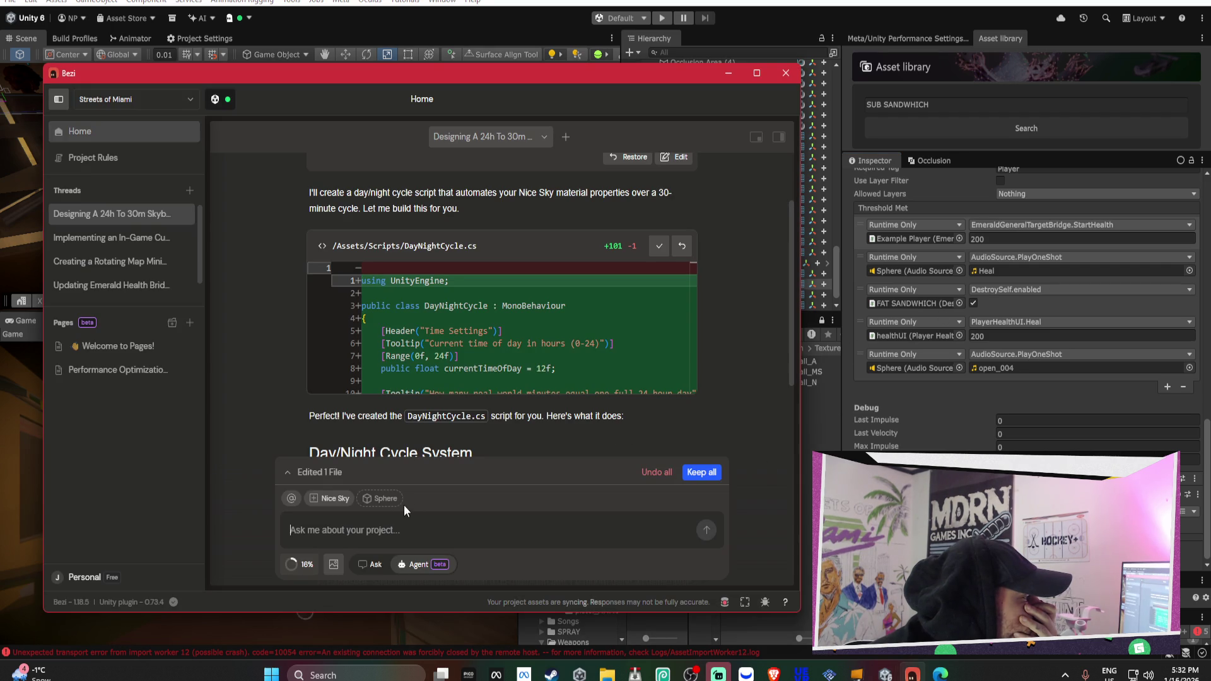
left_click(340, 499)
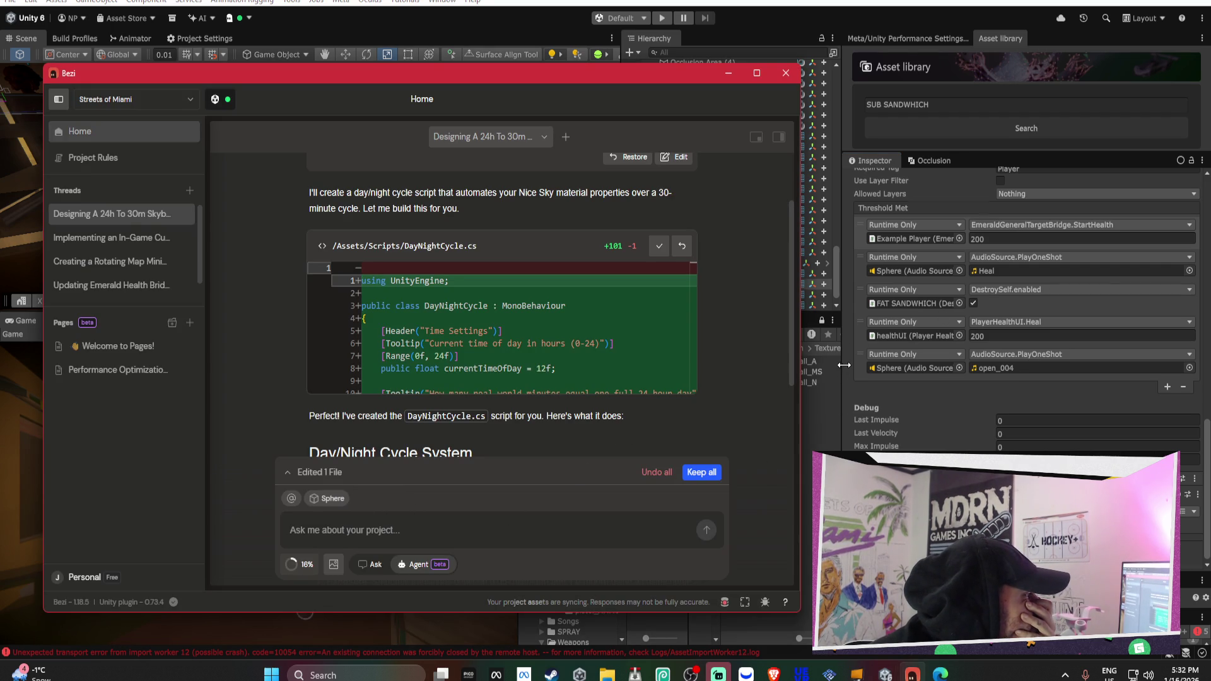
scroll(843, 365, "up", 3)
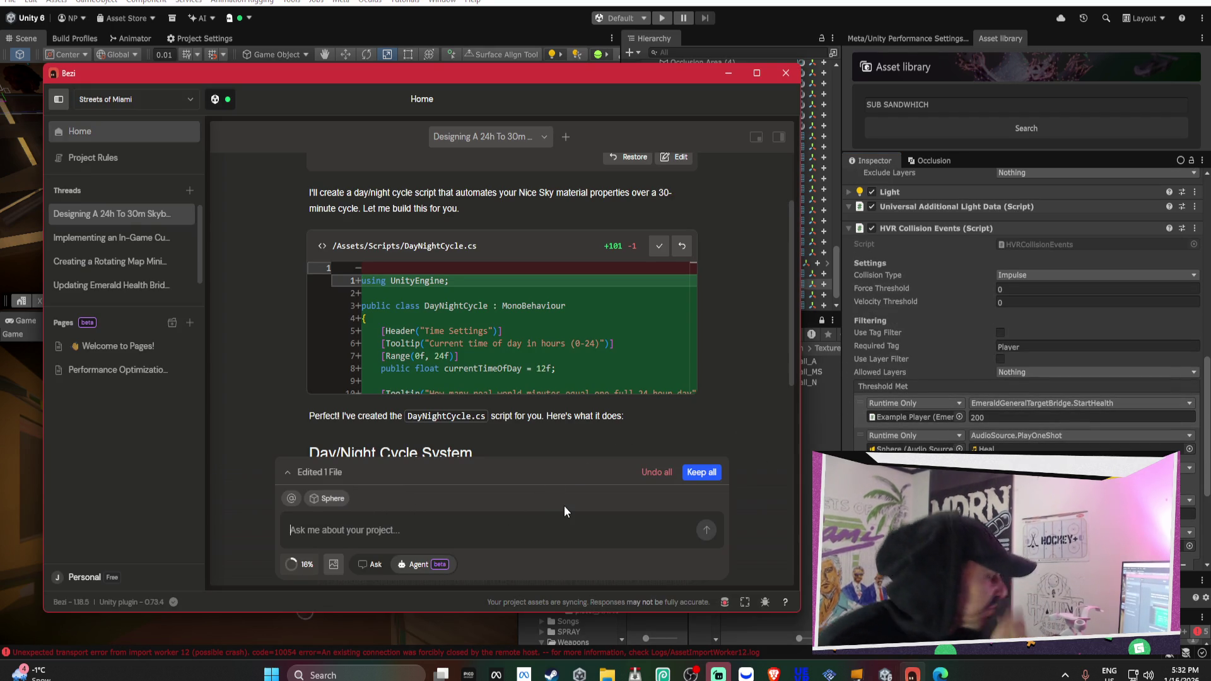
type("I")
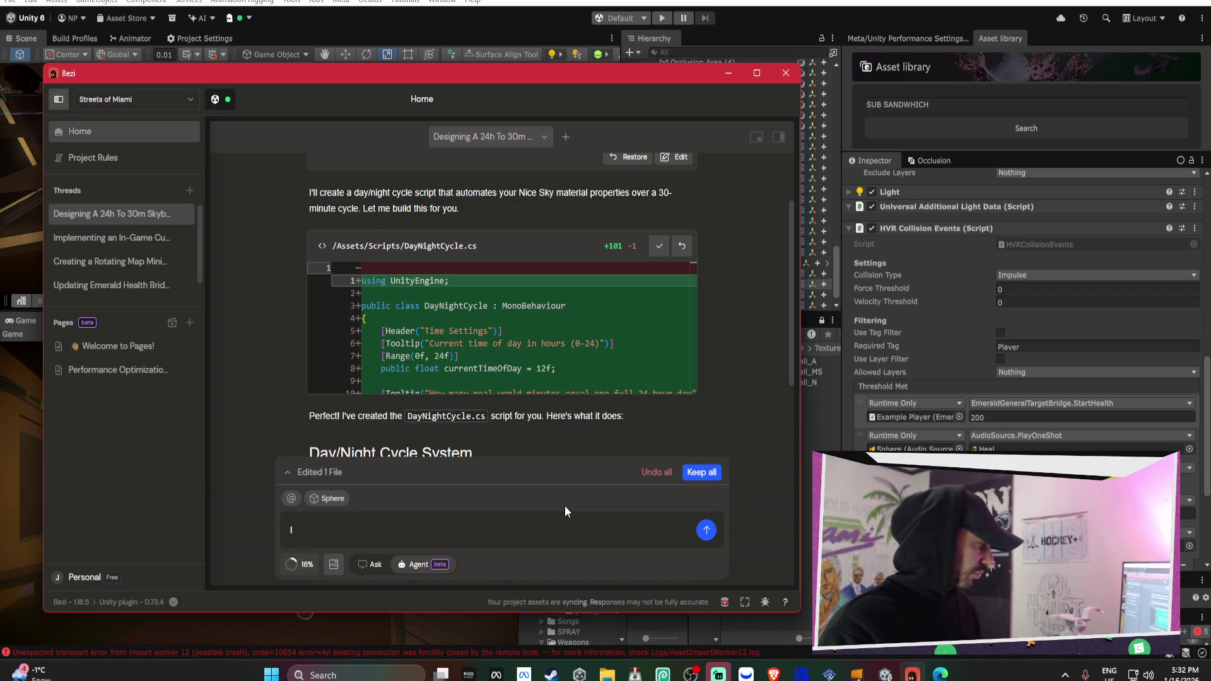
key("BackSpace")
type("i cant save my food as prefabs because the ")
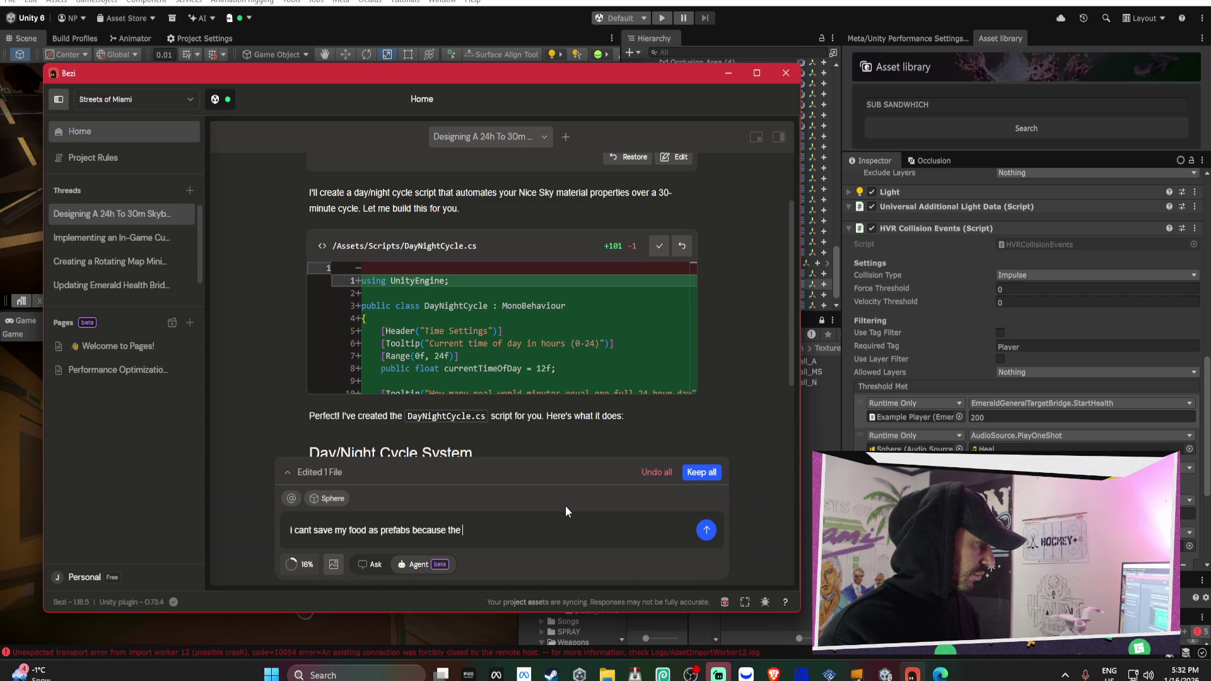
type("scripts are in the scene and not attacted to the object that are on the thresho")
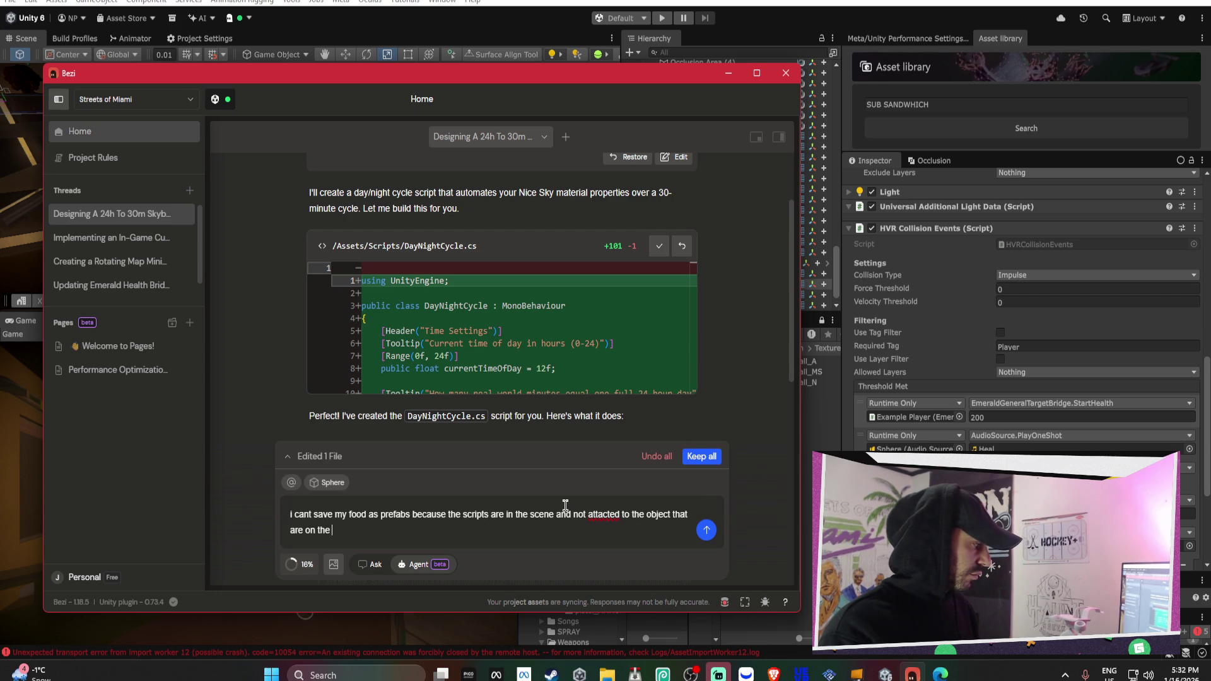
type("ld m")
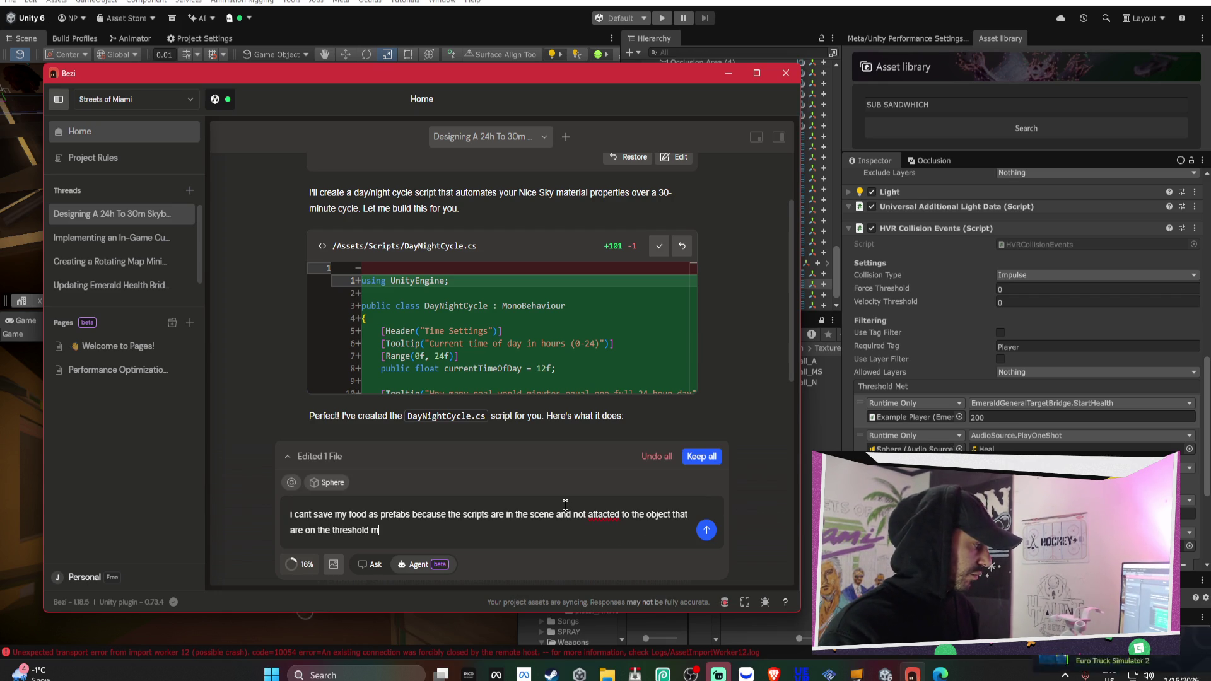
type("et should we ")
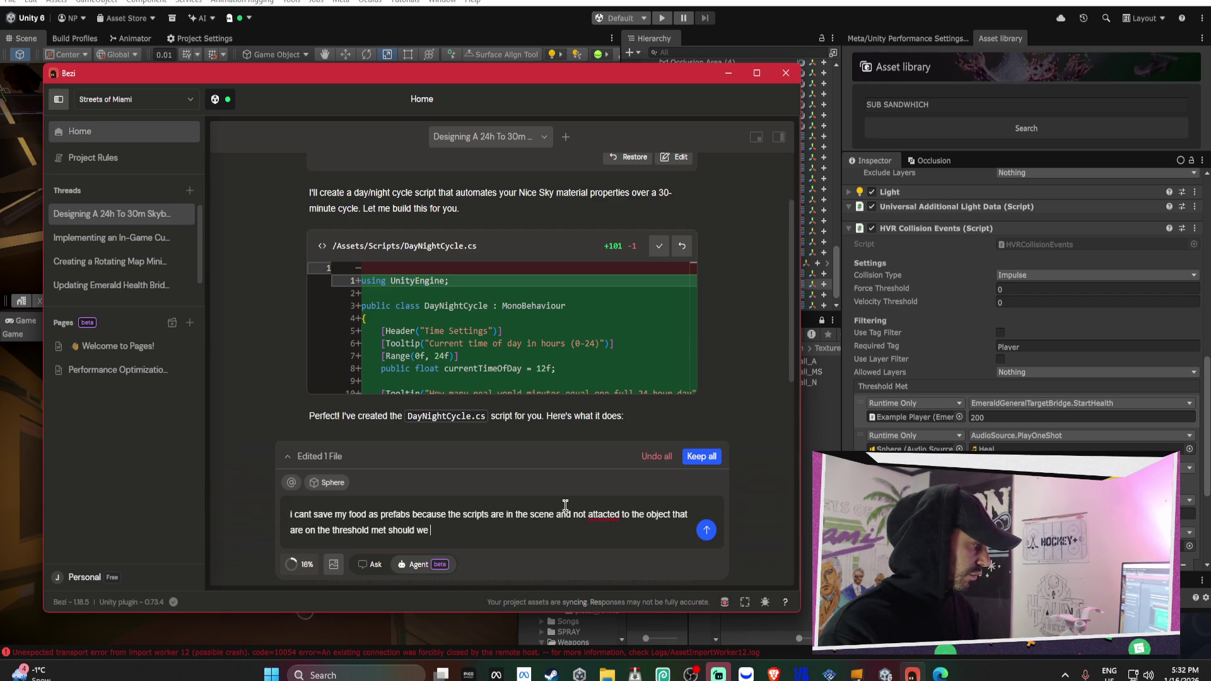
type("make a script th")
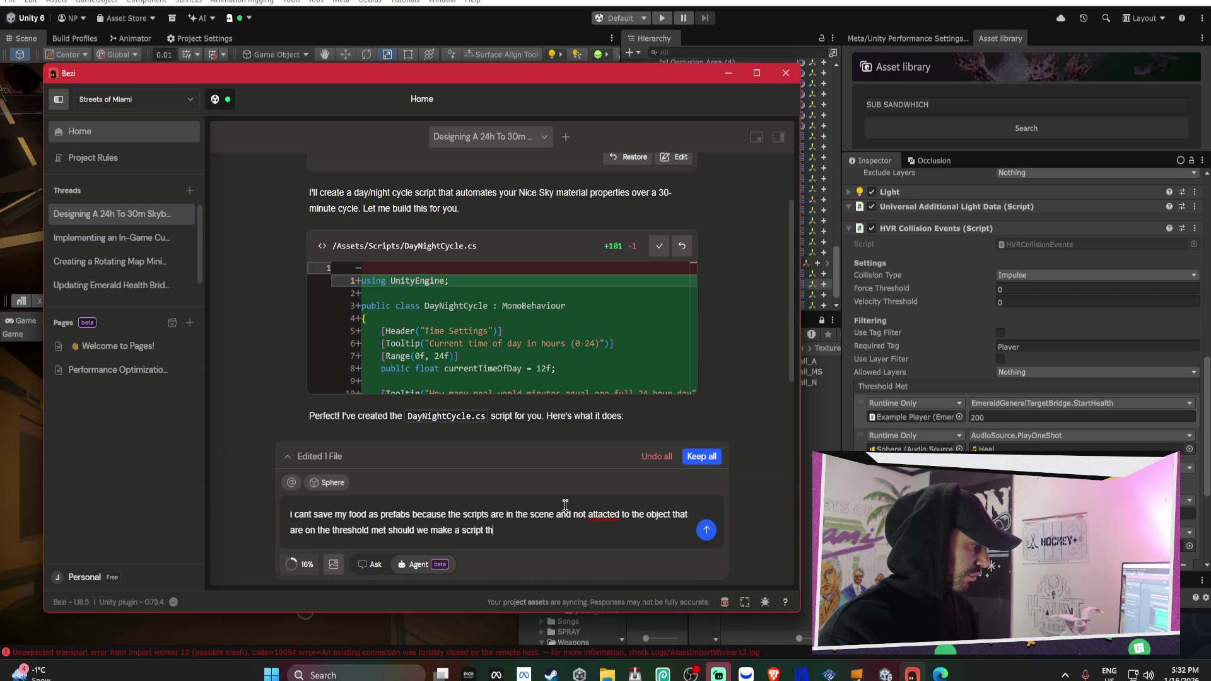
key("BackSpace")
key("BackSpace")
key("BackSpace")
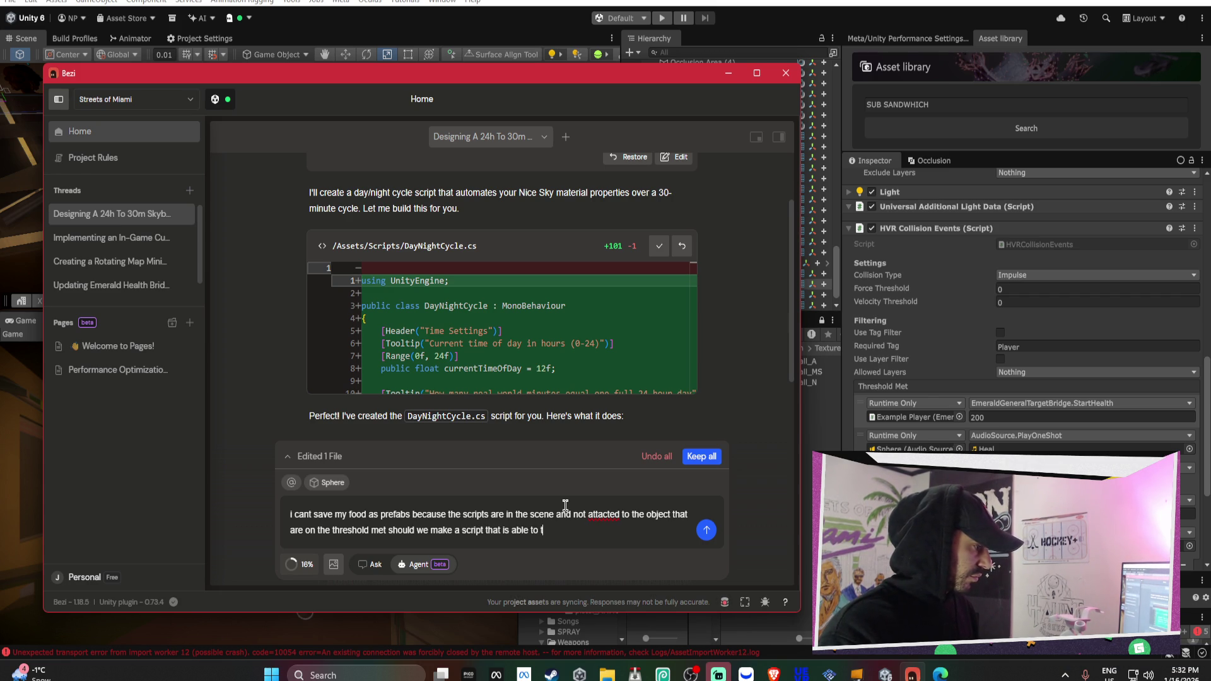
type("do all these")
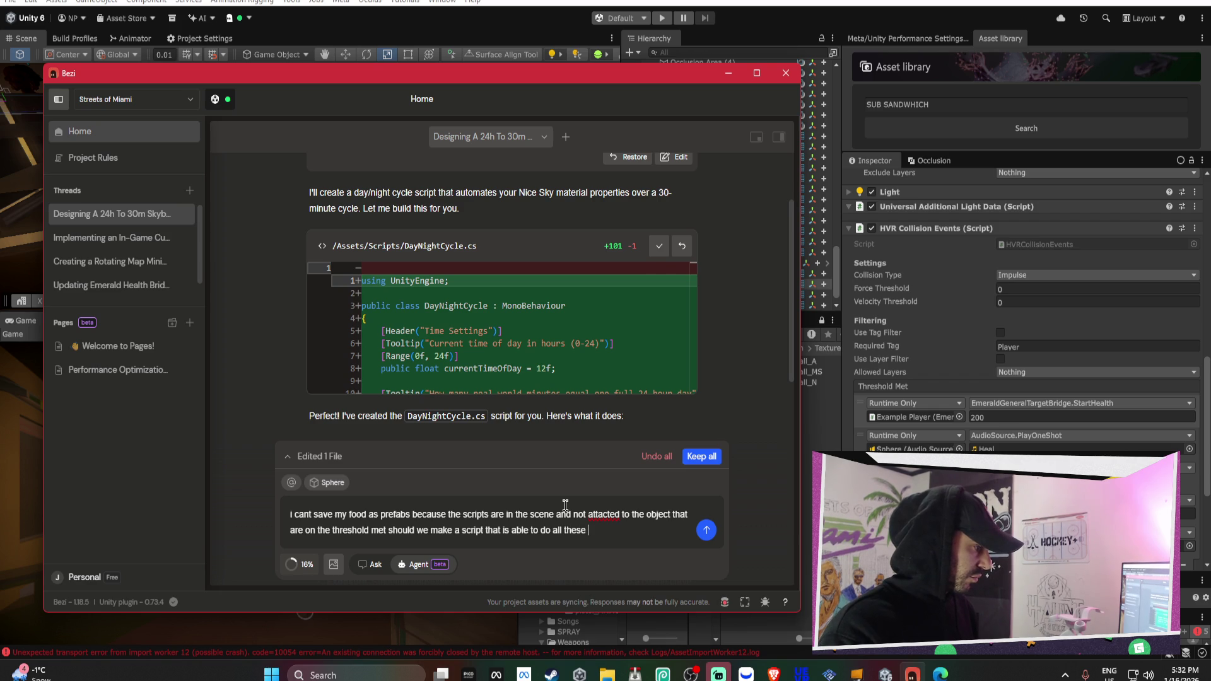
type("ngs for the objec")
type("ts that arent attached?")
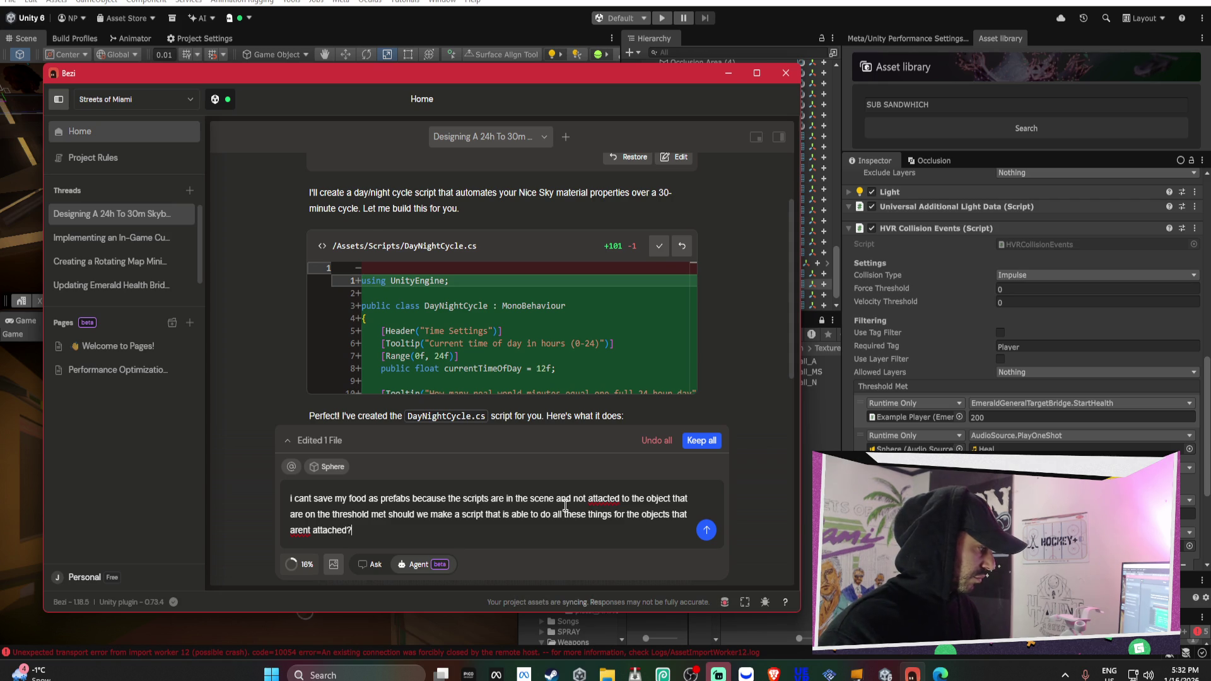
key("Return")
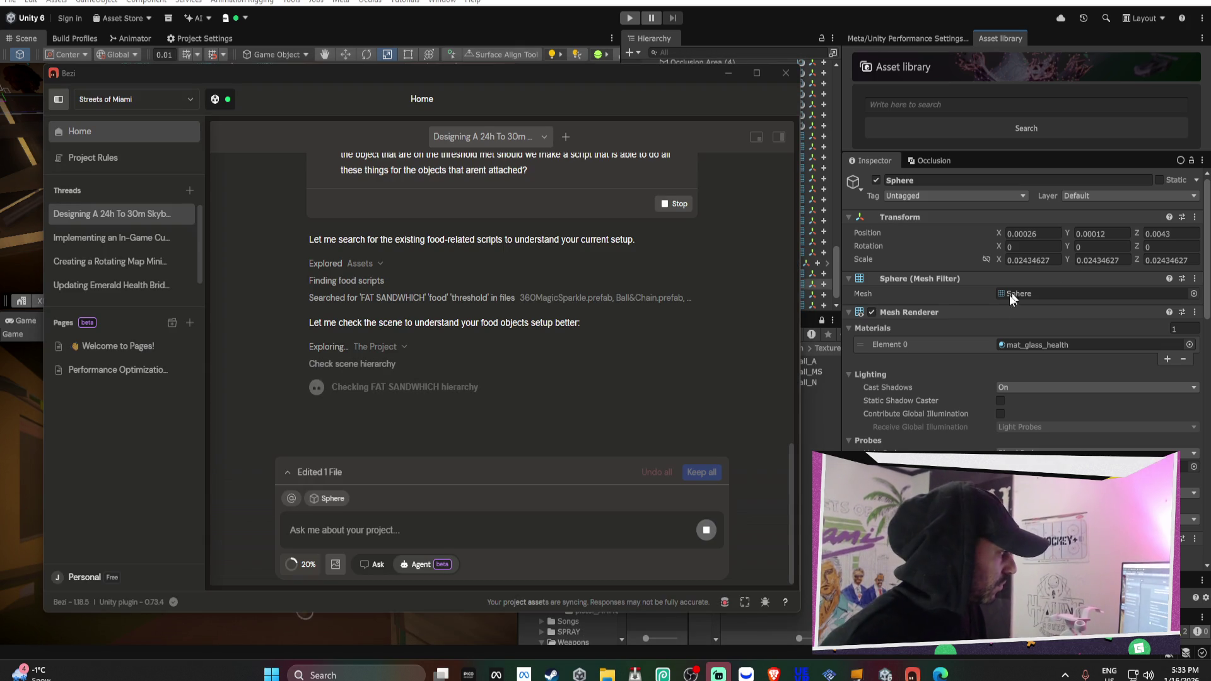
Hide and restore the Bezi window, retrying the food-prefab question after its error
left_click(725, 80)
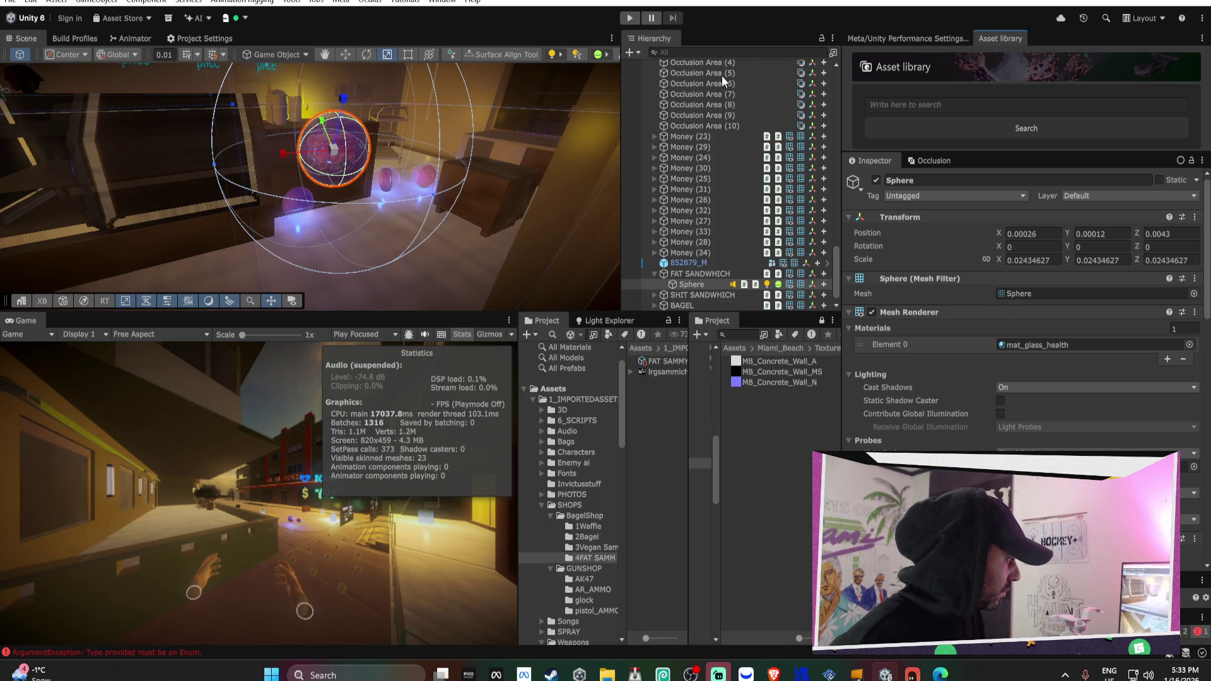
left_click(913, 675)
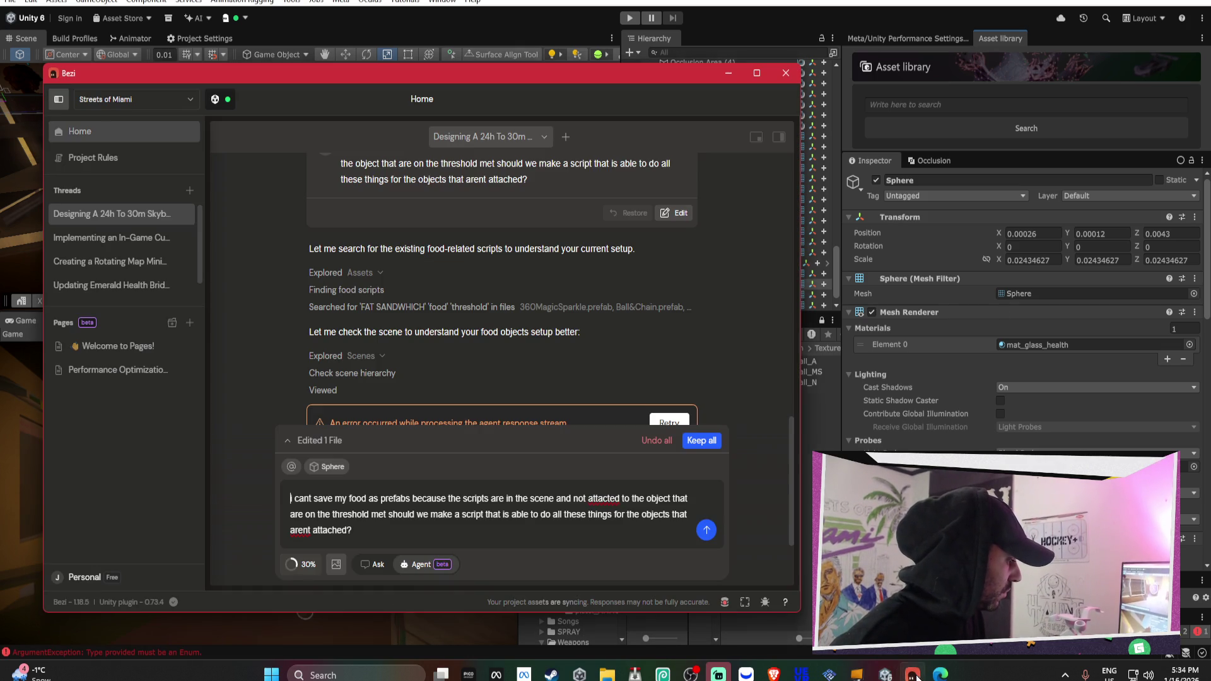
left_click(670, 420)
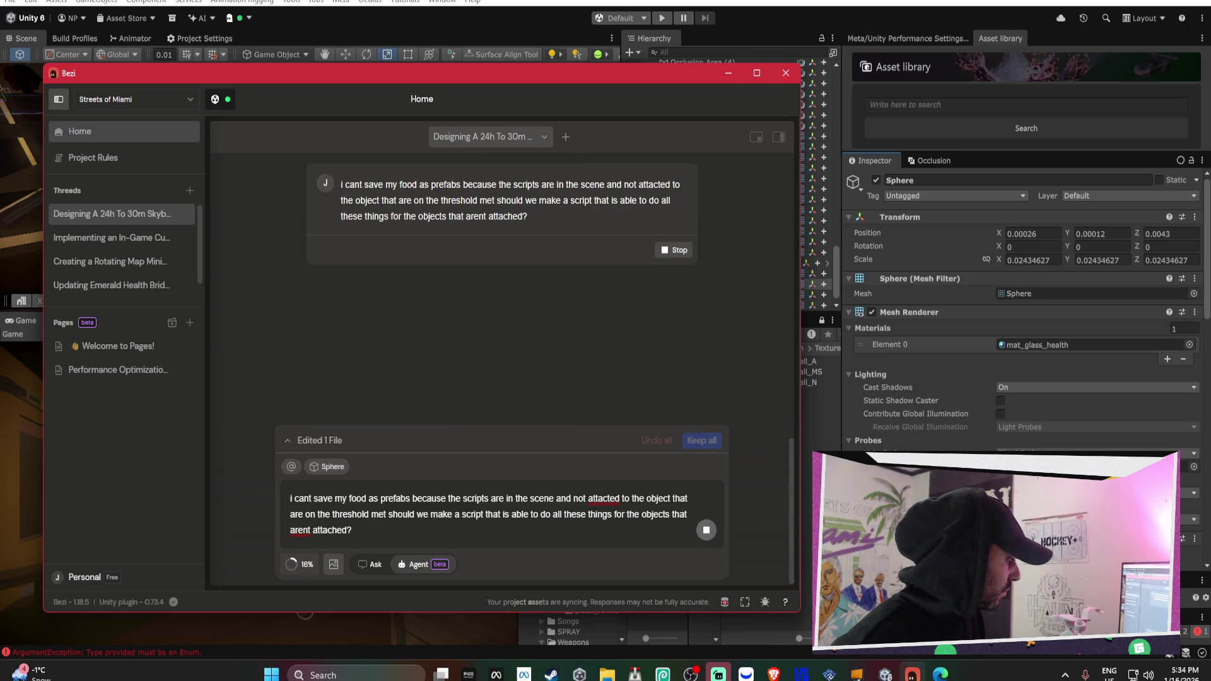
left_click(885, 675)
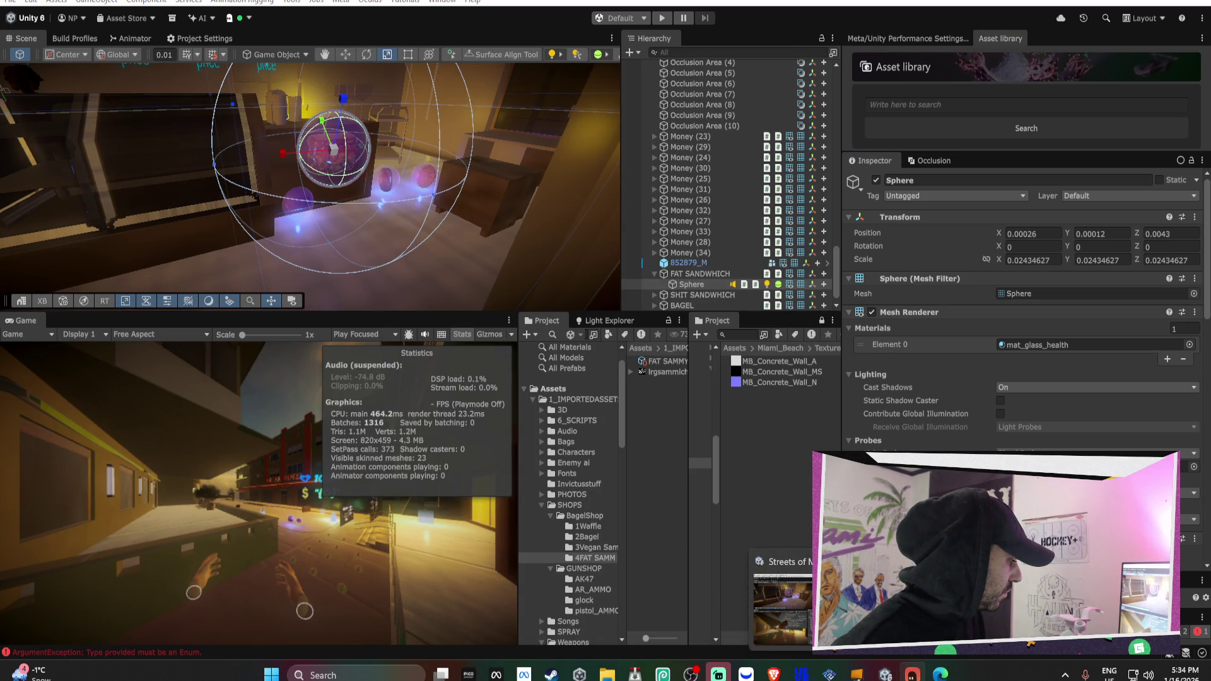
scroll(1021, 315, "down", 5)
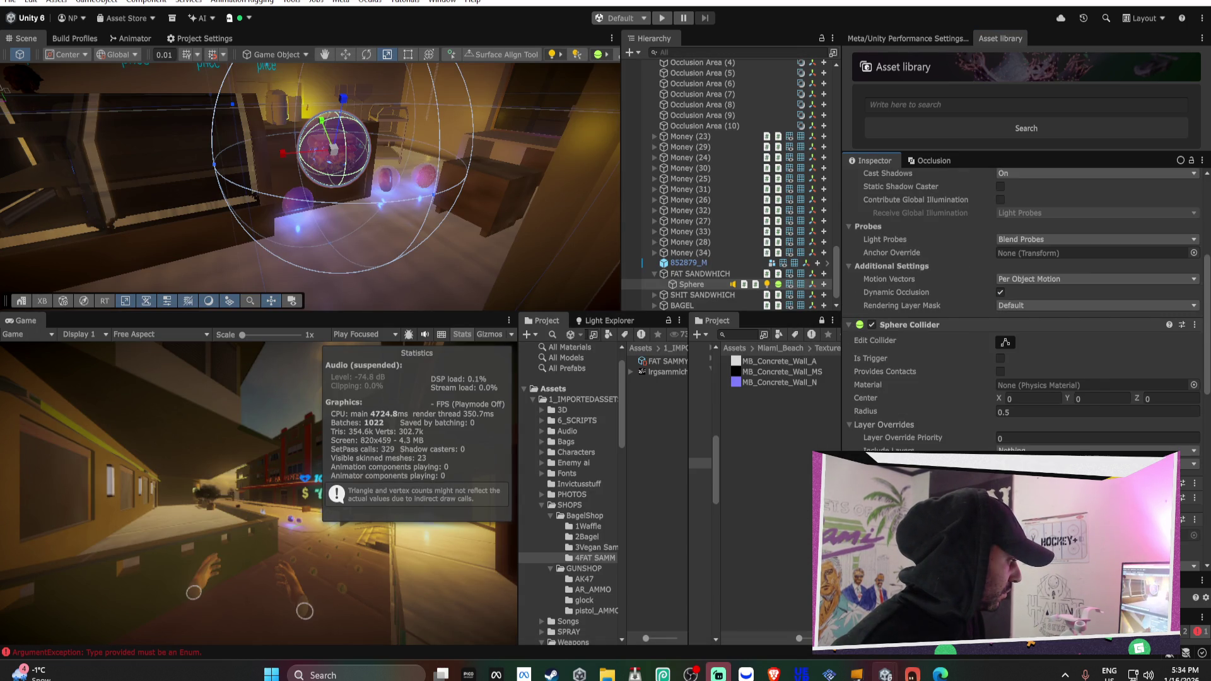
left_click(912, 675)
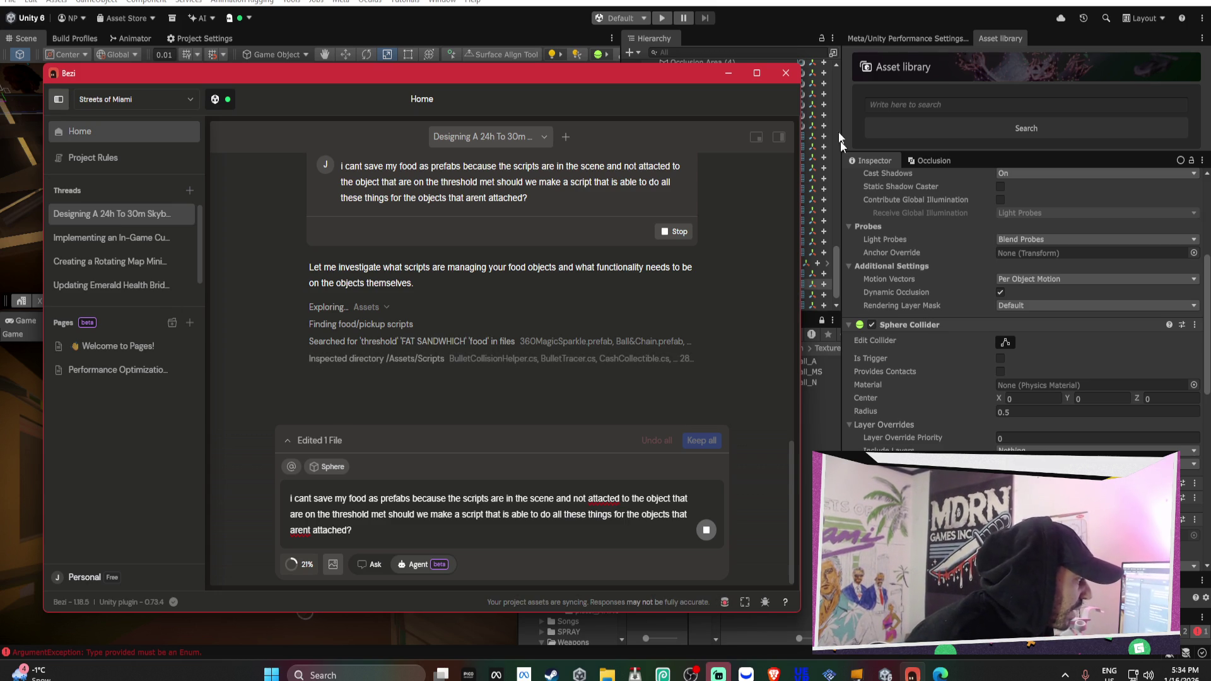
Move the Bezi window aside, retry the failed food-prefab prompt twice, and return to the editor
mouse_move(695, 75)
left_mouse_down()
mouse_move(596, 85)
mouse_move(457, 52)
left_mouse_up()
scroll(705, 173, "up", 5)
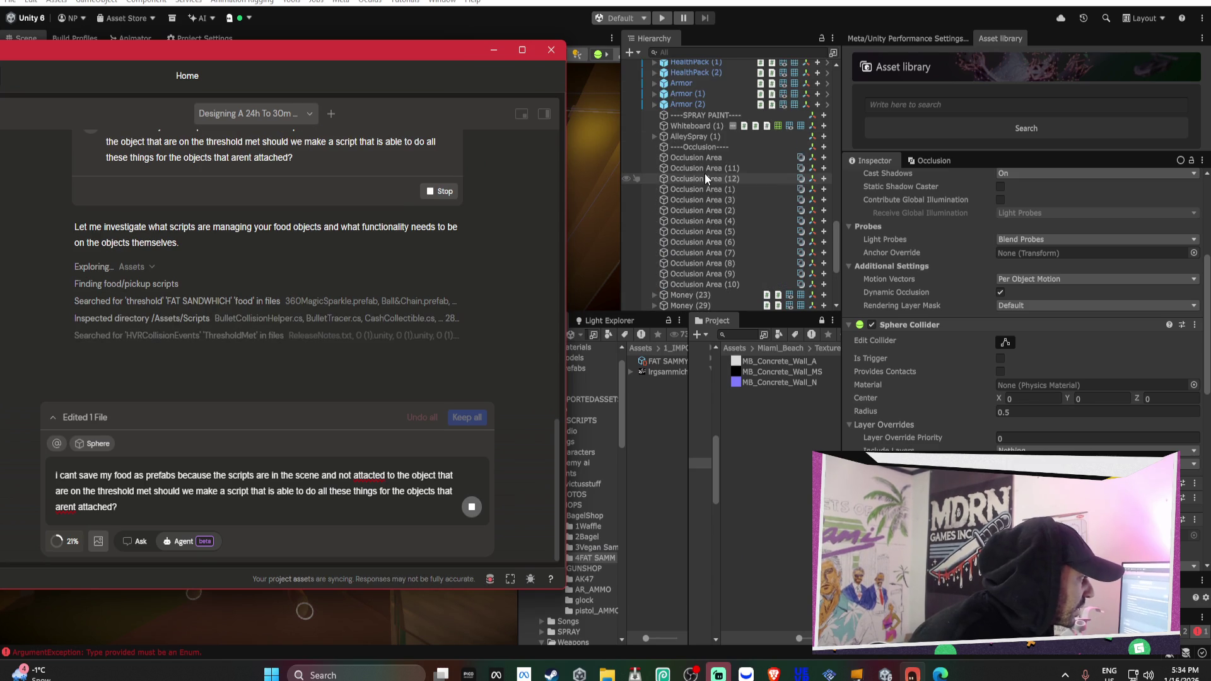
scroll(705, 178, "down", 8)
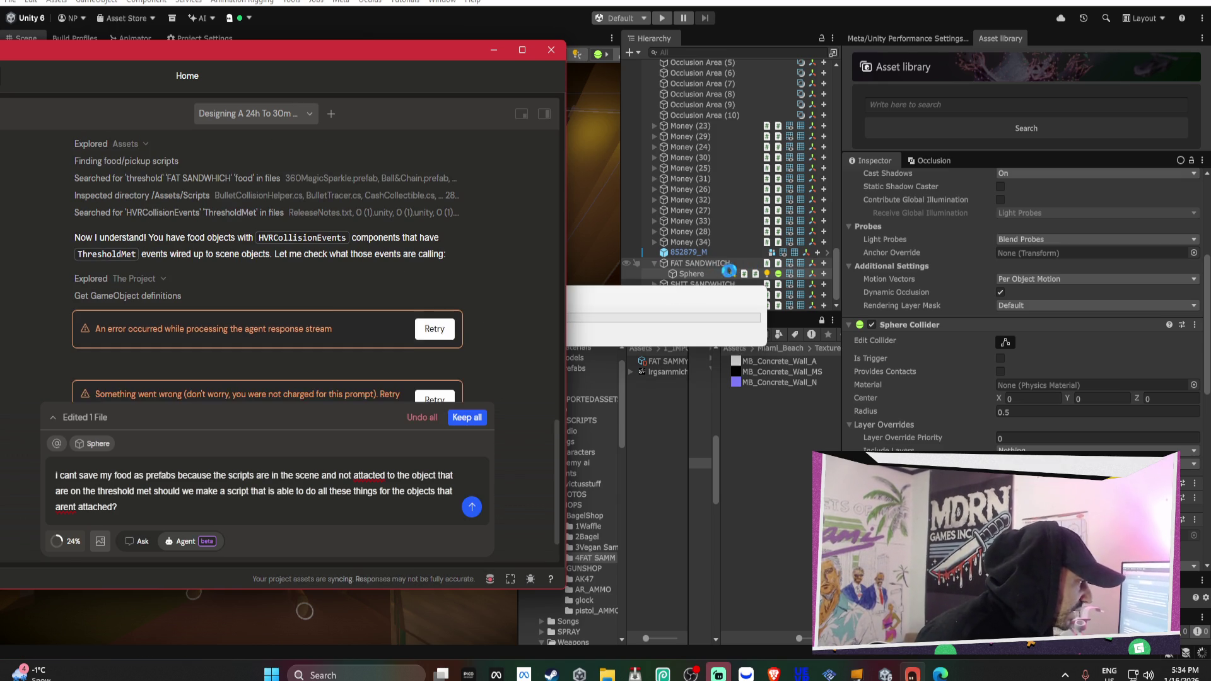
left_click(434, 328)
scroll(285, 273, "up", 5)
scroll(285, 273, "down", 5)
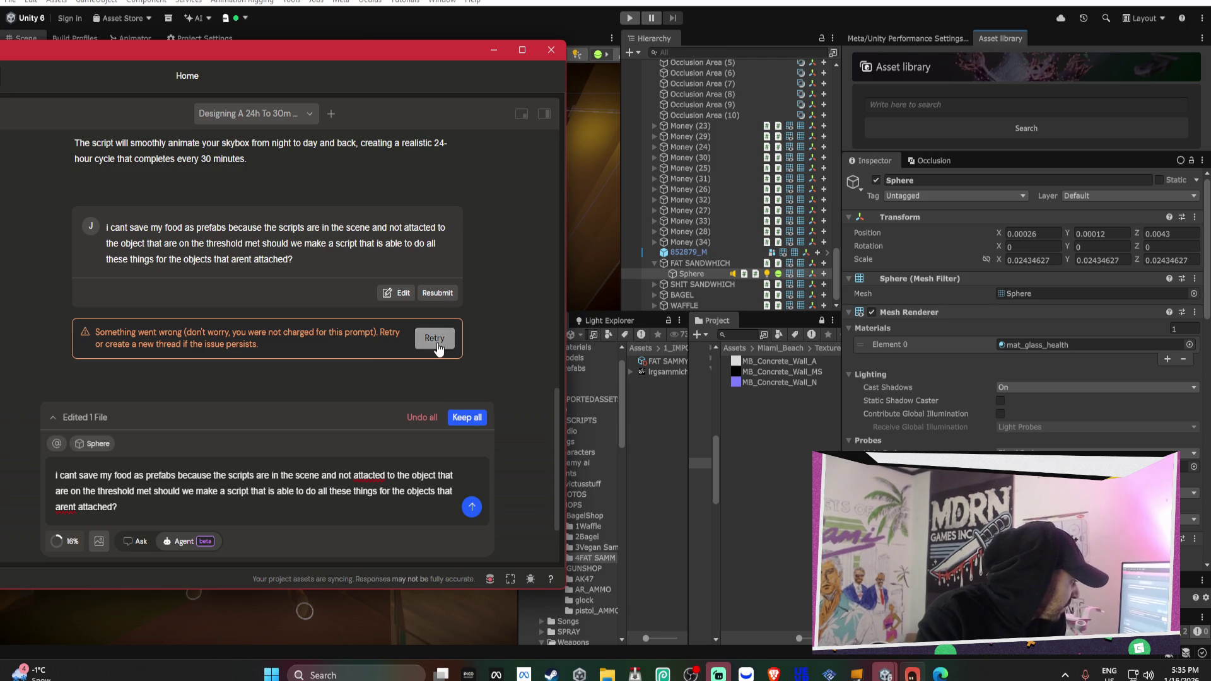
left_click(434, 338)
scroll(717, 267, "down", 15)
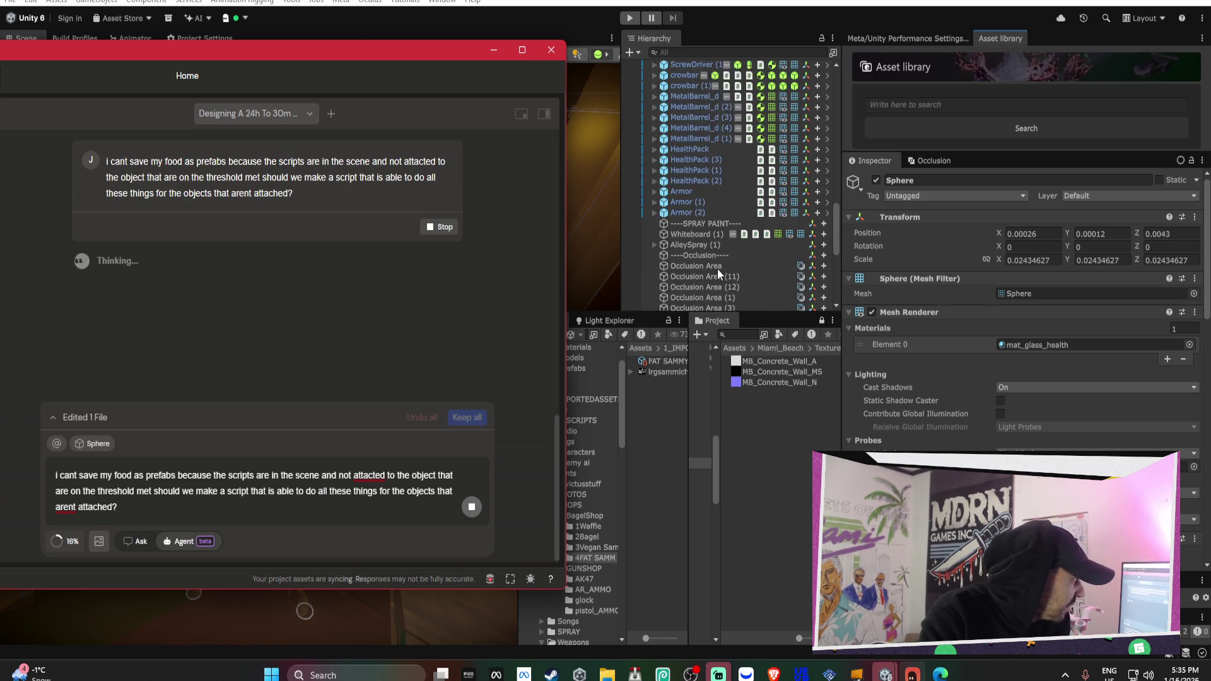
key("alt+Tab")
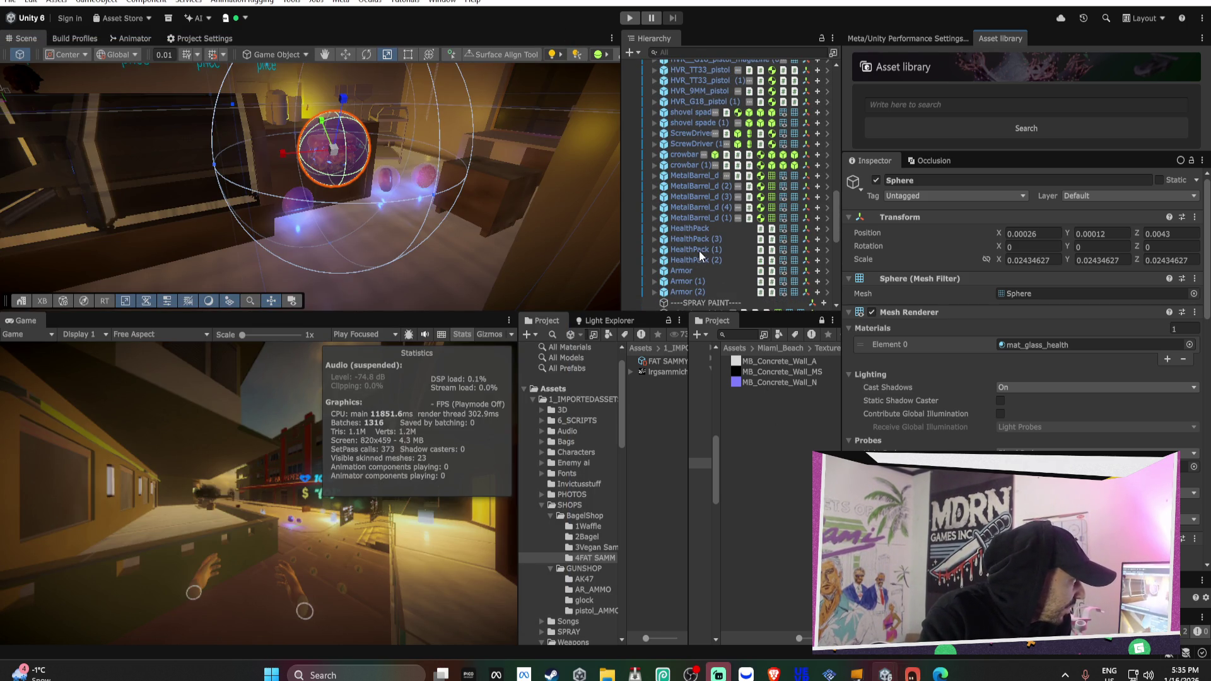
Open the HealthPack (1) source prefab to review its HVRCollisionEvents, then exit prefab mode
left_click(699, 251)
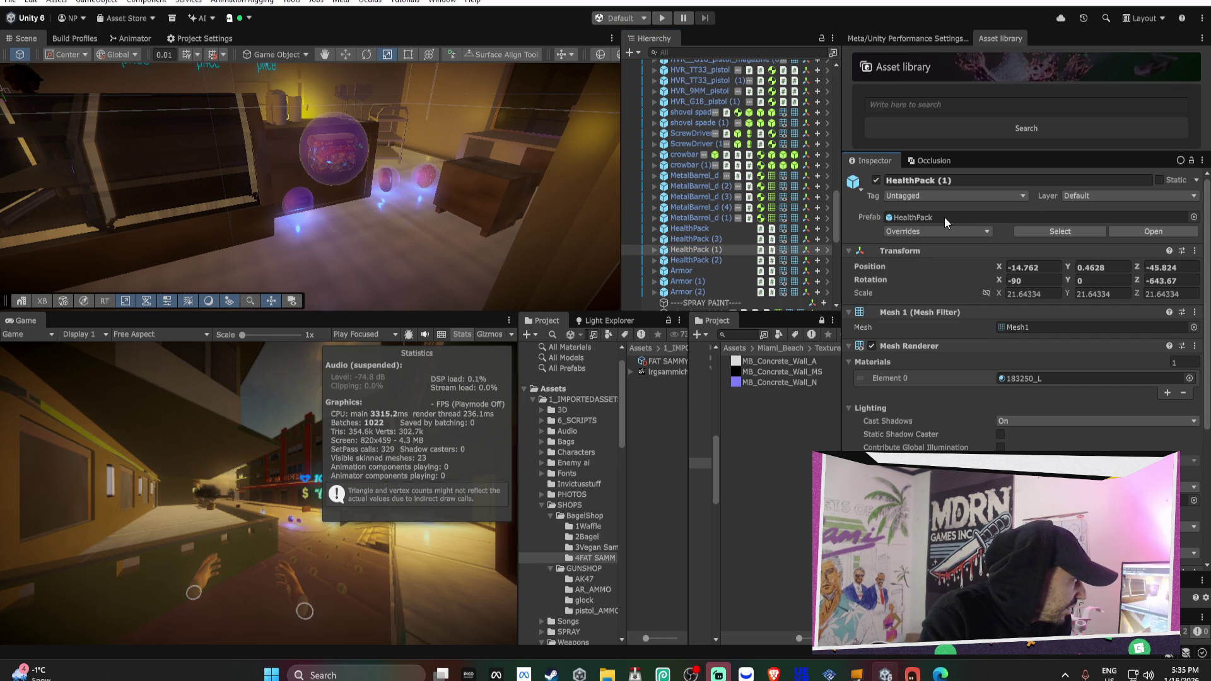
left_click(945, 217)
double_click(642, 380)
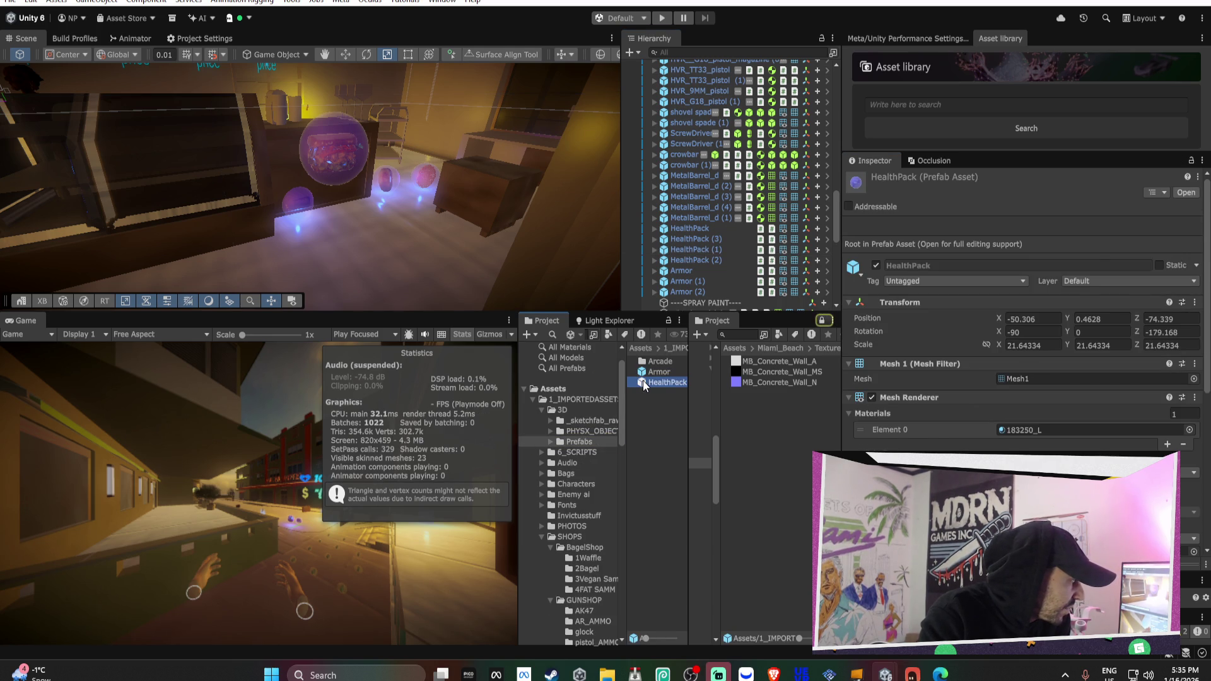
scroll(963, 362, "down", 5)
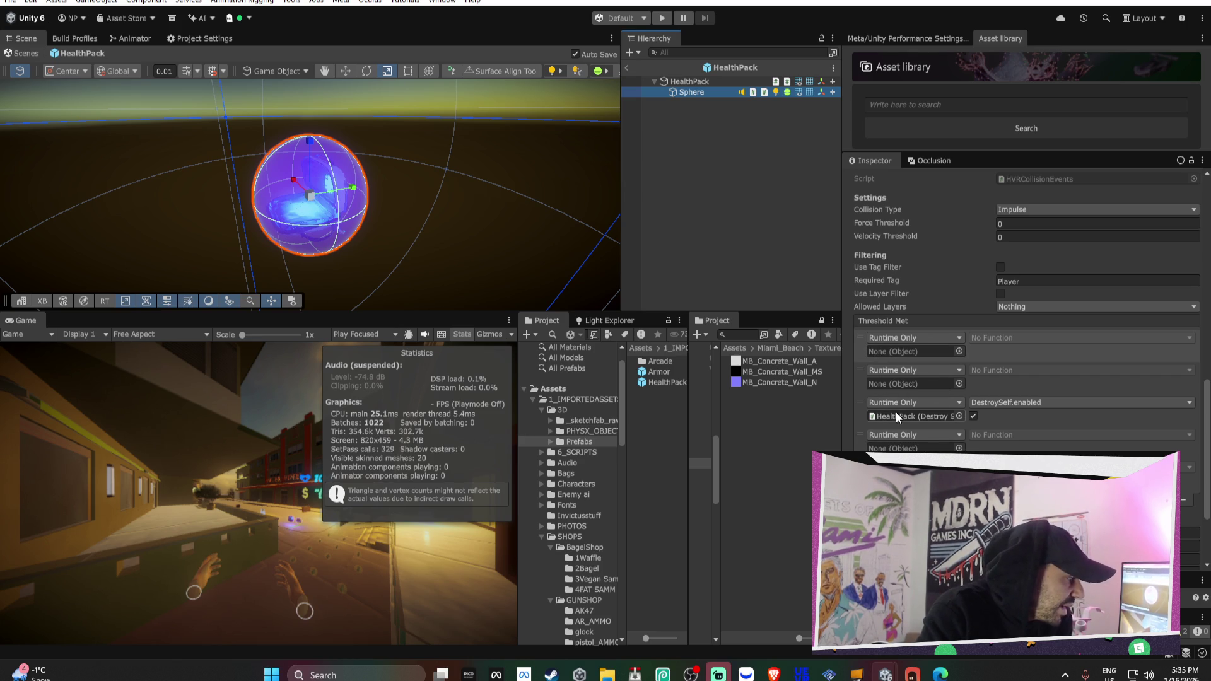
scroll(914, 407, "down", 3)
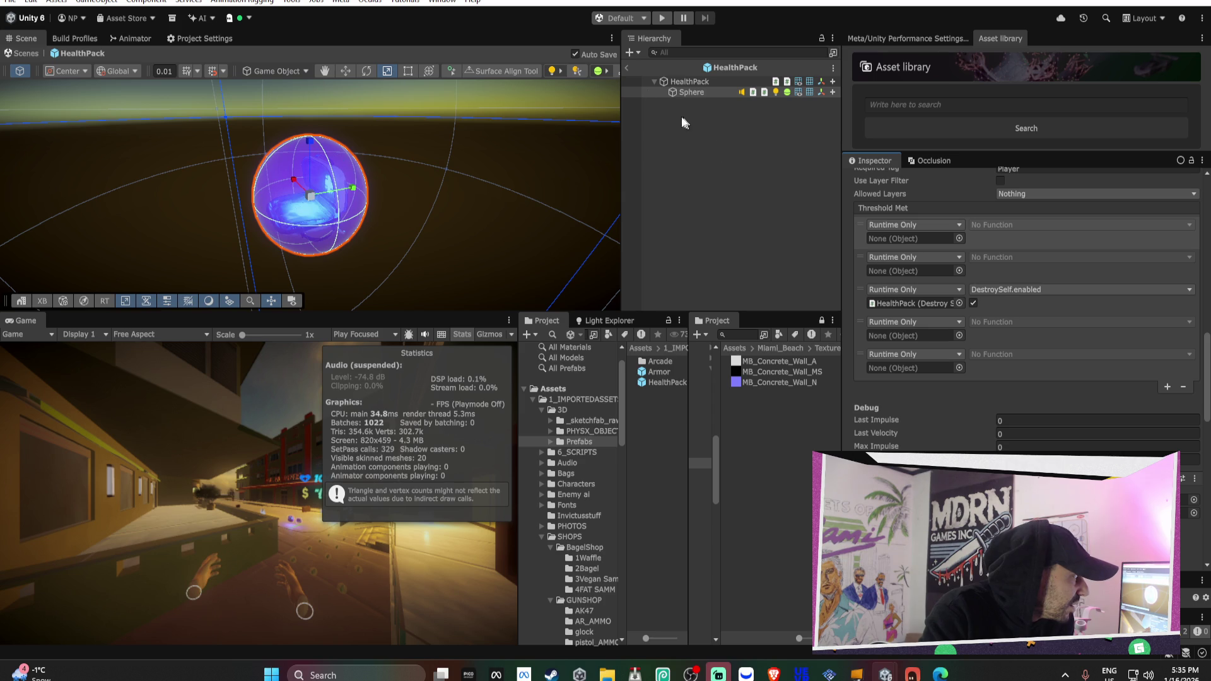
left_click(627, 68)
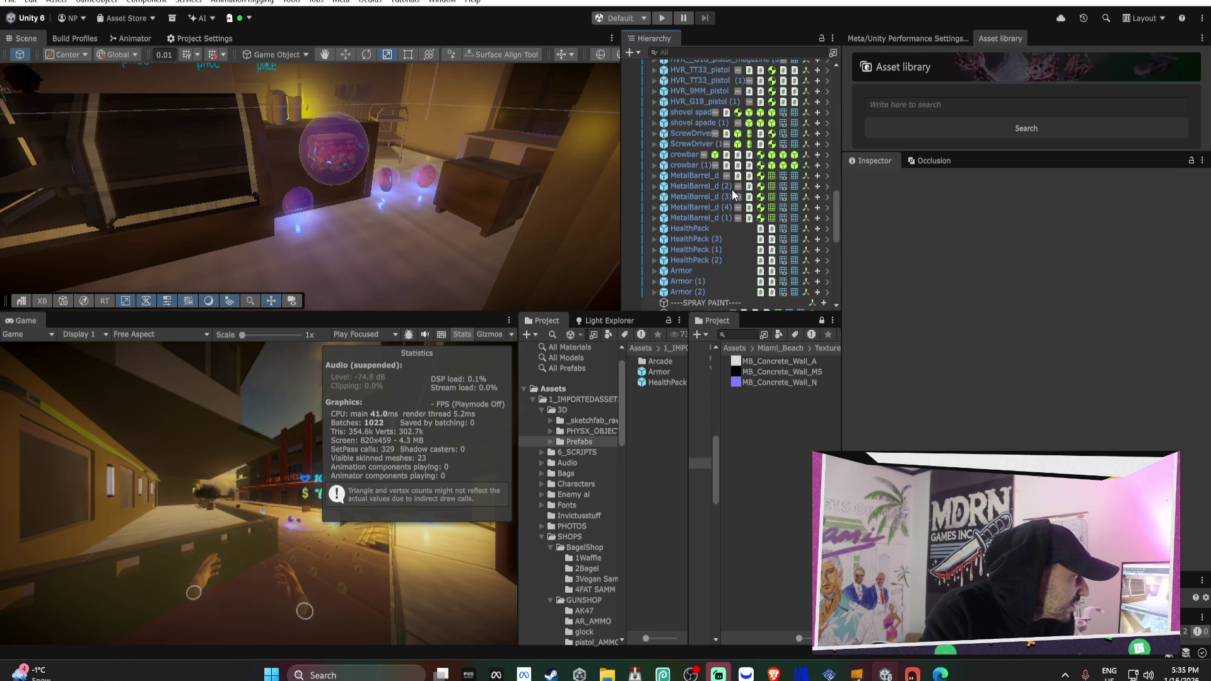
Inspect the threshold events on the Sphere inside Armor (2)
left_click(652, 293)
scroll(689, 278, "down", 3)
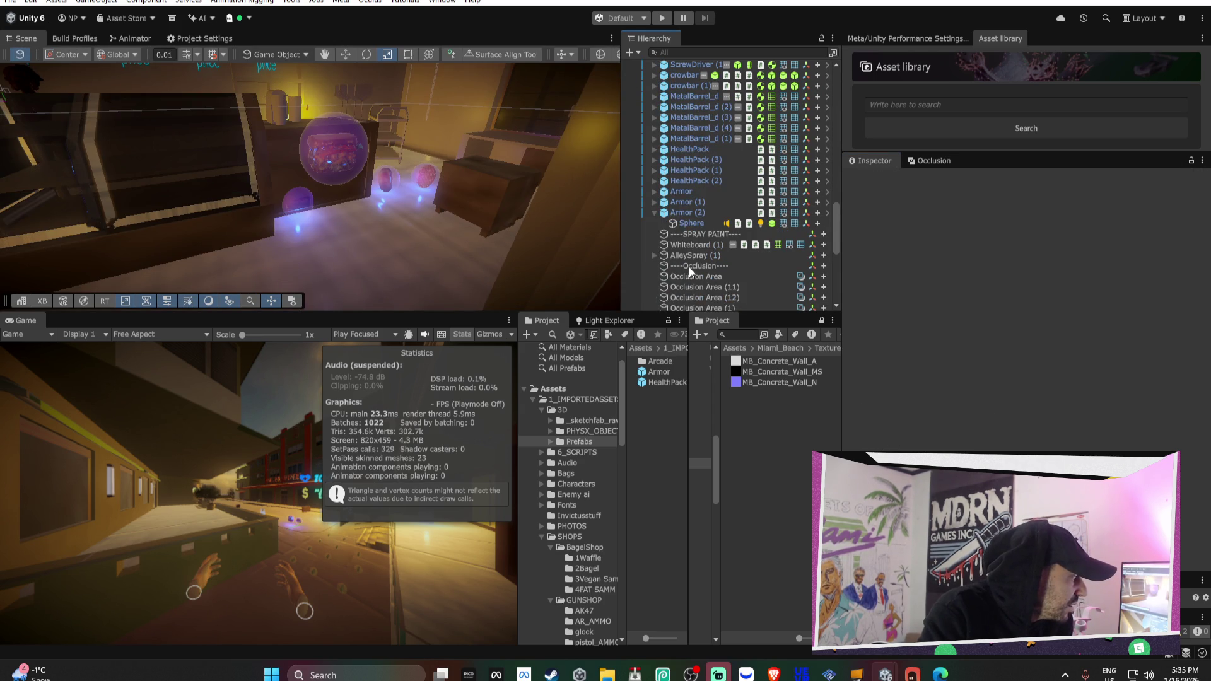
left_click(686, 216)
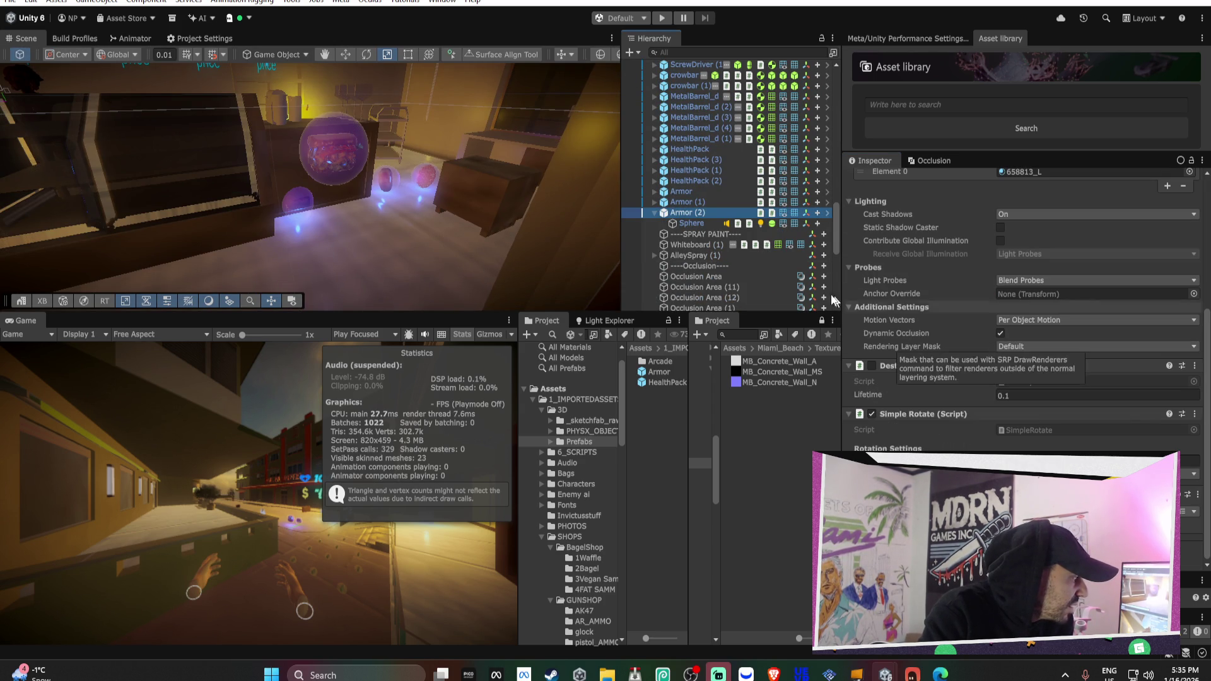
left_click(686, 224)
scroll(1004, 342, "down", 10)
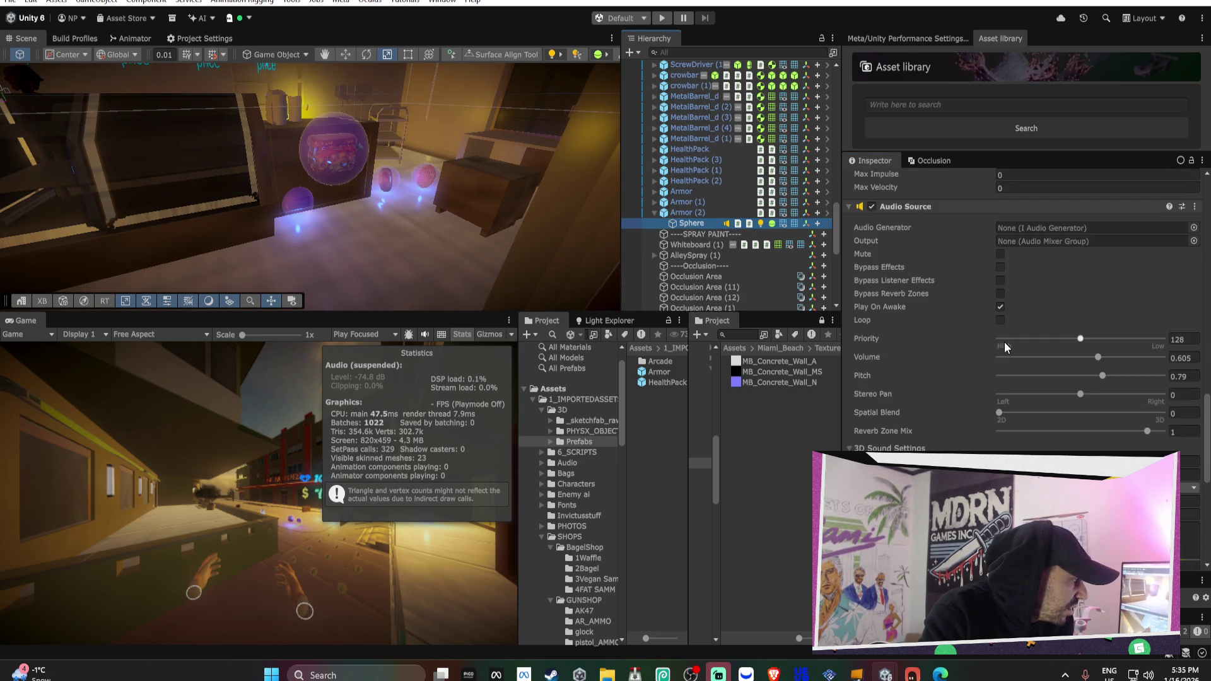
scroll(987, 327, "up", 5)
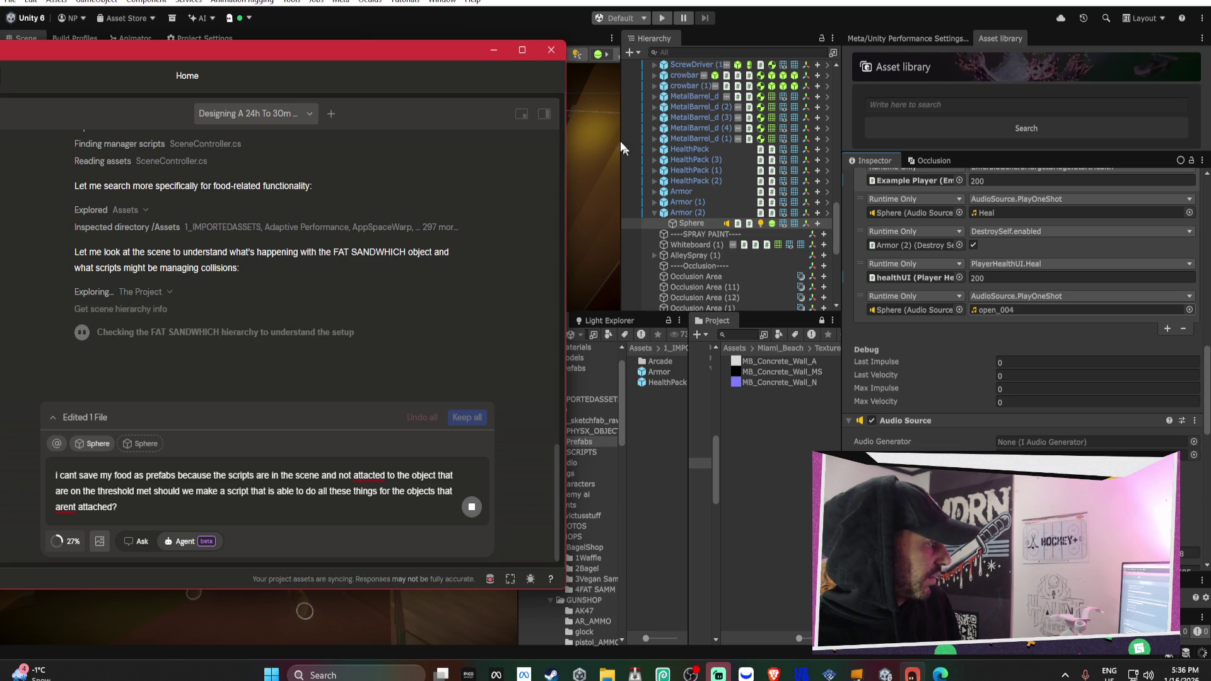
Retry the stalled Bezi prompt and stop the agent once it reaches FoodShop.cs
left_click(605, 136)
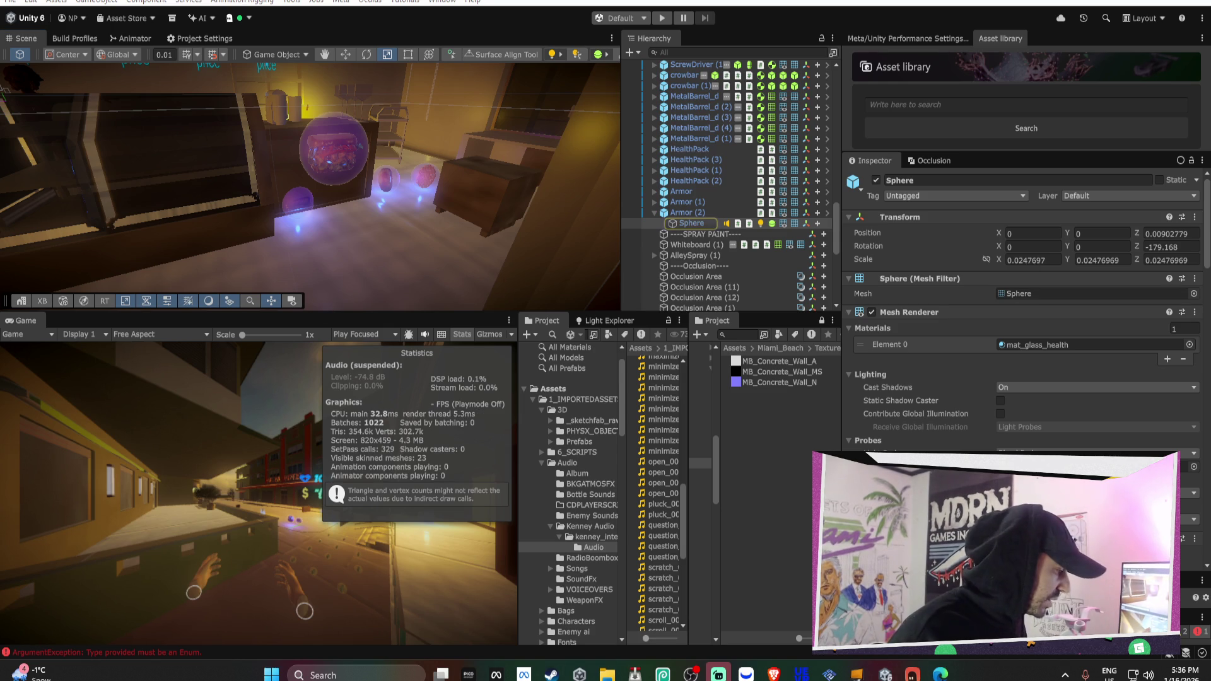
key("alt+Tab")
left_click(434, 329)
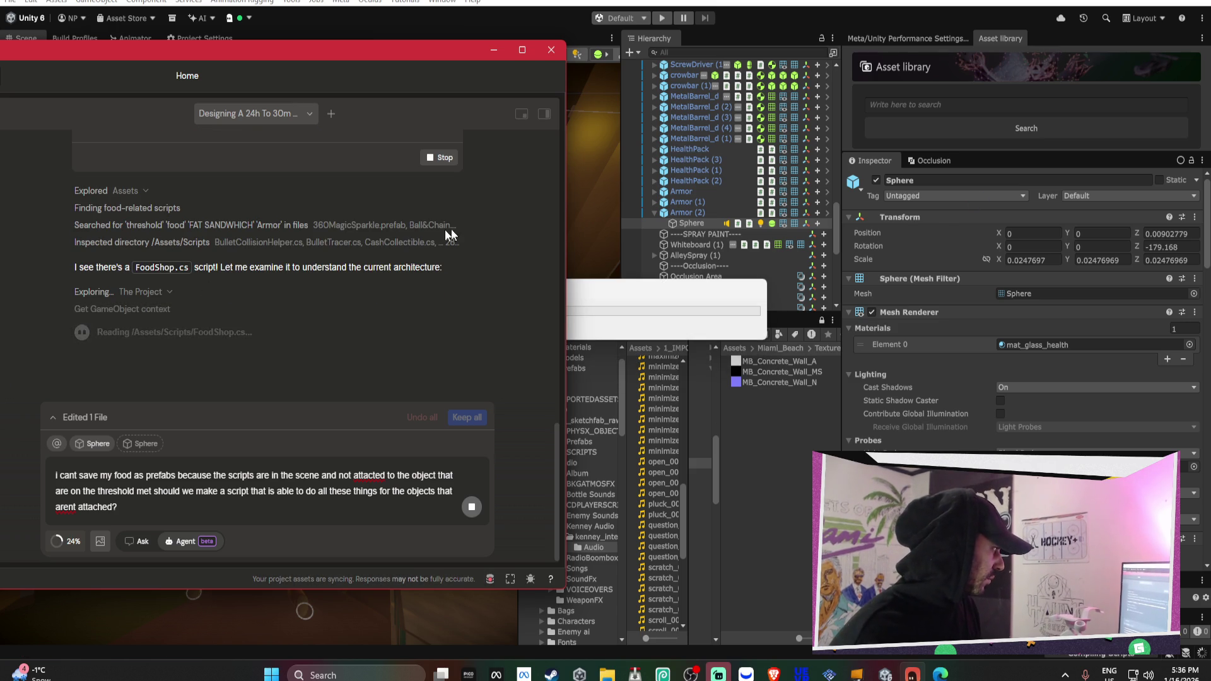
scroll(524, 226, "up", 3)
left_click(431, 357)
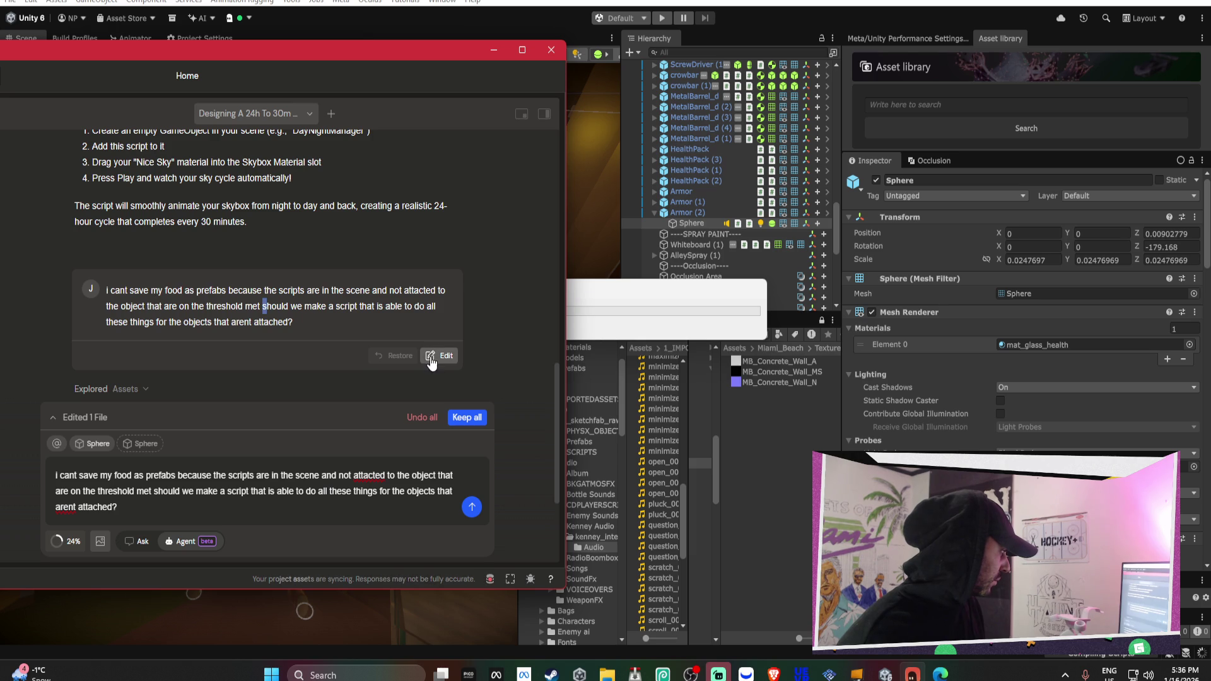
Edit the question to mention food objects and scripts like the health UI being separate, then resubmit
left_click(654, 296)
left_click(440, 356)
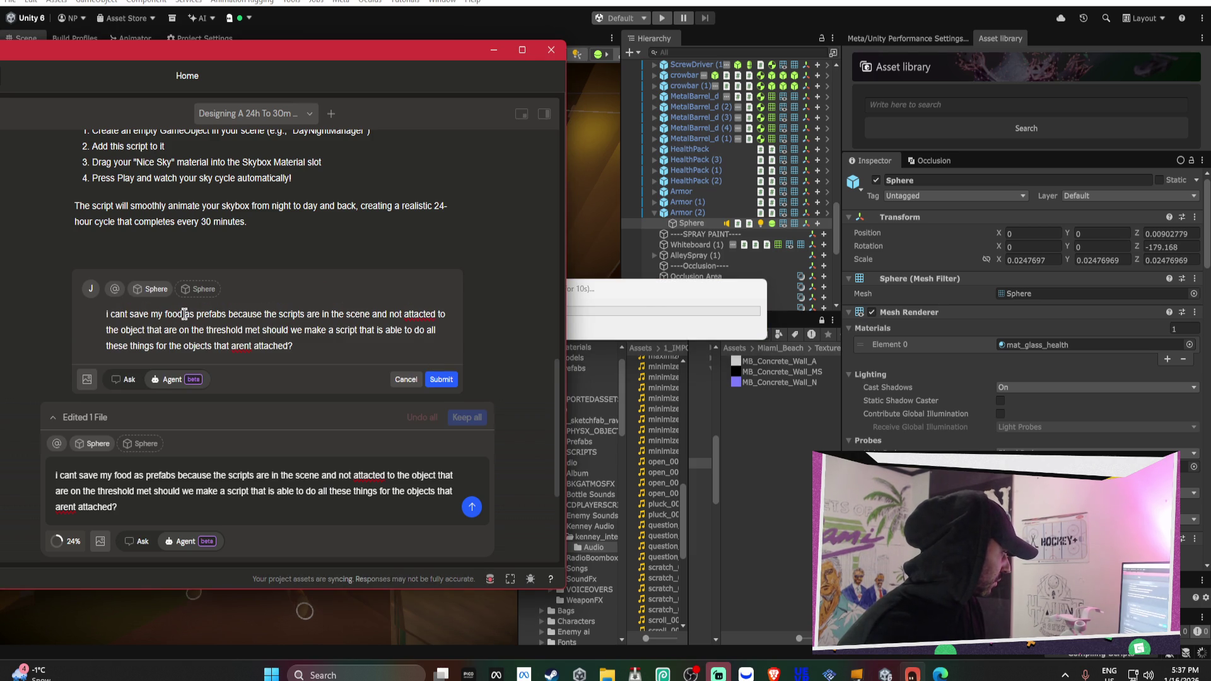
left_click_drag(193, 317, 172, 315)
key("BackSpace")
type("od objects")
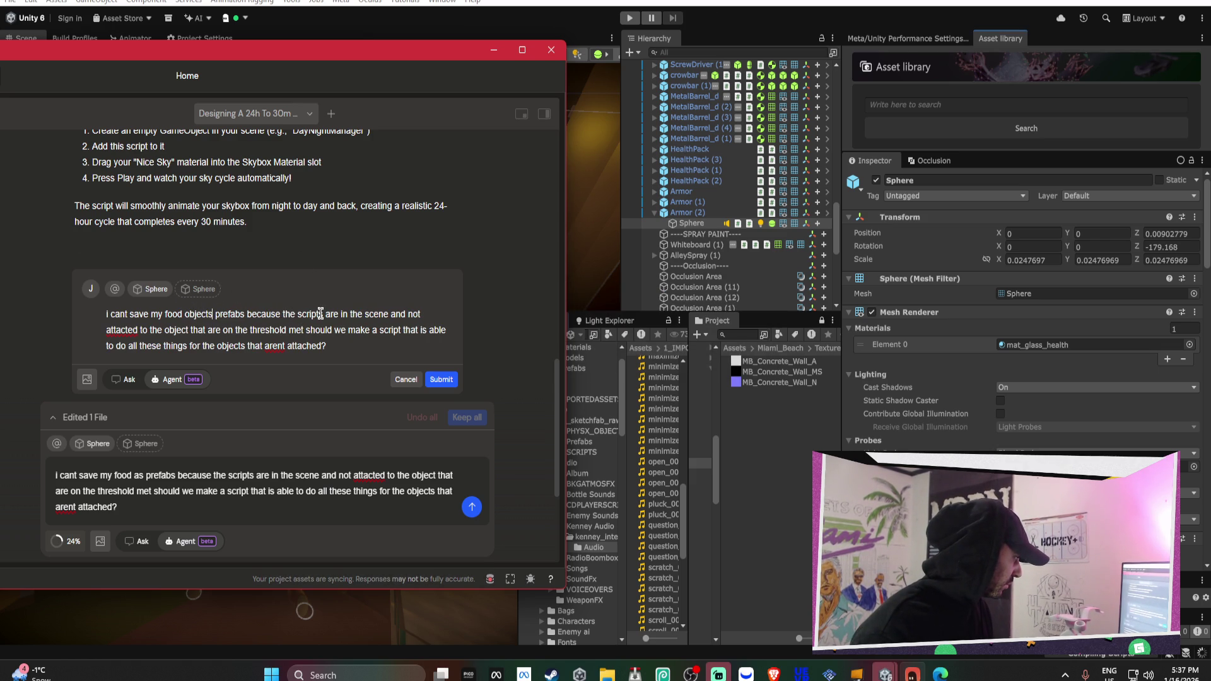
key("Right")
key("Right")
type("scripts")
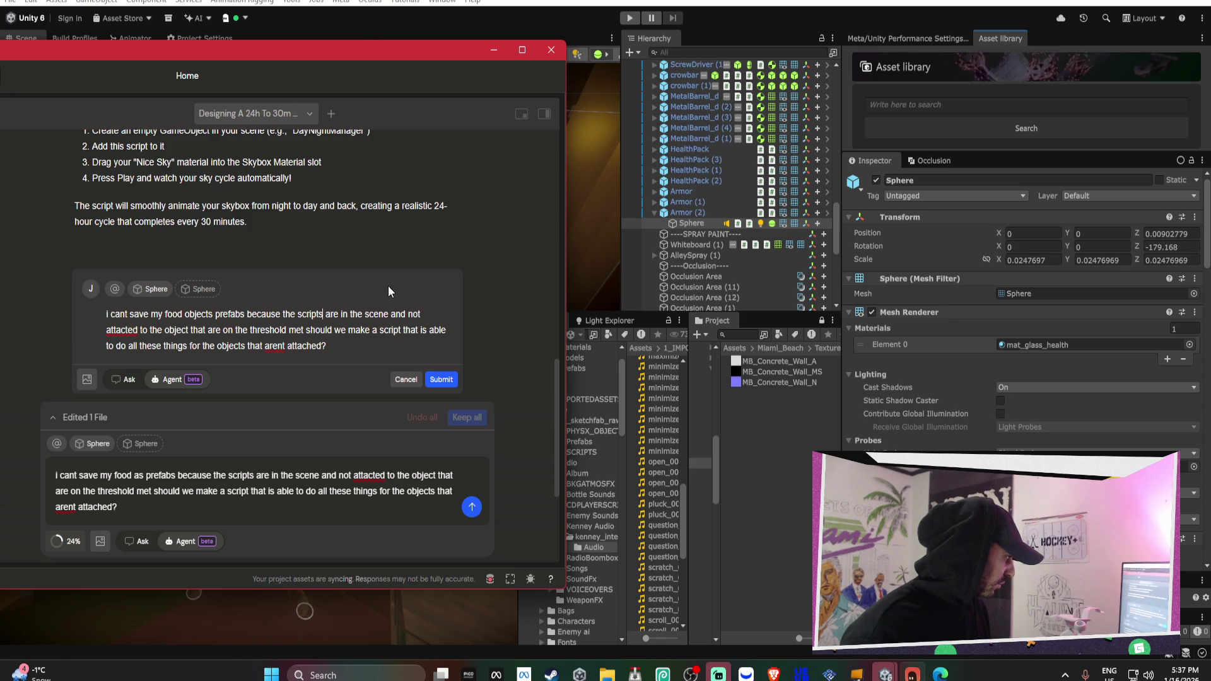
type(" that its")
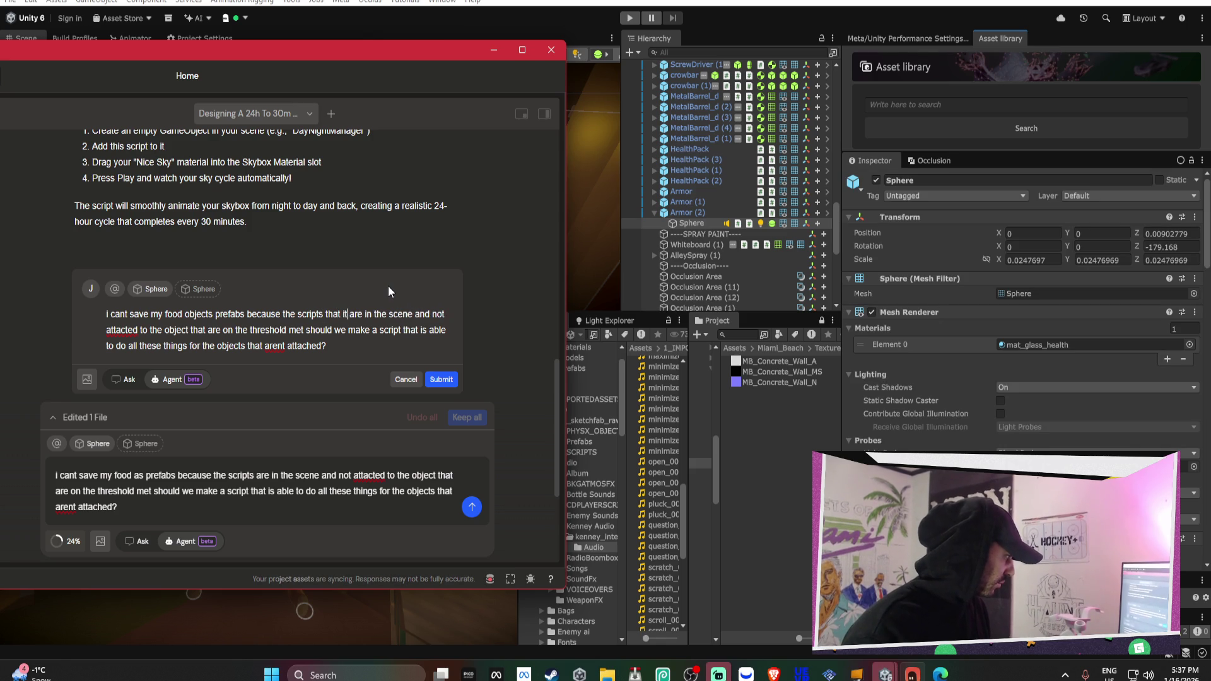
type(" effecting are s")
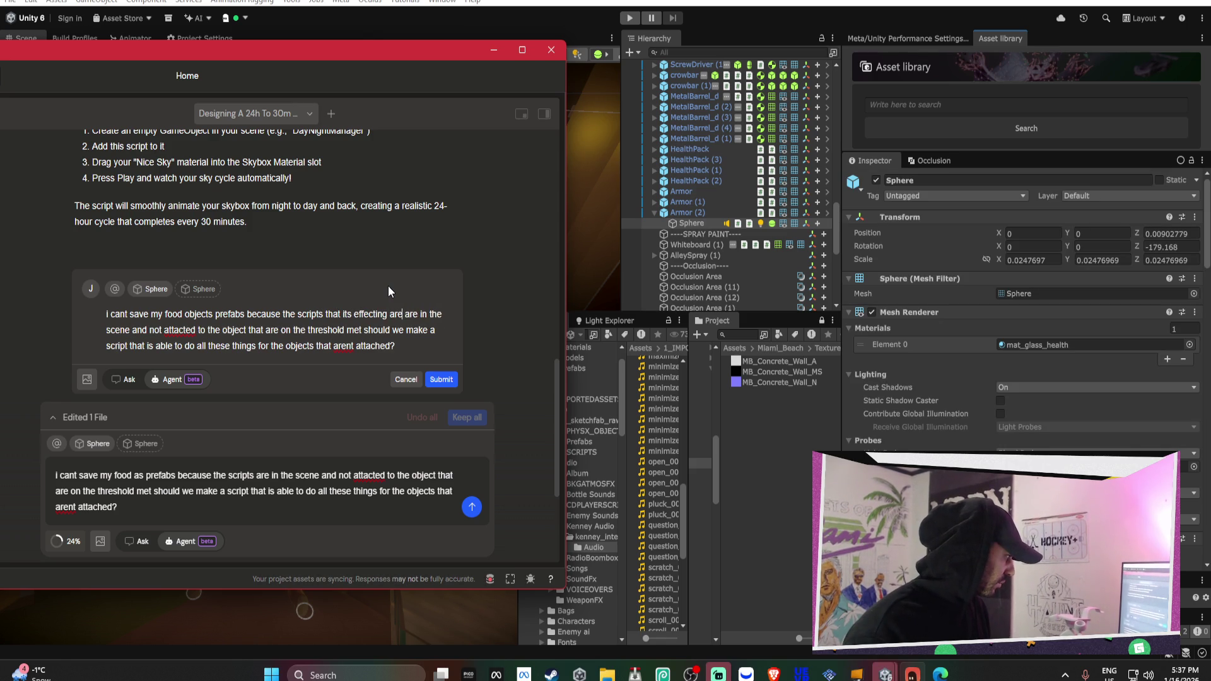
type("eperate in the sce")
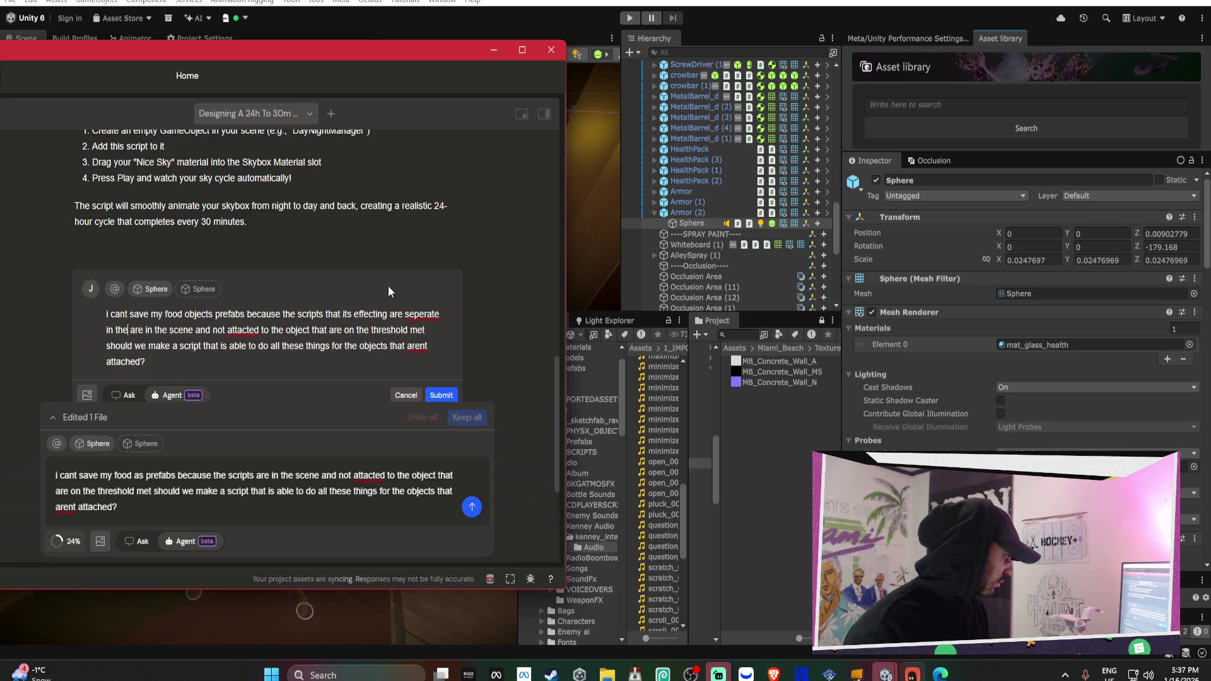
type("ne like the health")
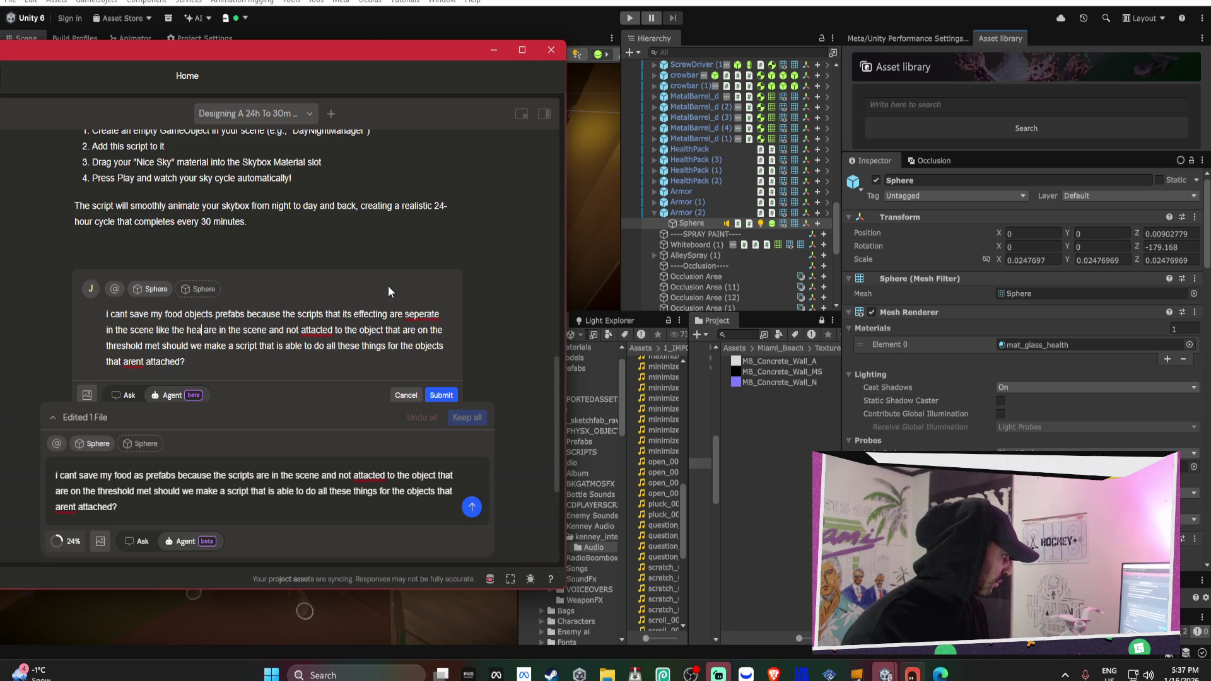
type(" ui")
key("Delete")
key("Delete")
key("Delete")
key("Delete")
key("Delete")
key("Delete")
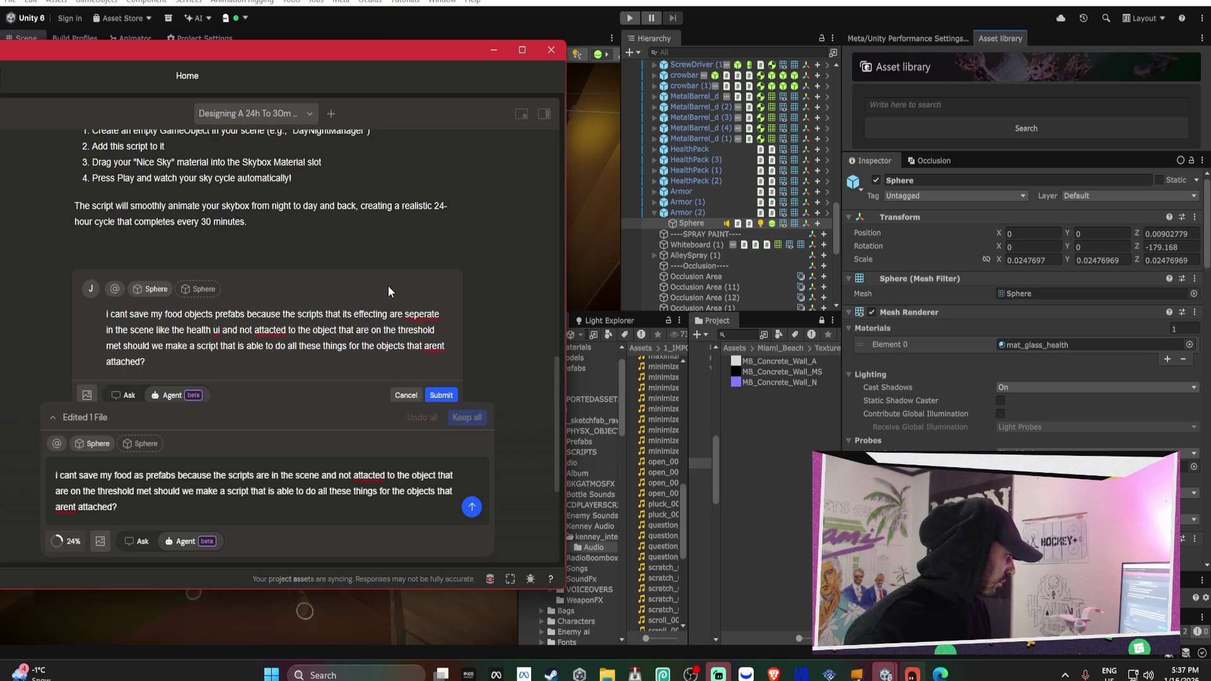
key("shift+Return")
key("BackSpace")
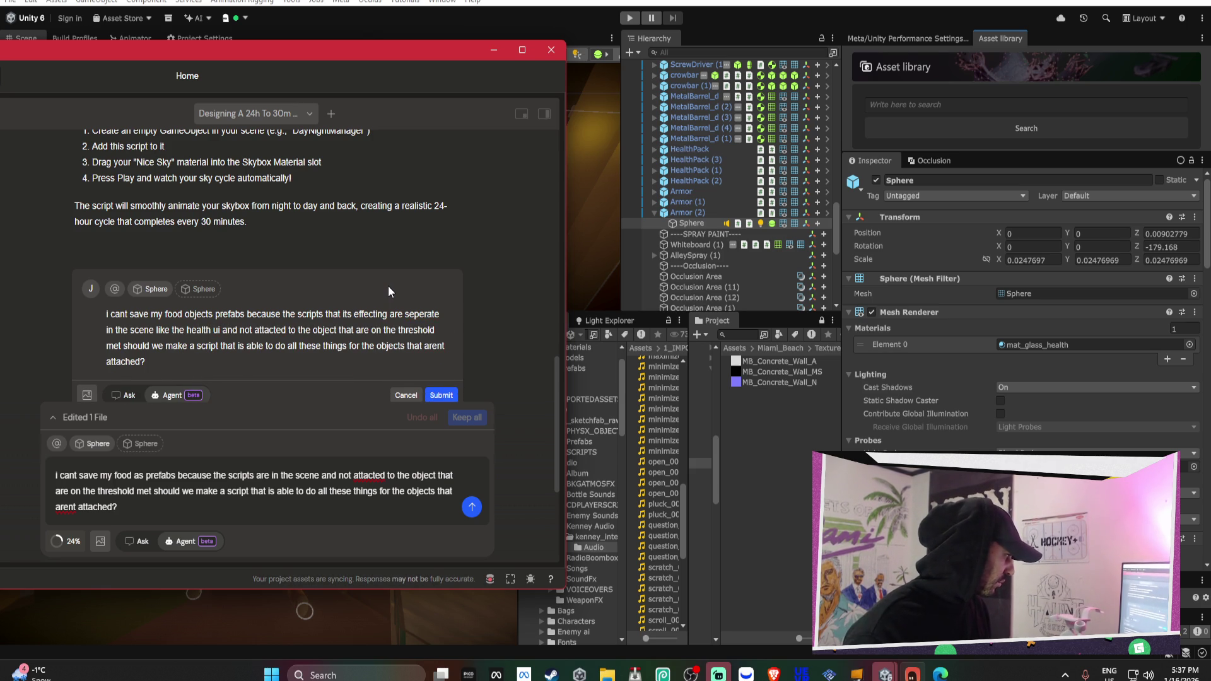
left_click(456, 399)
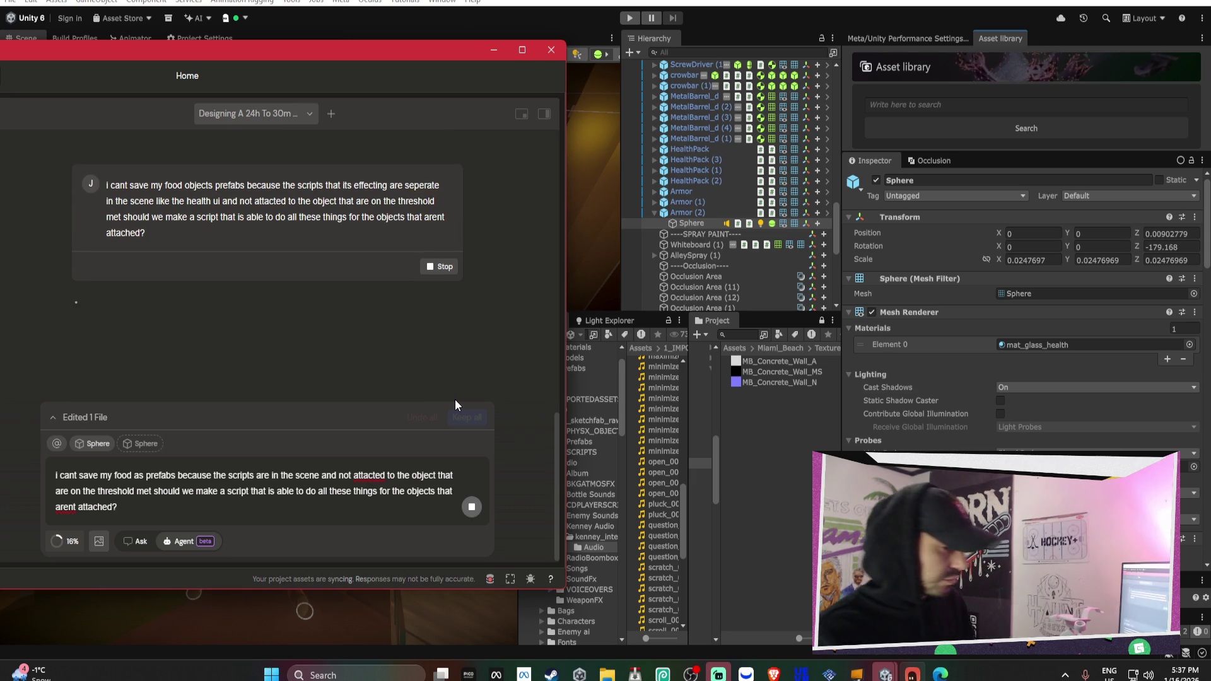
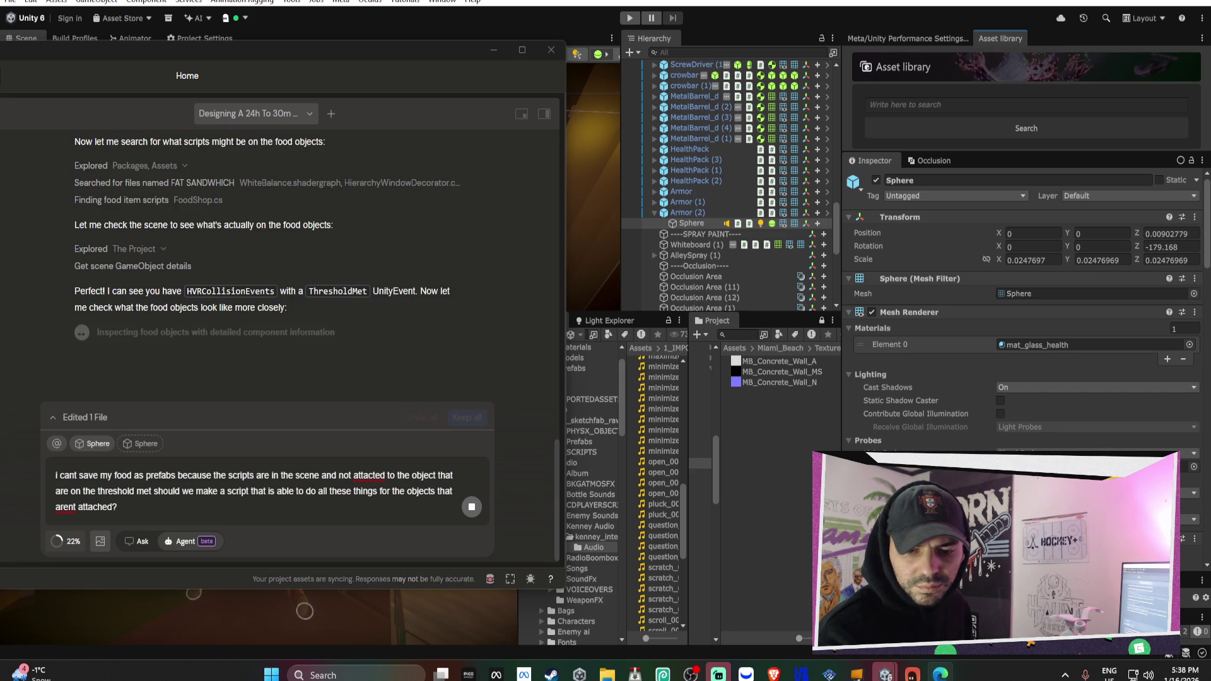
Retry the food-prefab script question after the AI agent's processing error
scroll(365, 343, "up", 5)
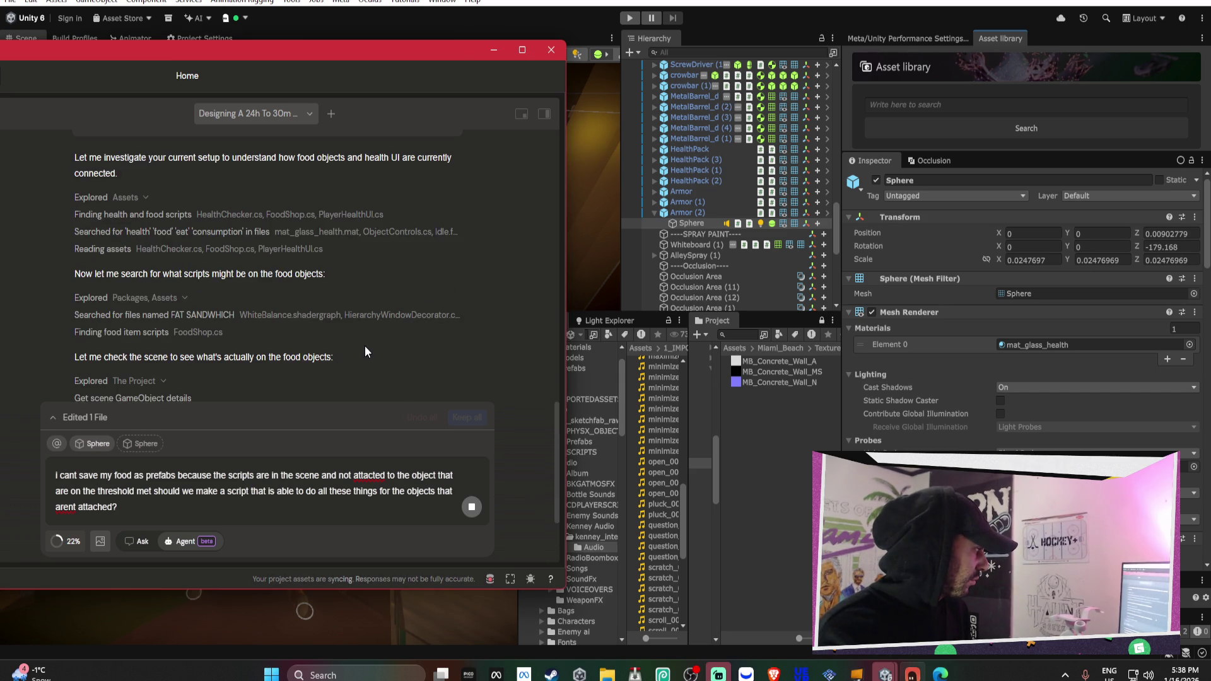
scroll(364, 340, "down", 5)
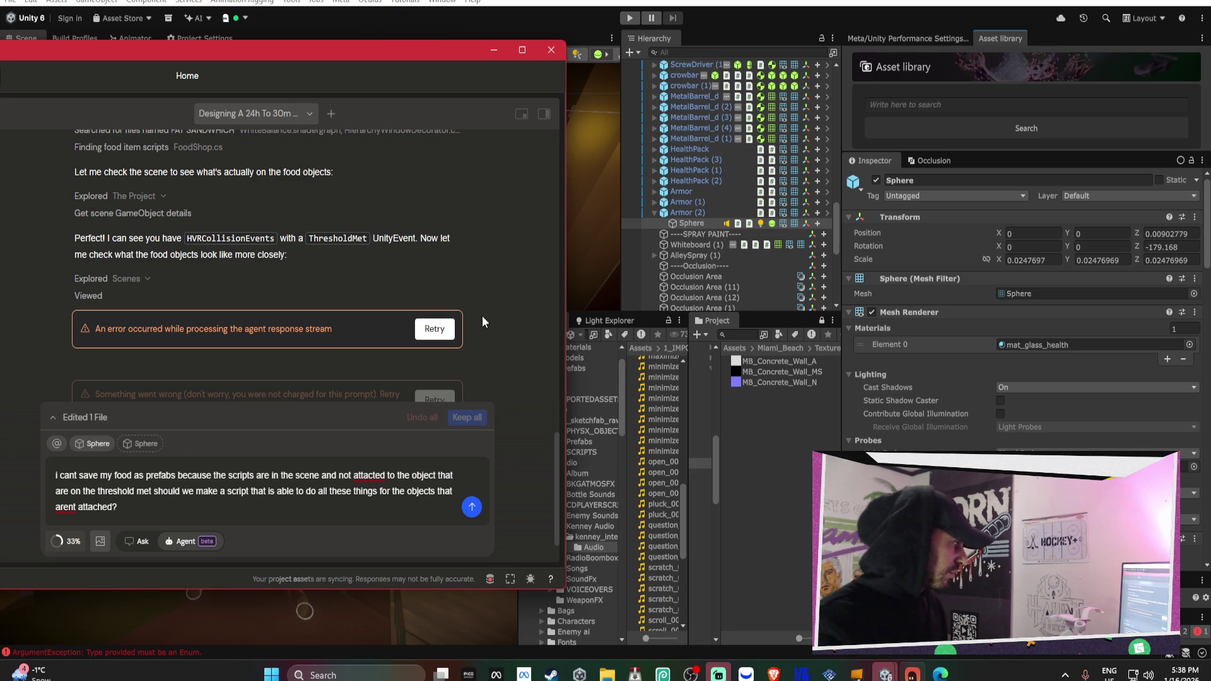
left_click(435, 329)
mouse_move(774, 673)
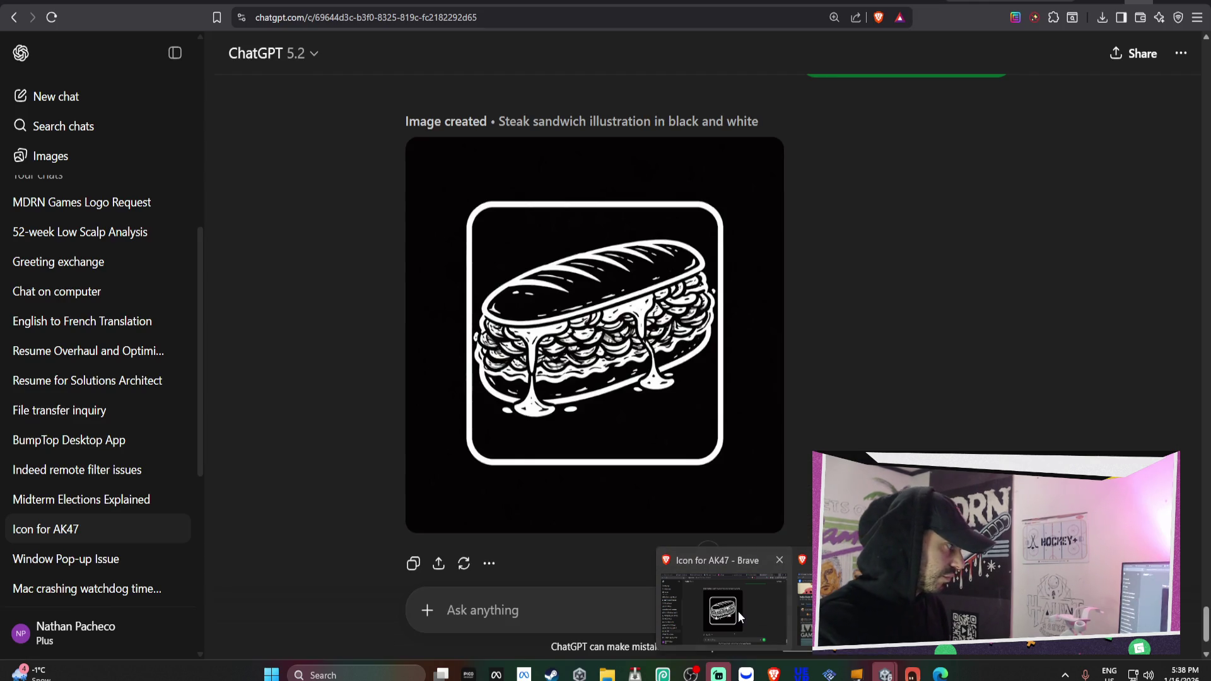
Bring Brave forward and flip through its open tabs, ending on the ChatGPT tab
left_click(738, 612)
left_click(845, 5)
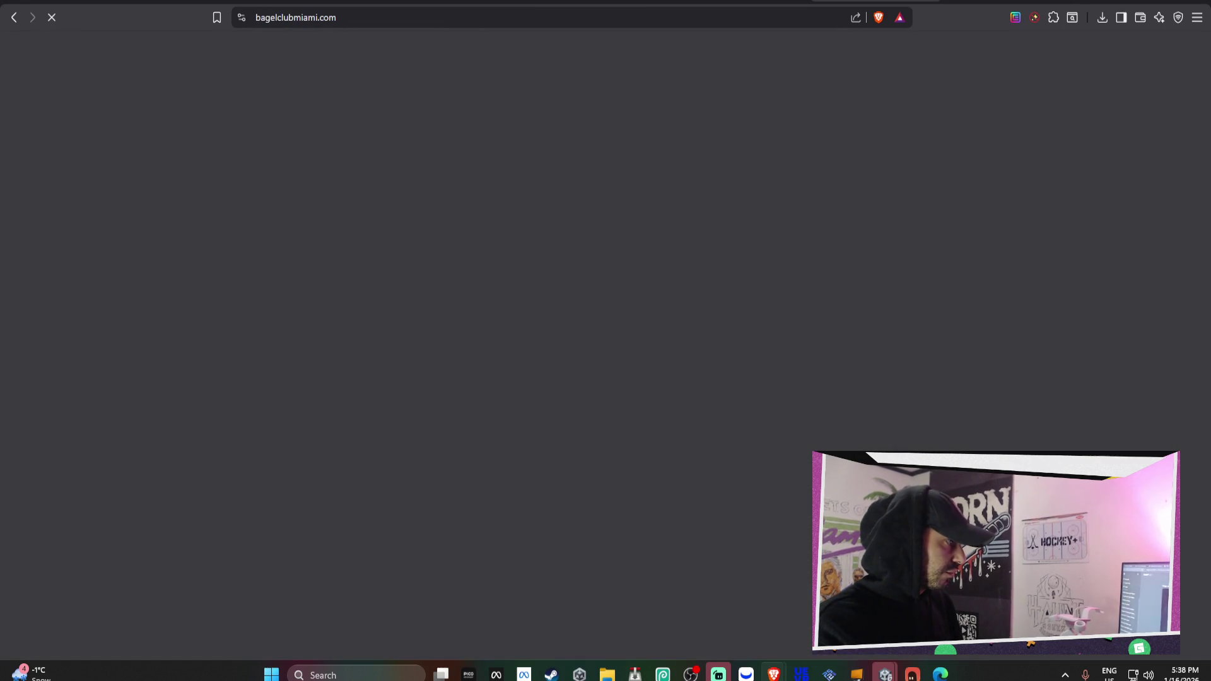
left_click(808, 9)
left_click(788, 5)
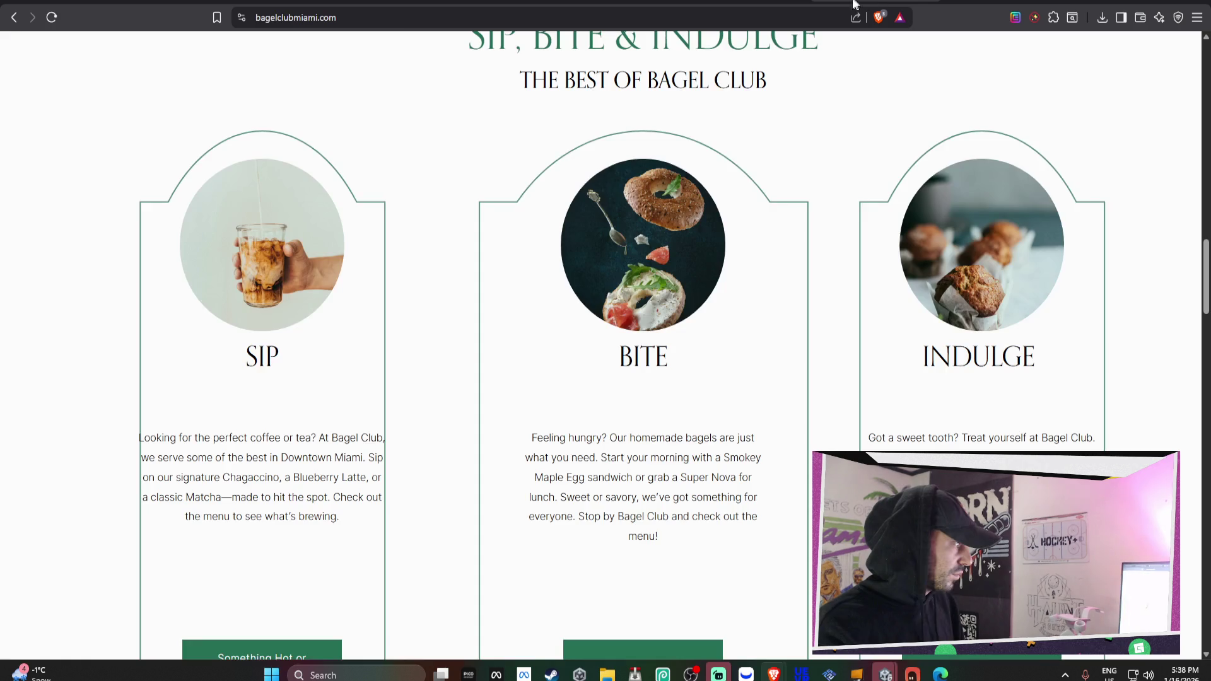
left_click(738, 5)
left_click(830, 5)
left_click(789, 5)
left_click(738, 5)
left_click(698, 5)
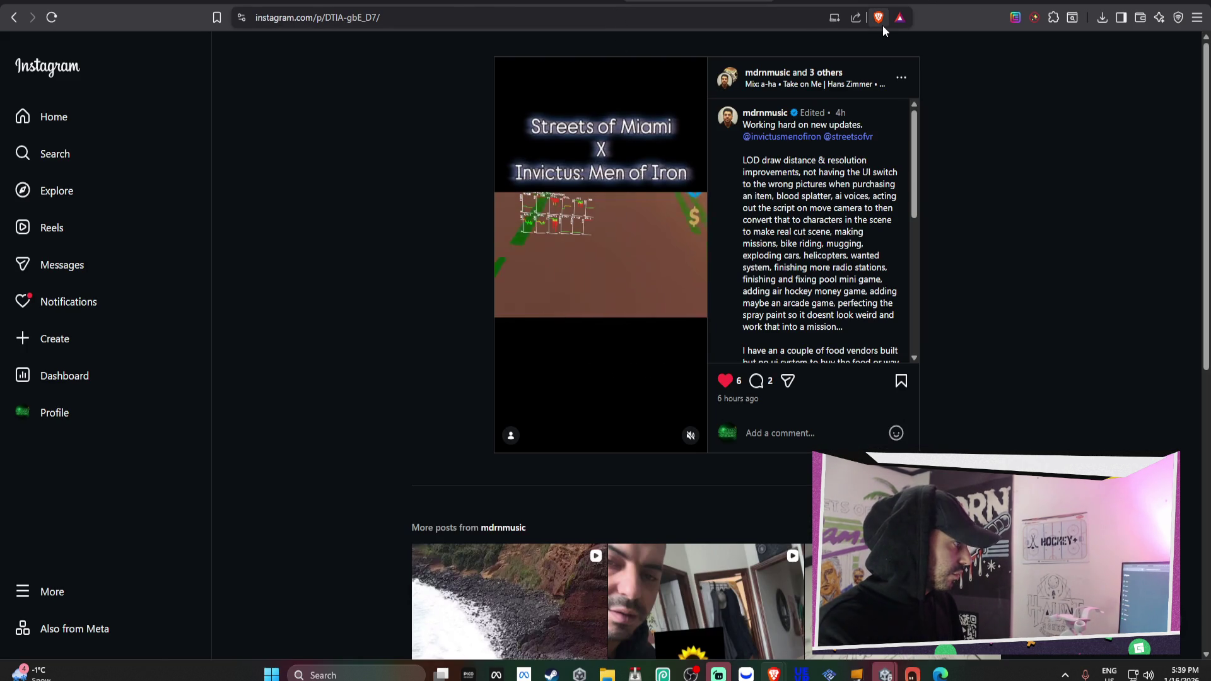
key("ctrl+Tab")
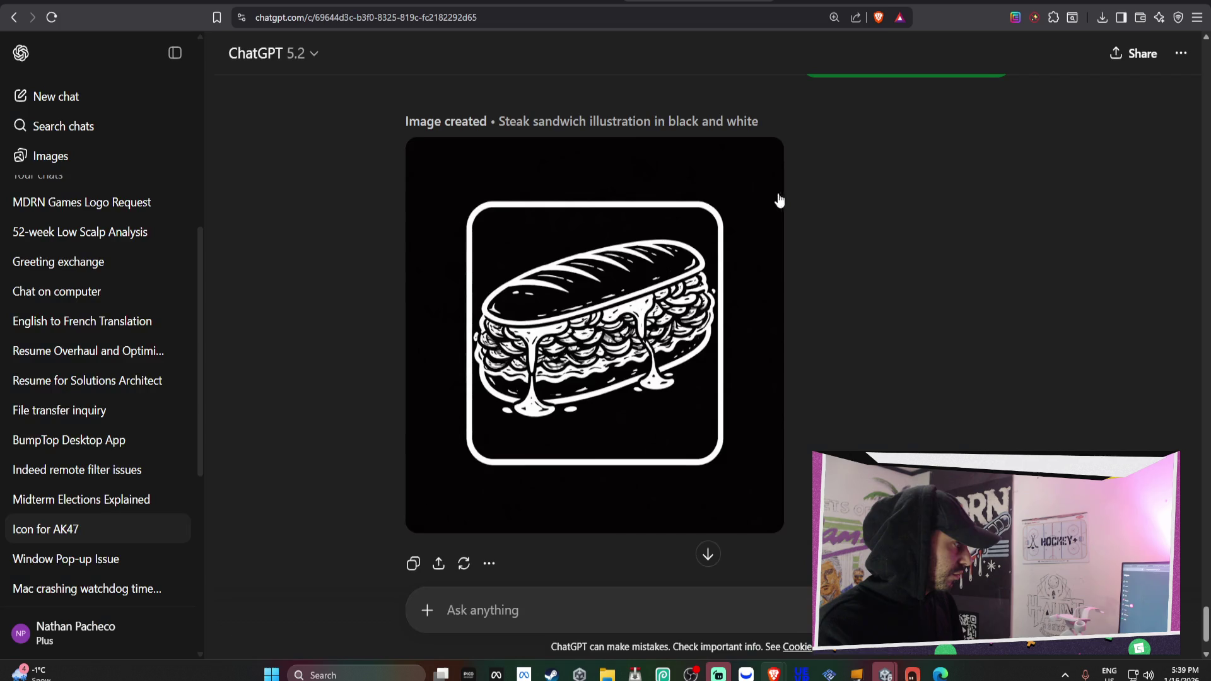
Load the Discord website in a new tab, close it, and return to Unity
left_click(790, 2)
type("discord.com")
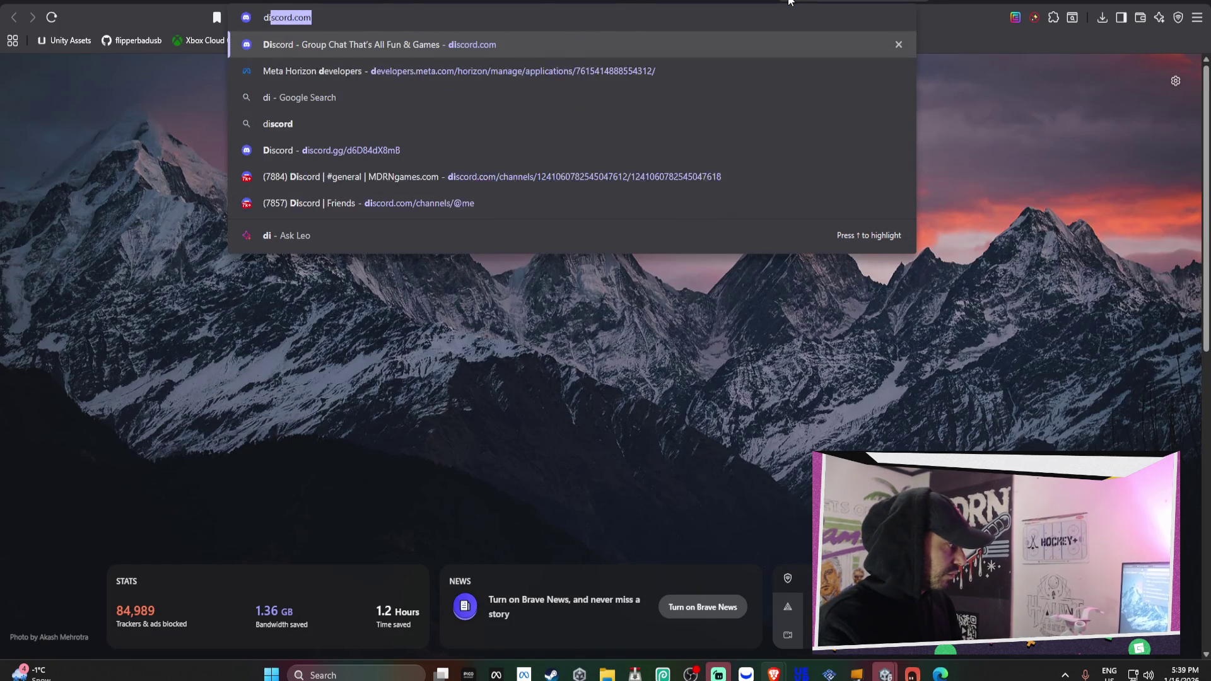
key("Return")
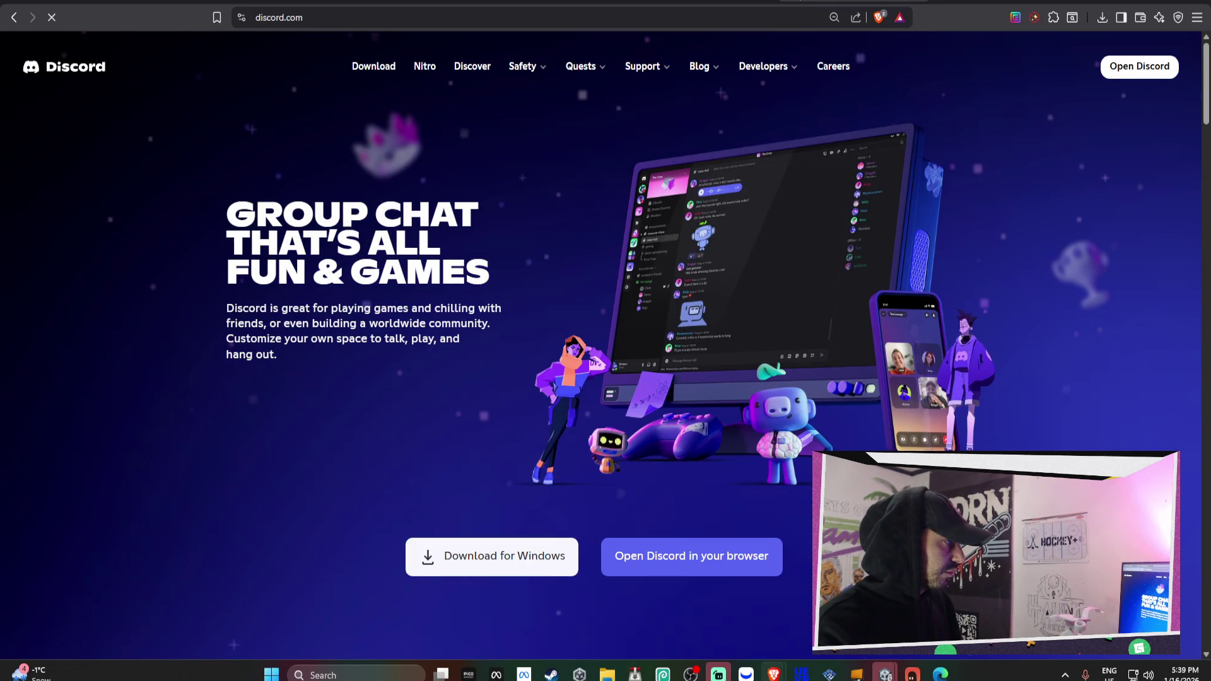
left_click(1129, 68)
key("ctrl+w")
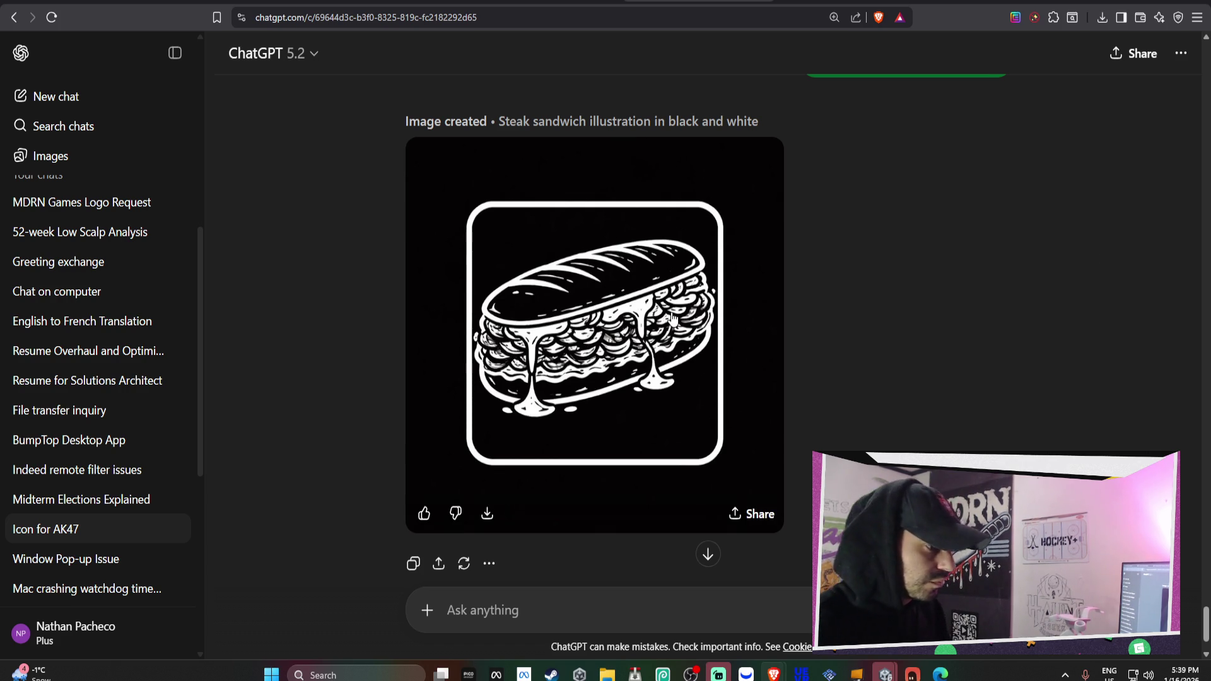
key("ctrl+shift+Tab")
key("ctrl+shift+Tab")
key("ctrl+shift+Tab")
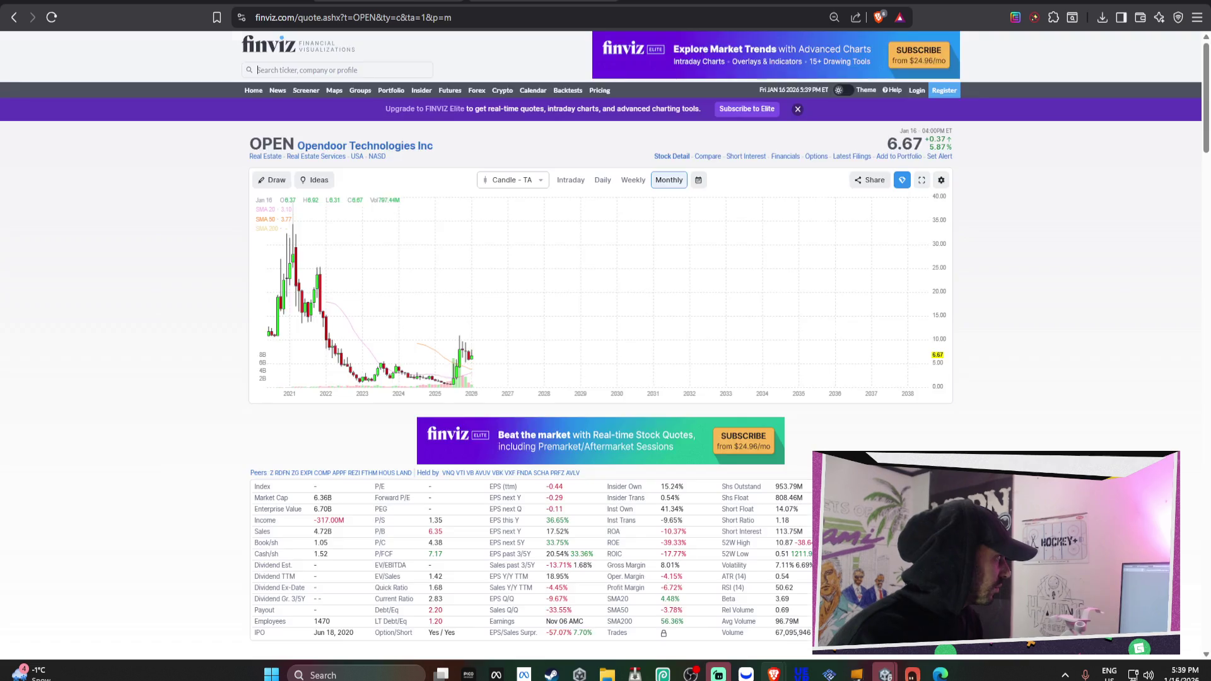
key("ctrl+shift+Tab")
key("ctrl+shift+Tab")
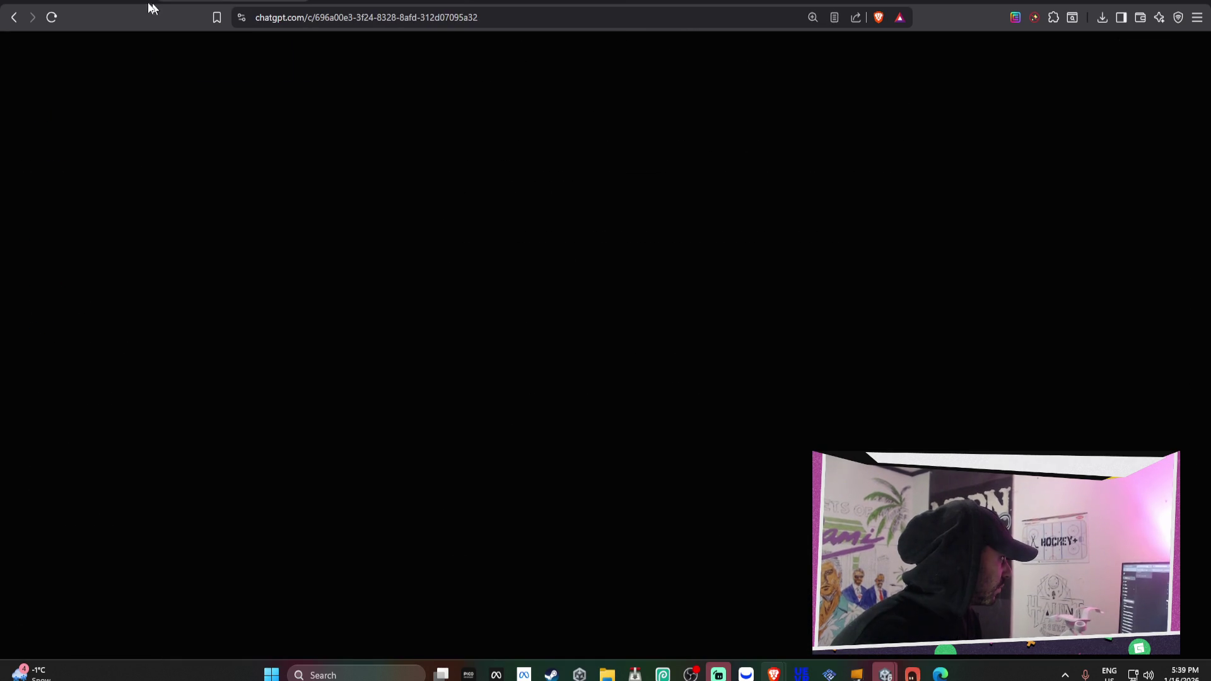
key("alt+Tab")
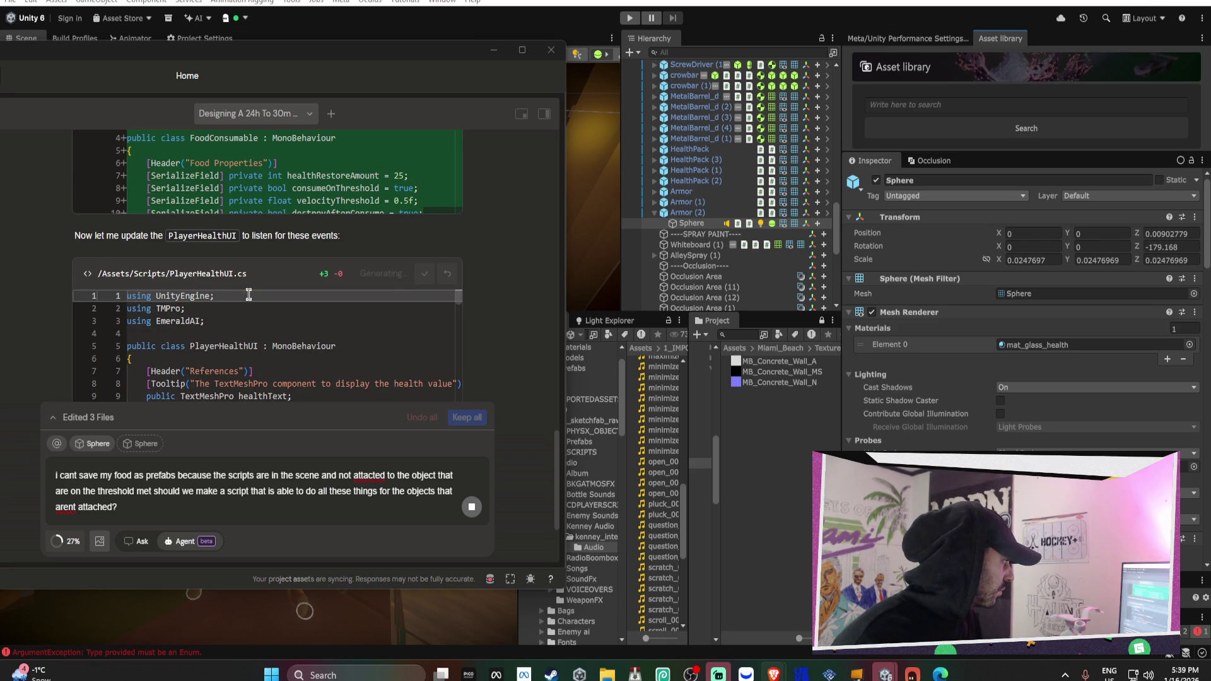
Read through the assistant's FoodConsumable, VRFoodConsumable, FoodType and PlayerHealthUI changes and setup instructions
scroll(247, 291, "up", 3)
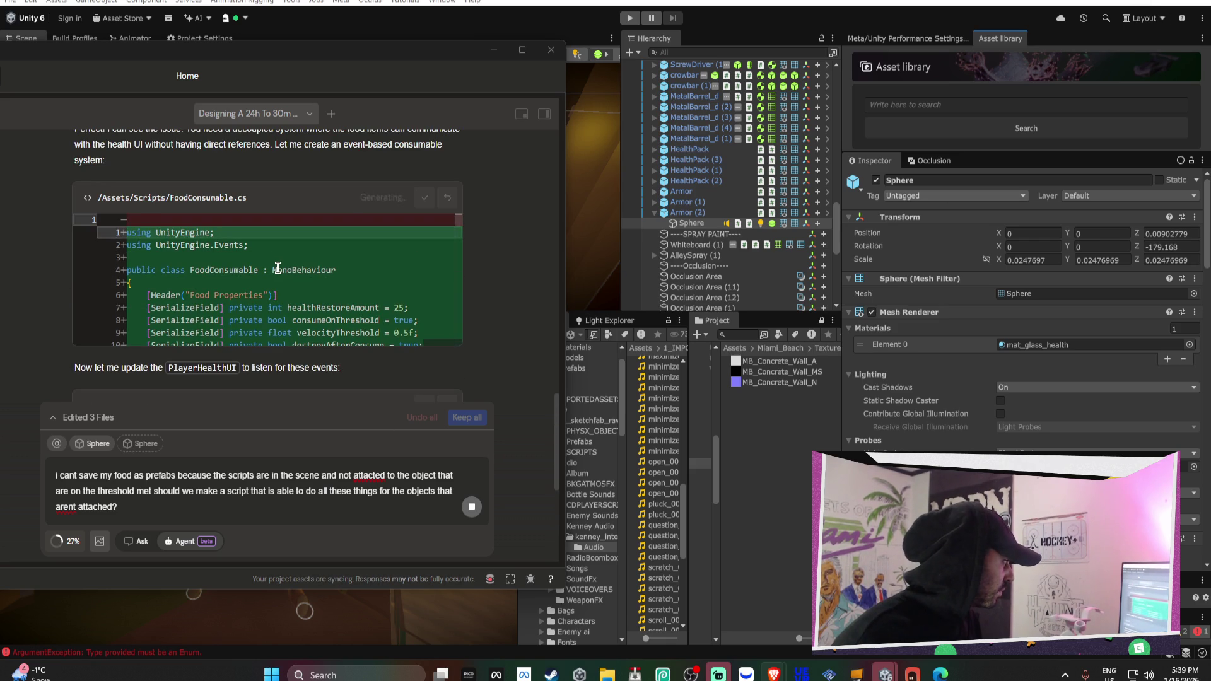
scroll(277, 268, "up", 2)
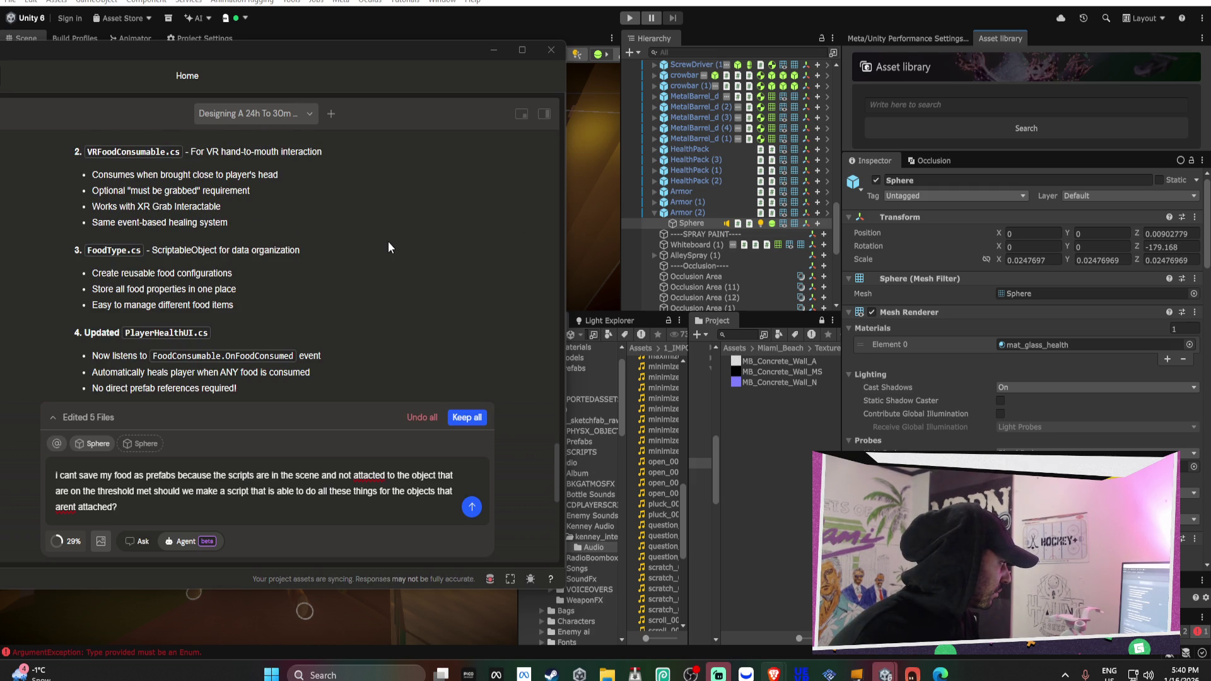
scroll(388, 241, "down", 2)
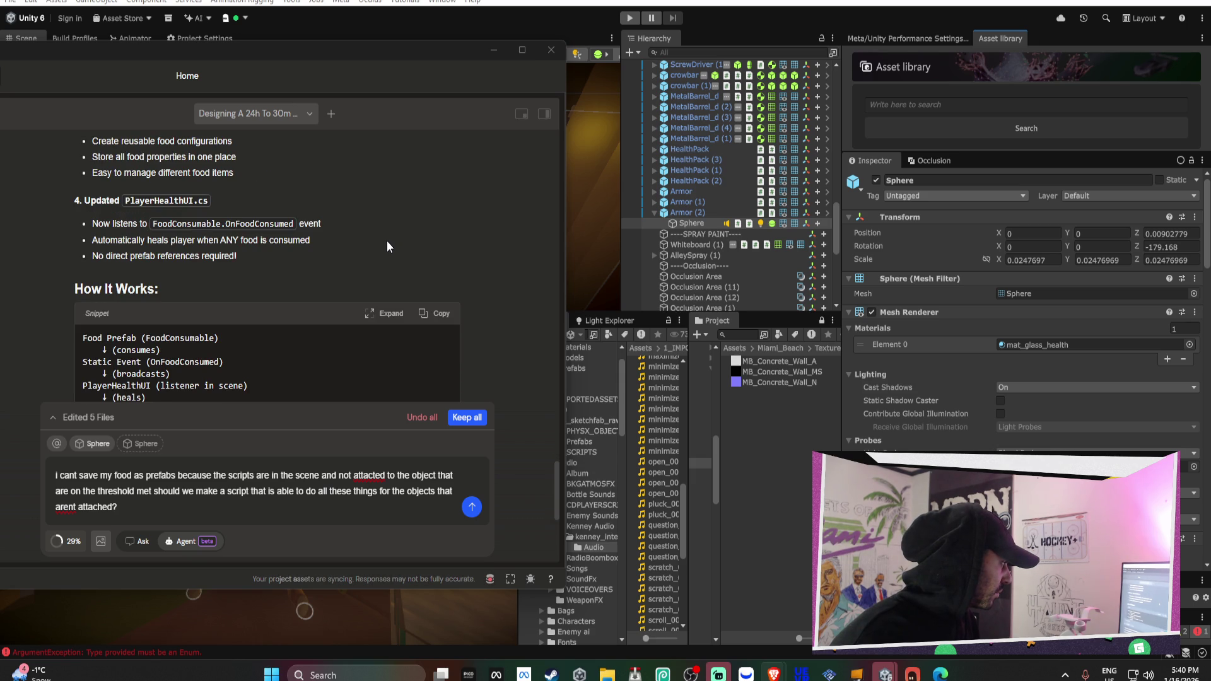
scroll(387, 241, "down", 4)
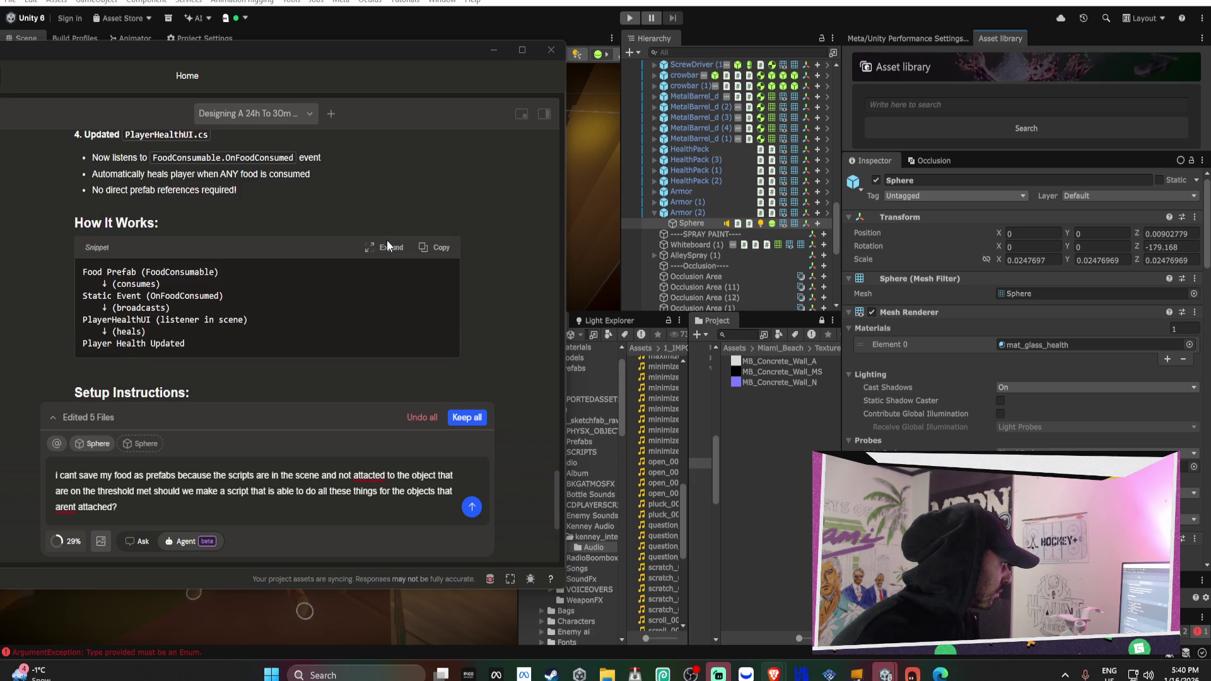
scroll(388, 246, "down", 1)
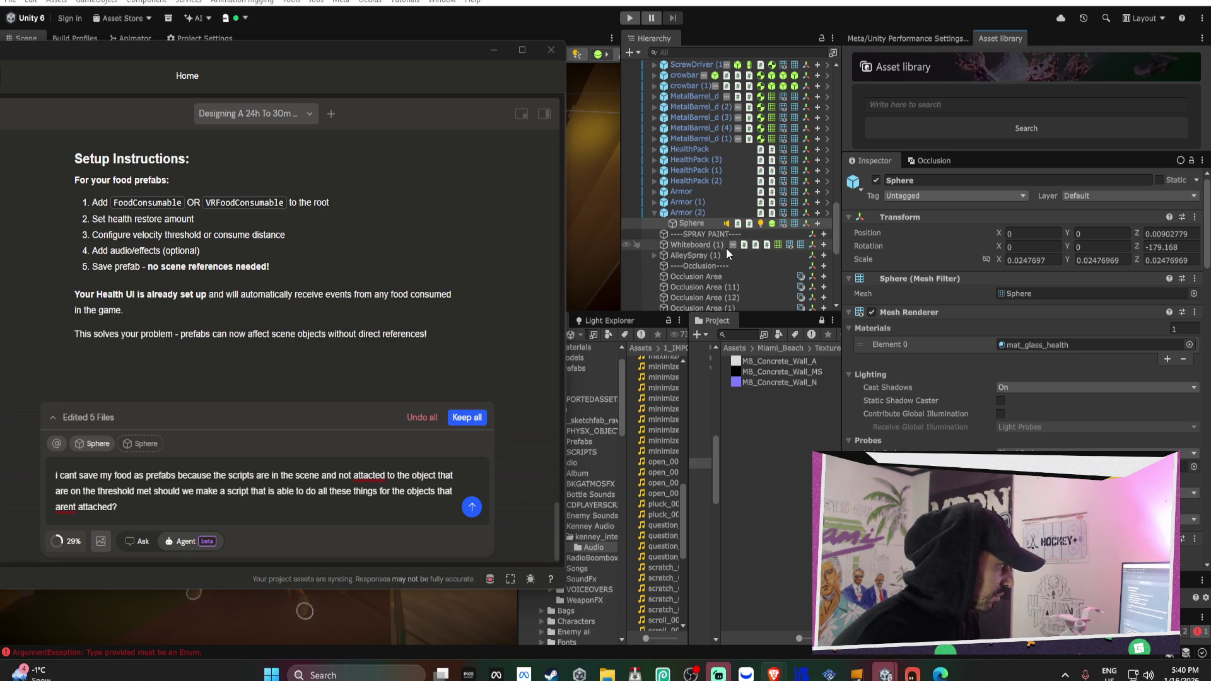
scroll(726, 248, "down", 8)
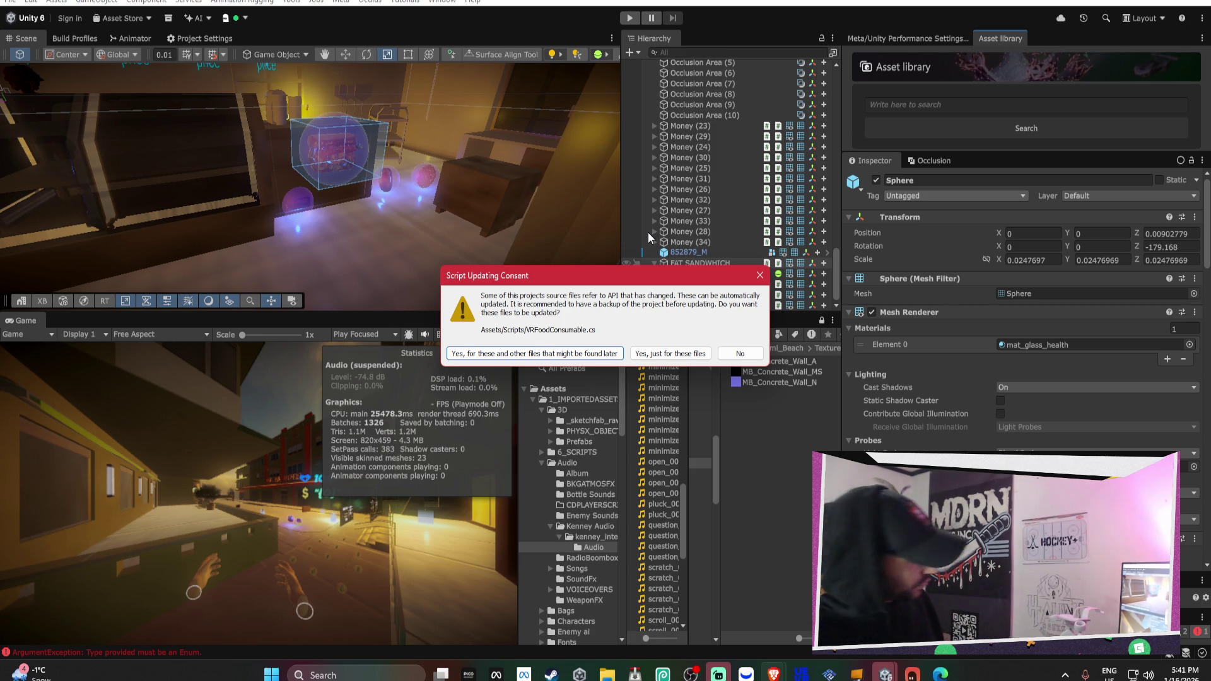
Approve the script API update and select FAT SANDWHICH through WAFFLE in the Hierarchy
left_click(603, 355)
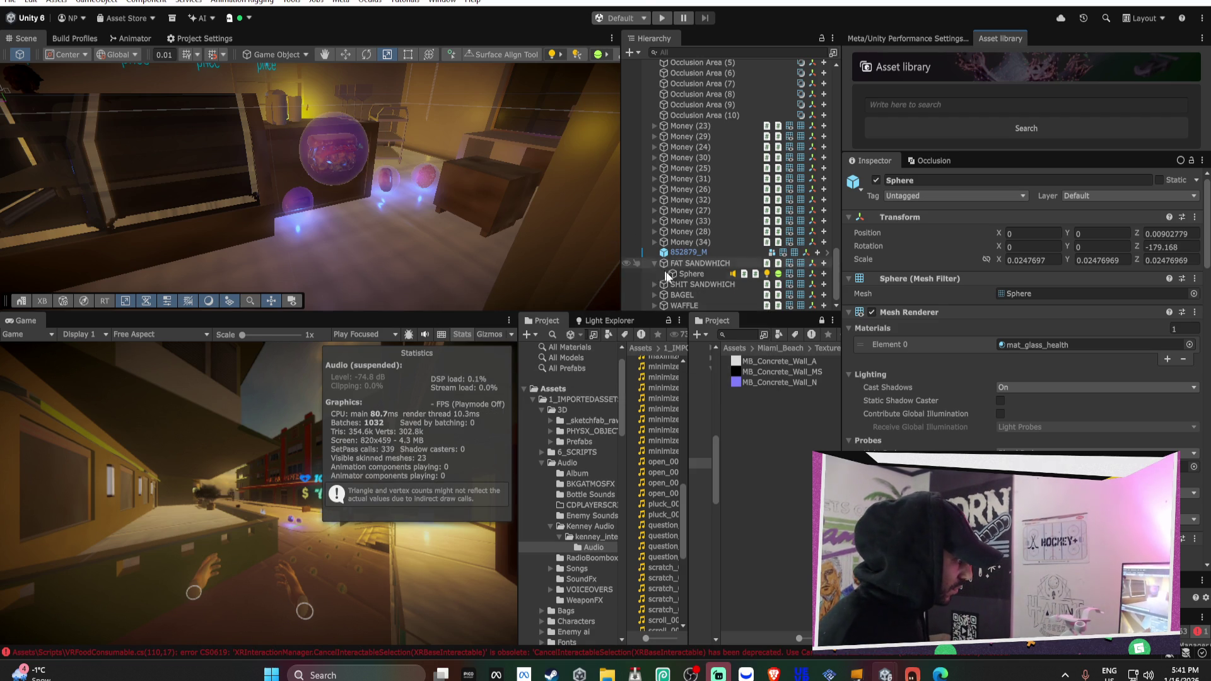
left_click(653, 263)
left_click(694, 274)
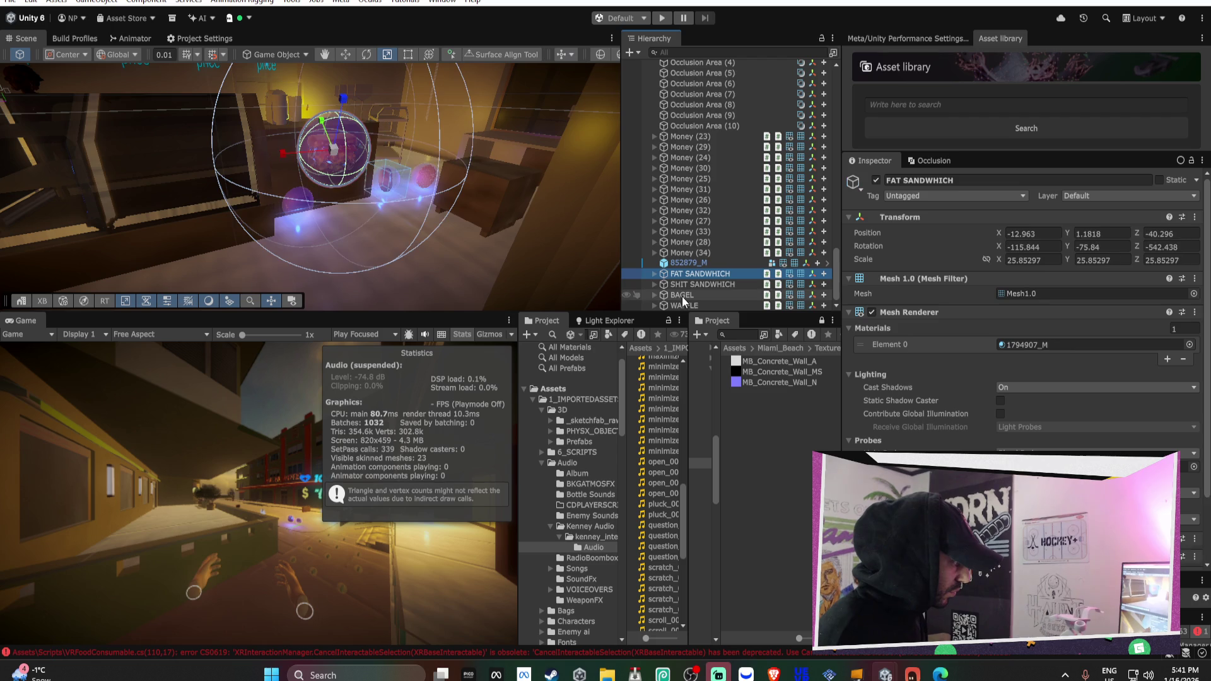
left_click(685, 305, "shift")
scroll(916, 318, "down", 3)
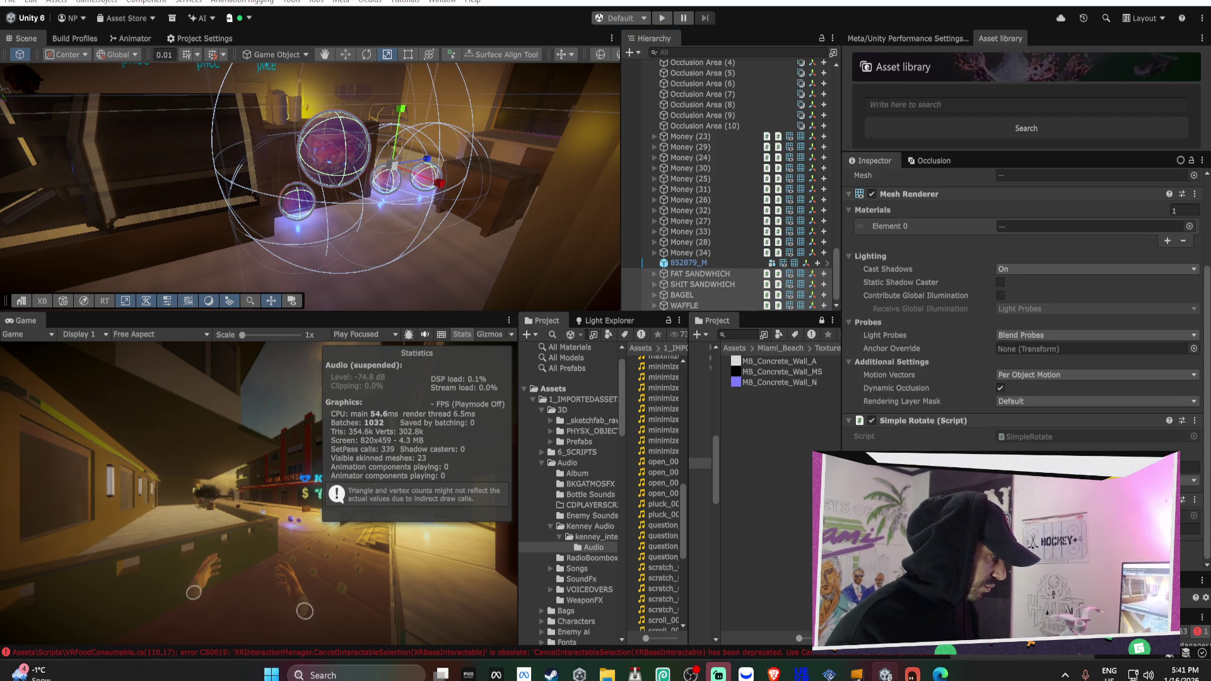
Paste the VRFoodConsumable CS0619 error into the AI assistant and approve updating affected files
left_click(857, 653)
left_click(978, 281)
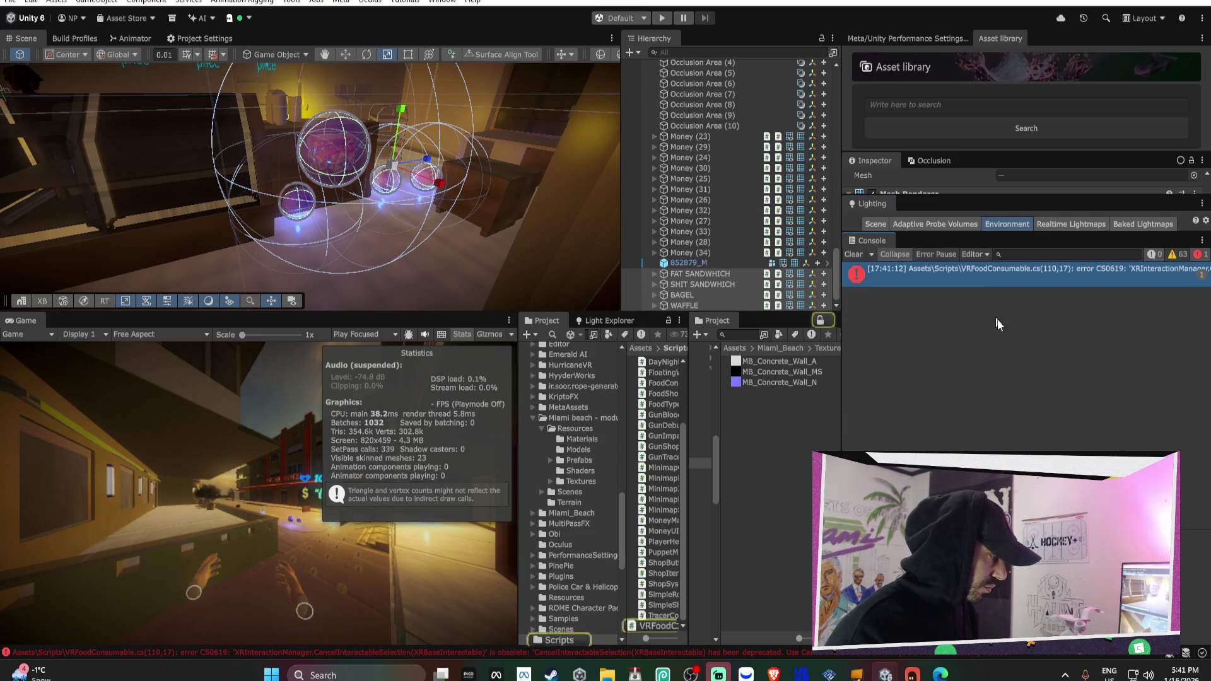
left_click(856, 674)
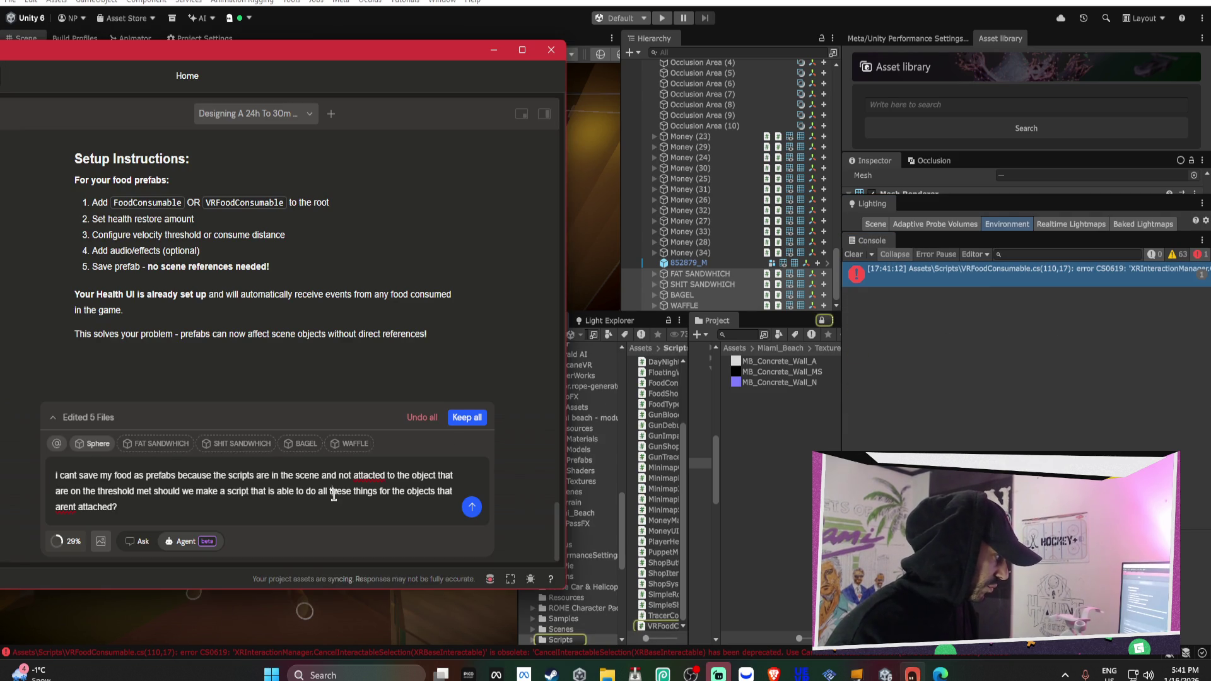
key("ctrl+a")
type("Assets\\Scripts\\VRFoodConsumable.cs(110,17): error CS0619: 'XRInteractionManager.CancelInteractableSelection(XRBaseInteractable)' is obsolete: 'CancelInteractableSelection(XRBaseInteractable) has been deprecated. Use CancelInteractableSelection(IXRSelectInteractable) instead.'")
key("Return")
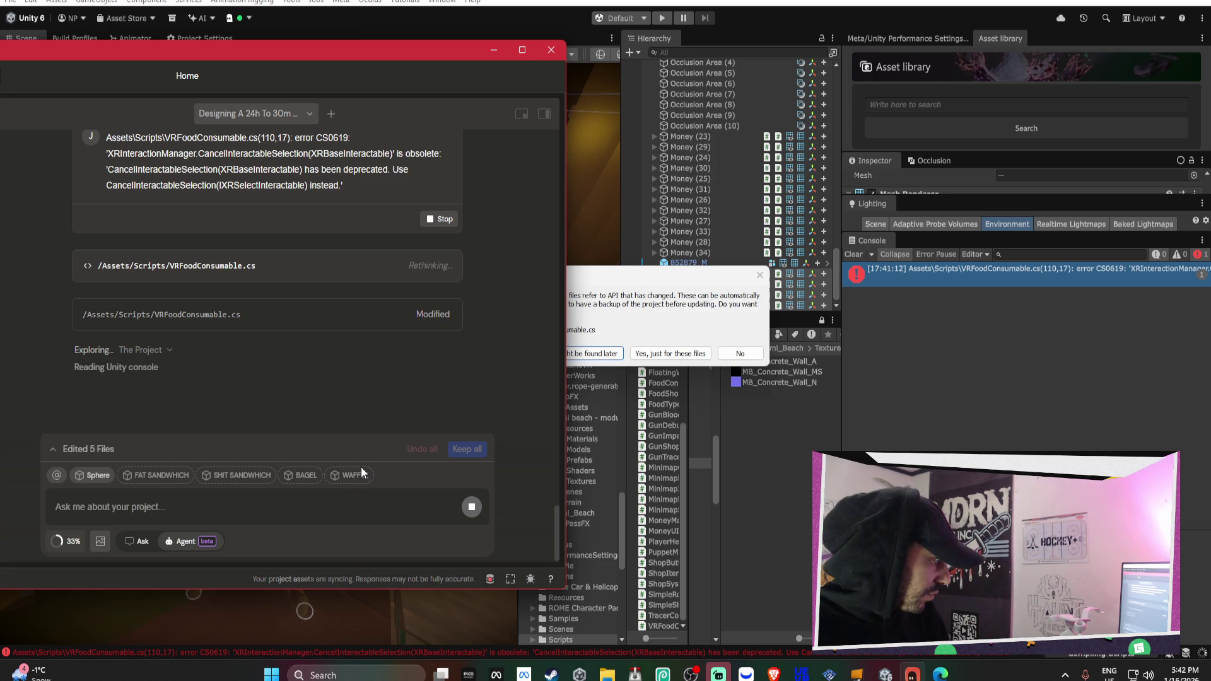
left_click(598, 350)
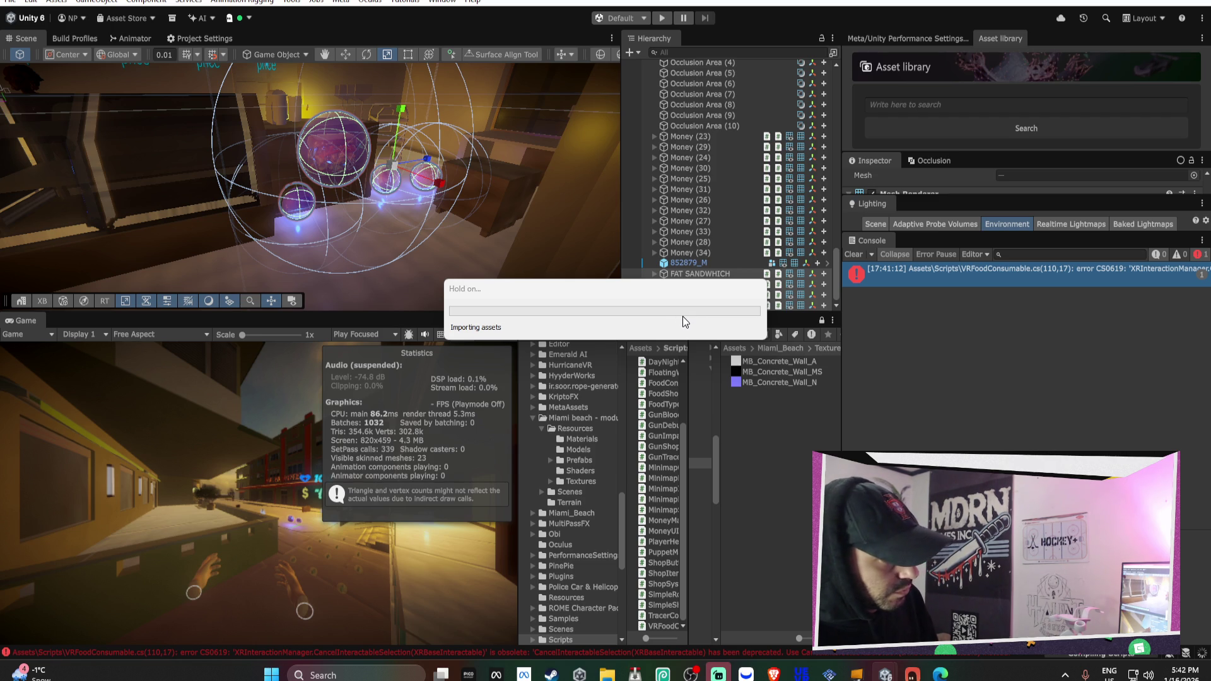
Read the assistant's fix summary for the obsolete CancelInteractableSelection call, then return to the editor
left_click(913, 675)
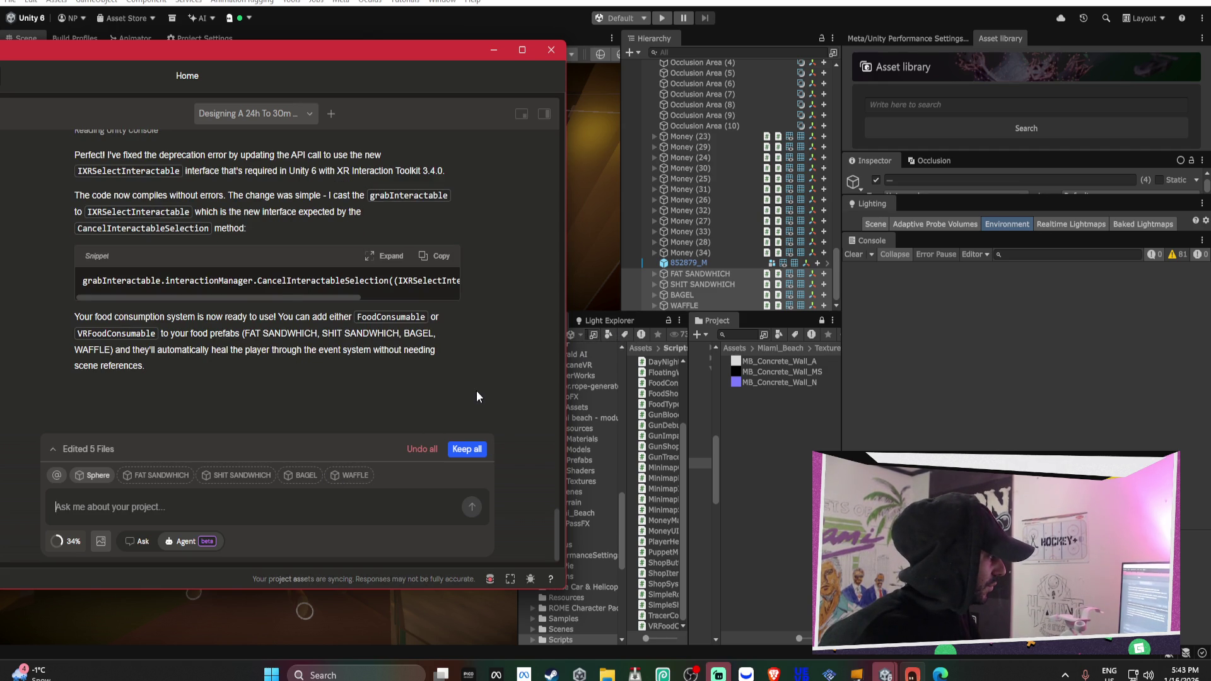
left_click(978, 389)
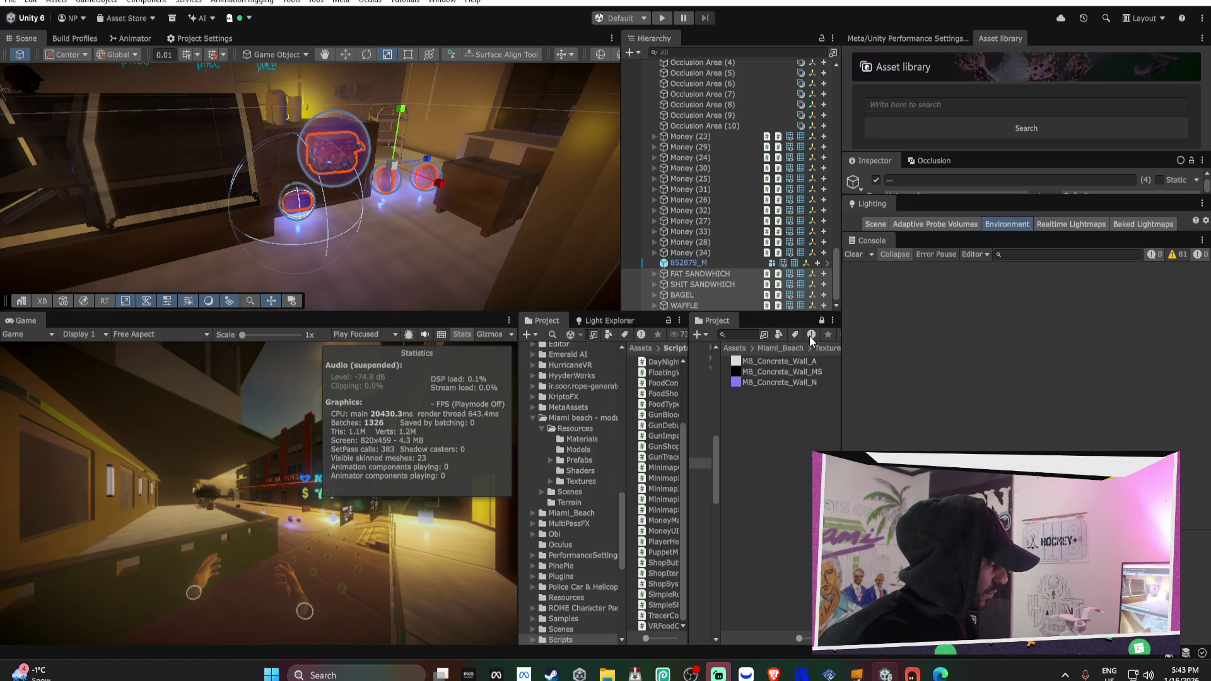
Enlarge the Inspector and set FAT SANDWHICH's Health Restore Amount to 200
left_click(943, 226)
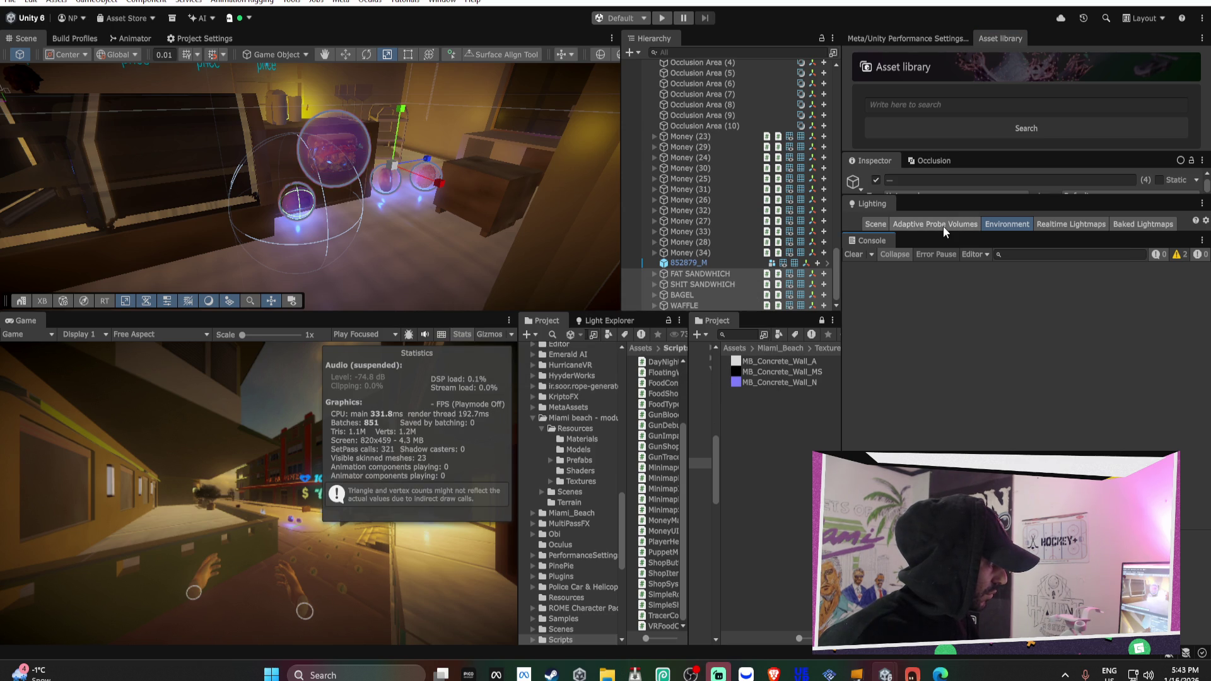
left_click(883, 224)
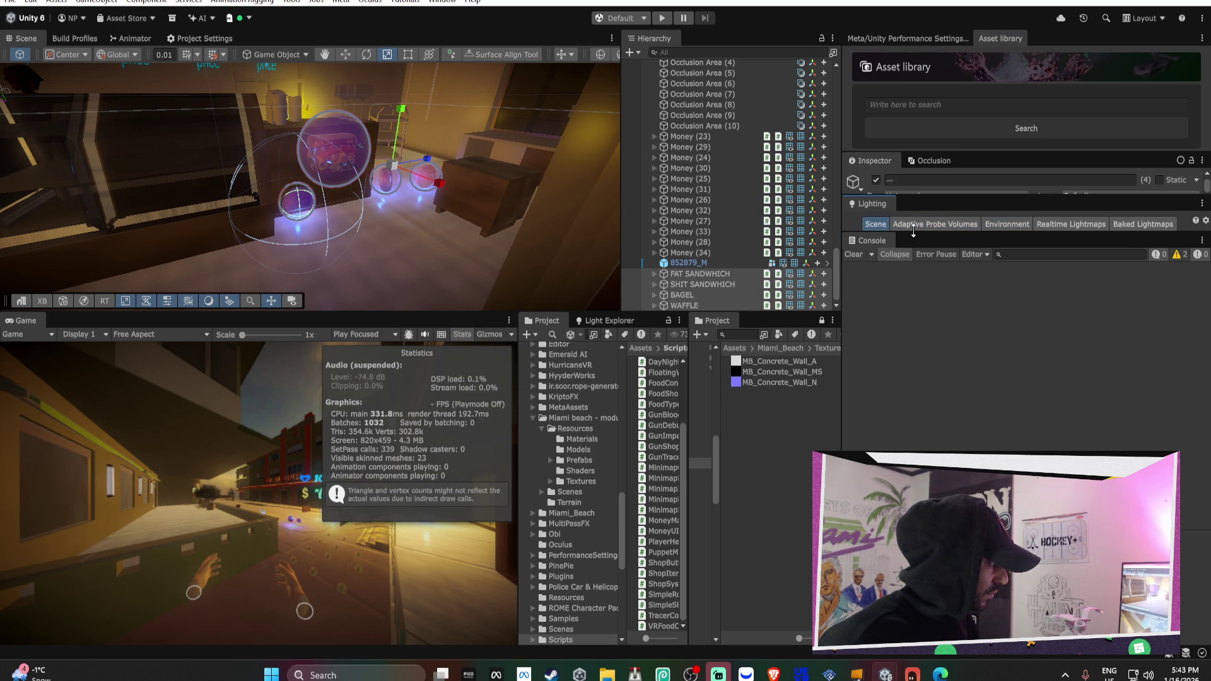
left_click_drag(940, 195, 940, 539)
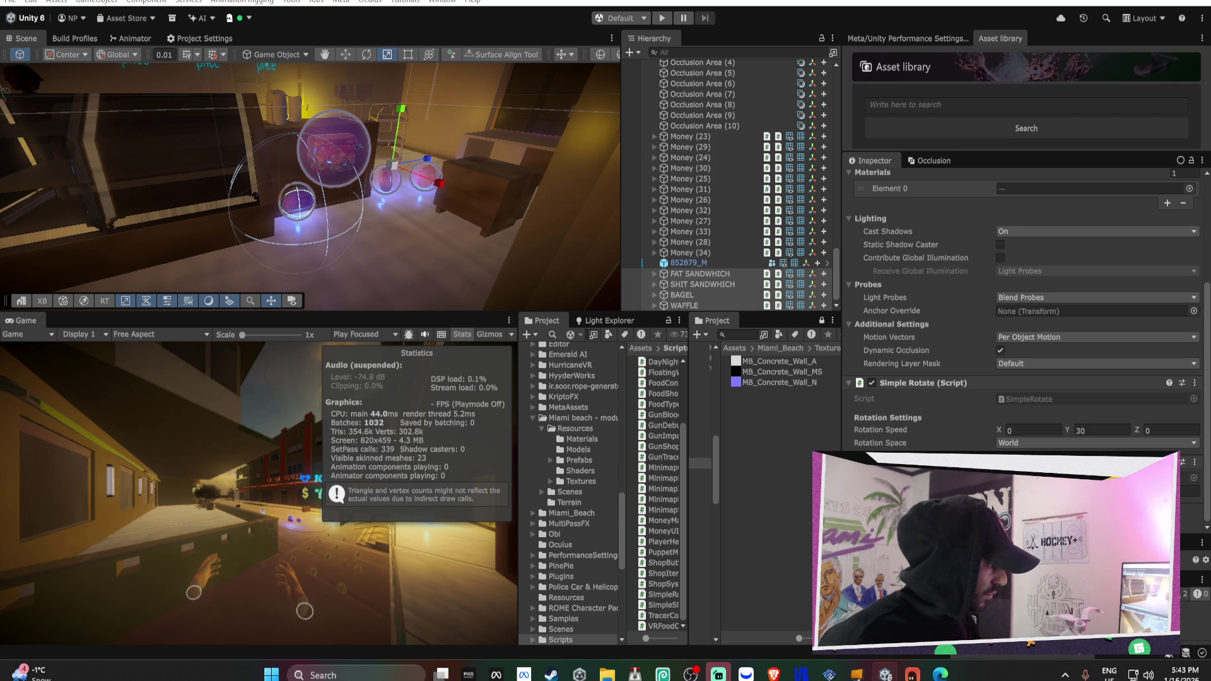
scroll(959, 403, "down", 5)
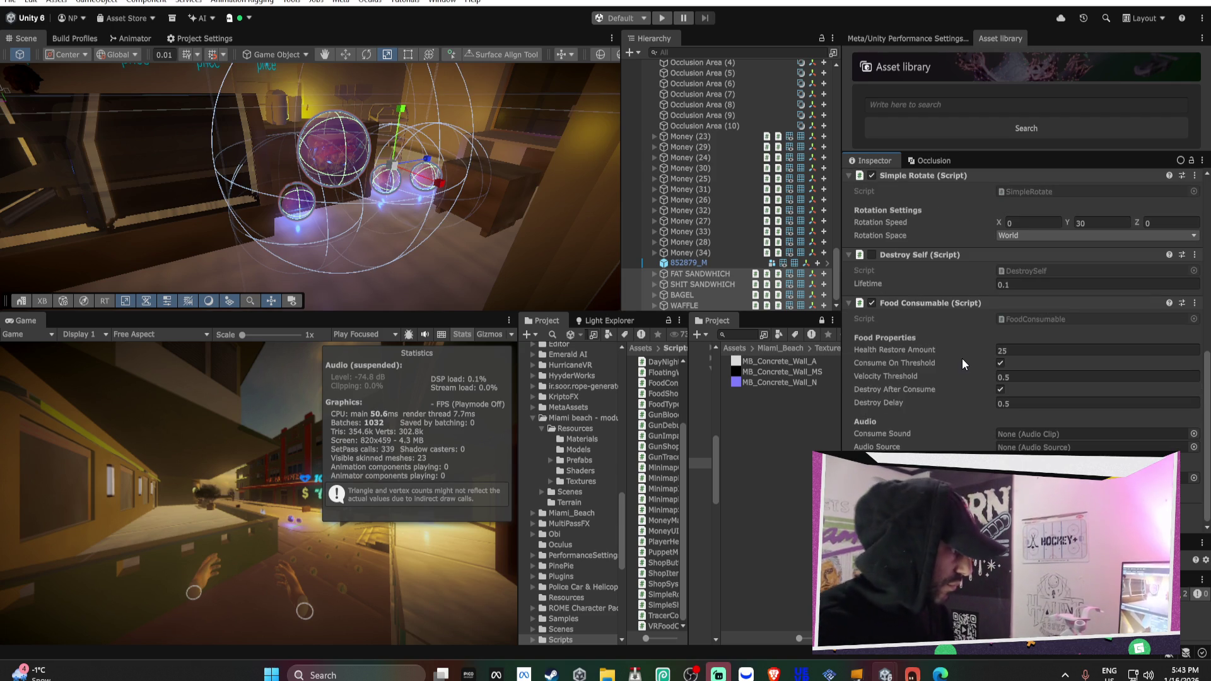
left_click(704, 274)
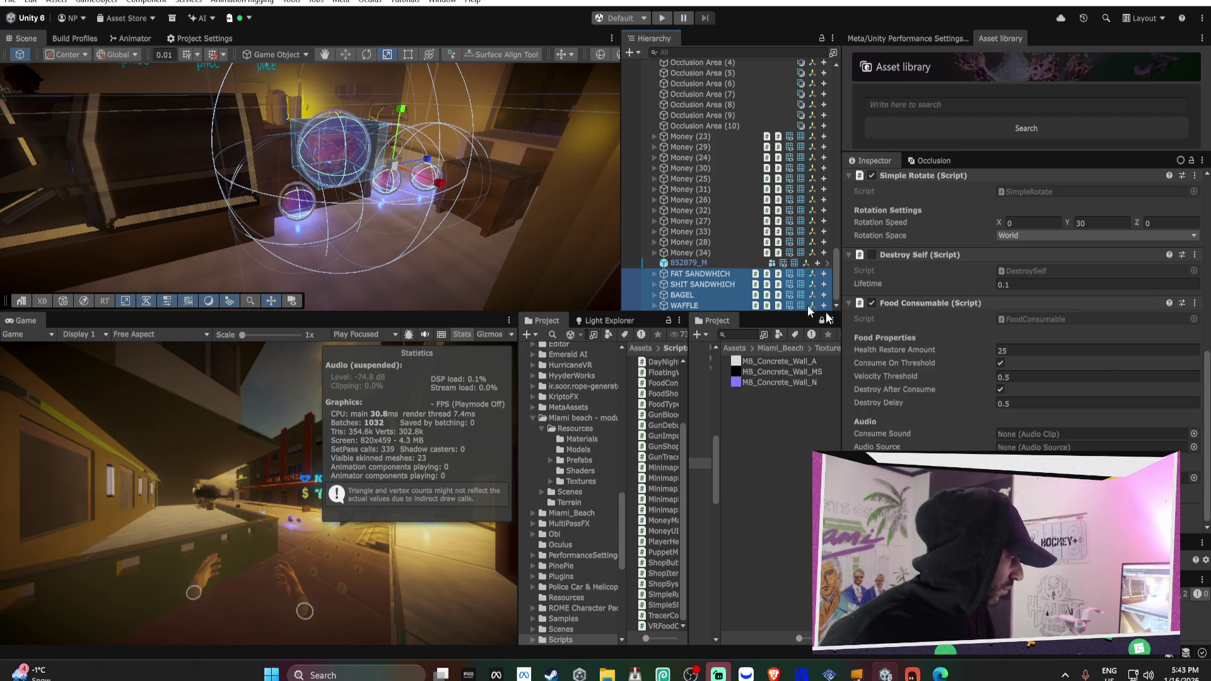
left_click(1049, 349)
type("2000")
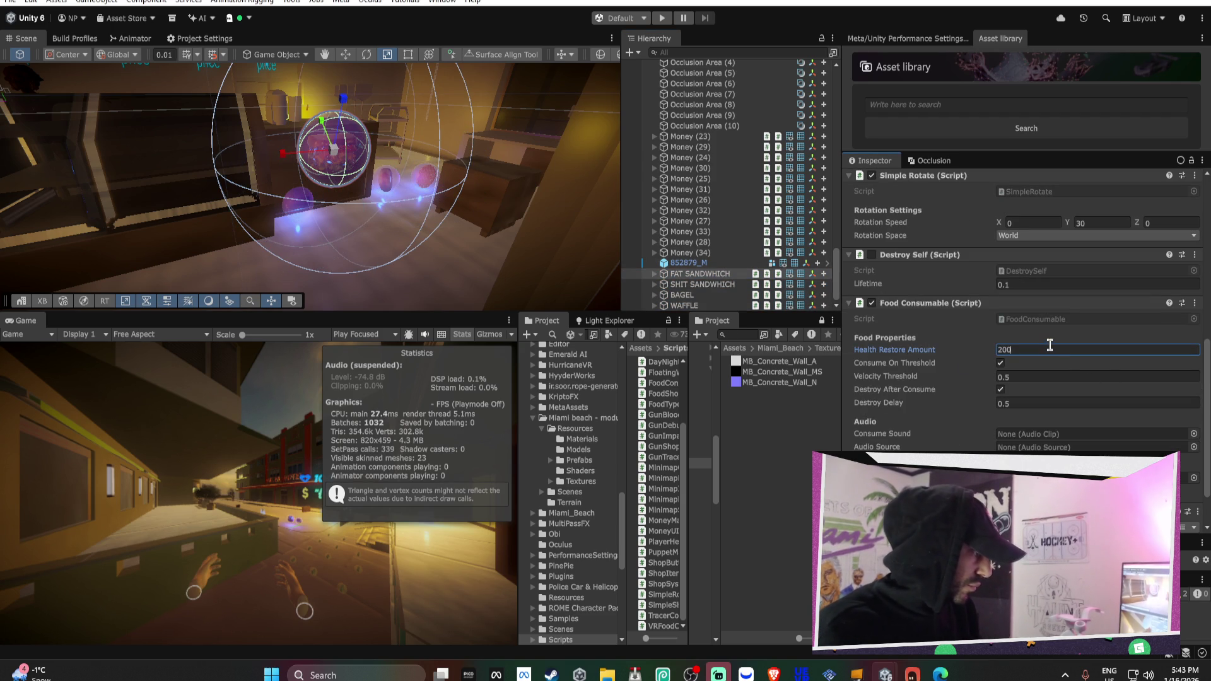
key("BackSpace")
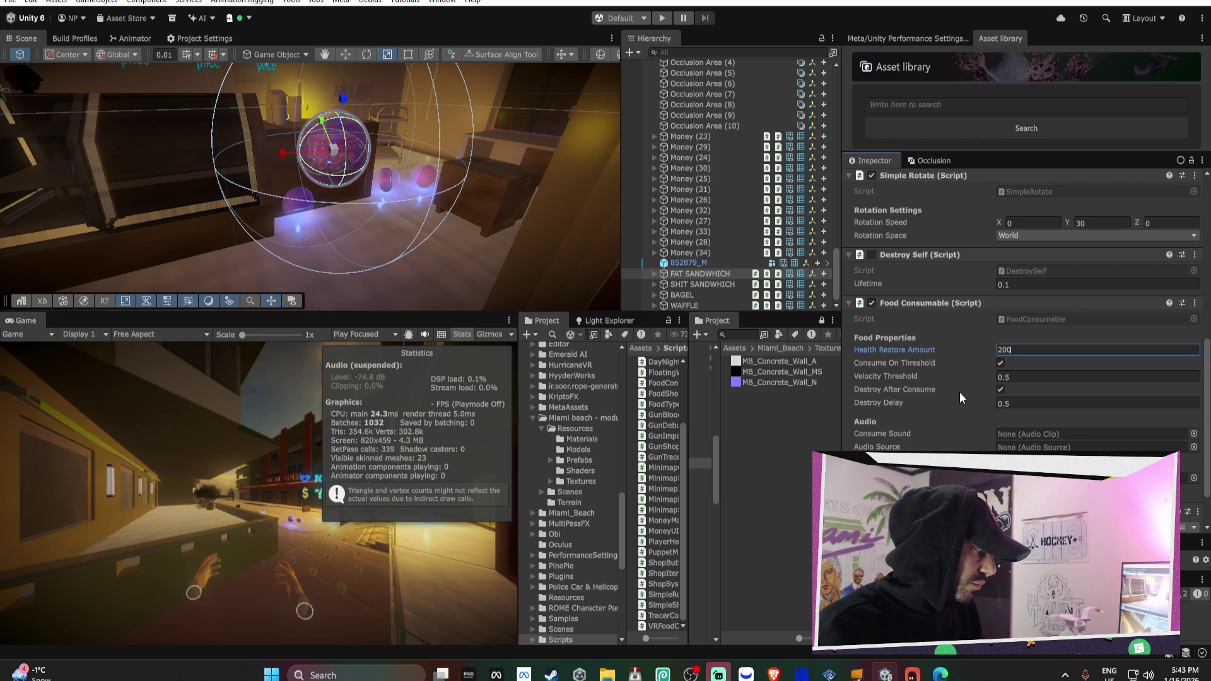
Assign each food's child Sphere as its Food Consumable Audio Source
scroll(959, 392, "down", 1)
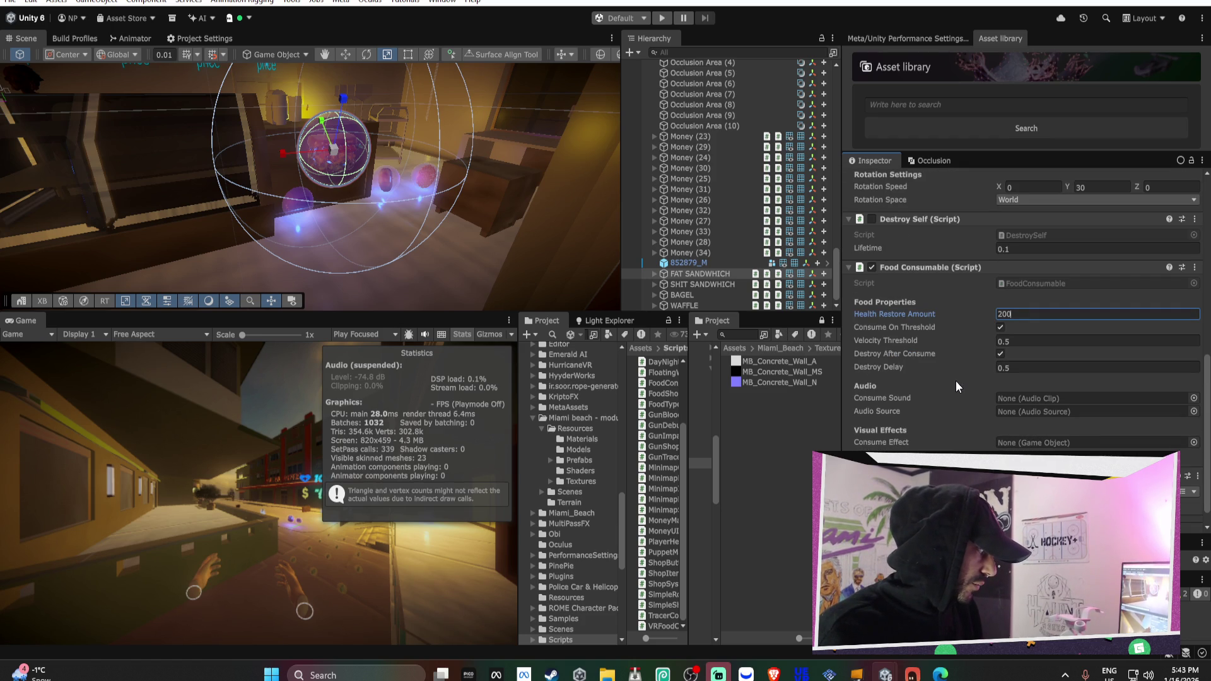
left_click(654, 274)
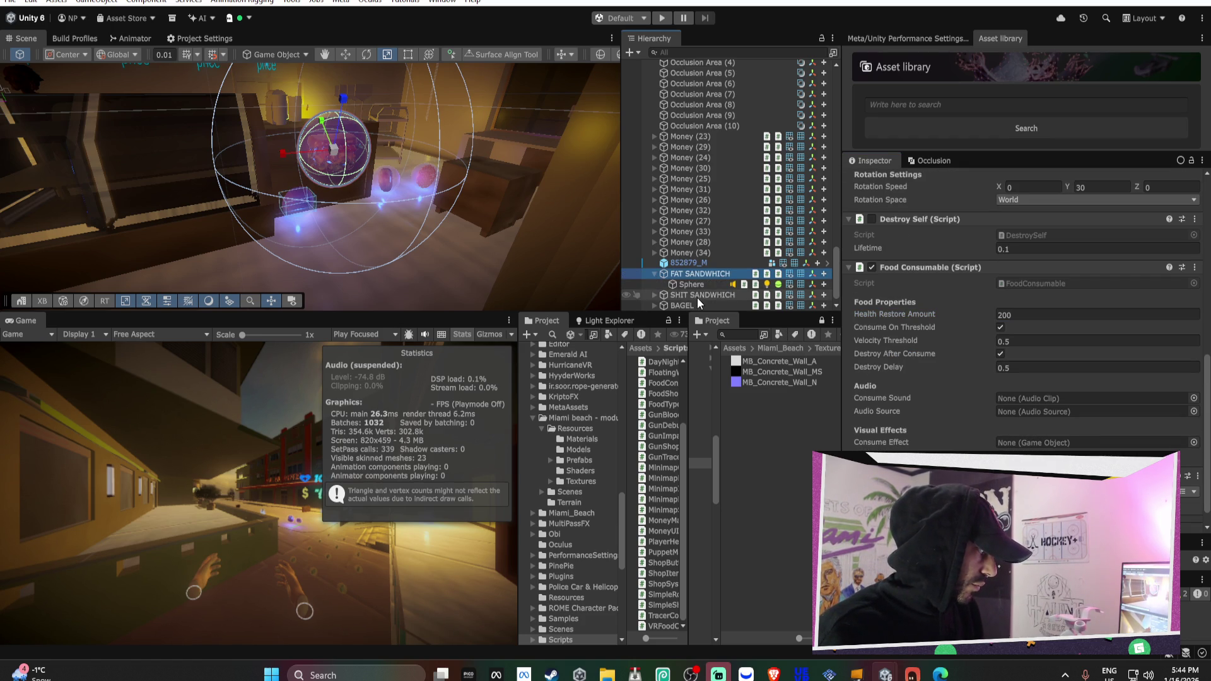
mouse_move(706, 283)
left_mouse_down()
mouse_move(1046, 410)
mouse_move(1027, 412)
left_mouse_up()
scroll(696, 291, "down", 1)
left_click(659, 285)
left_click_drag(688, 295, 1050, 419)
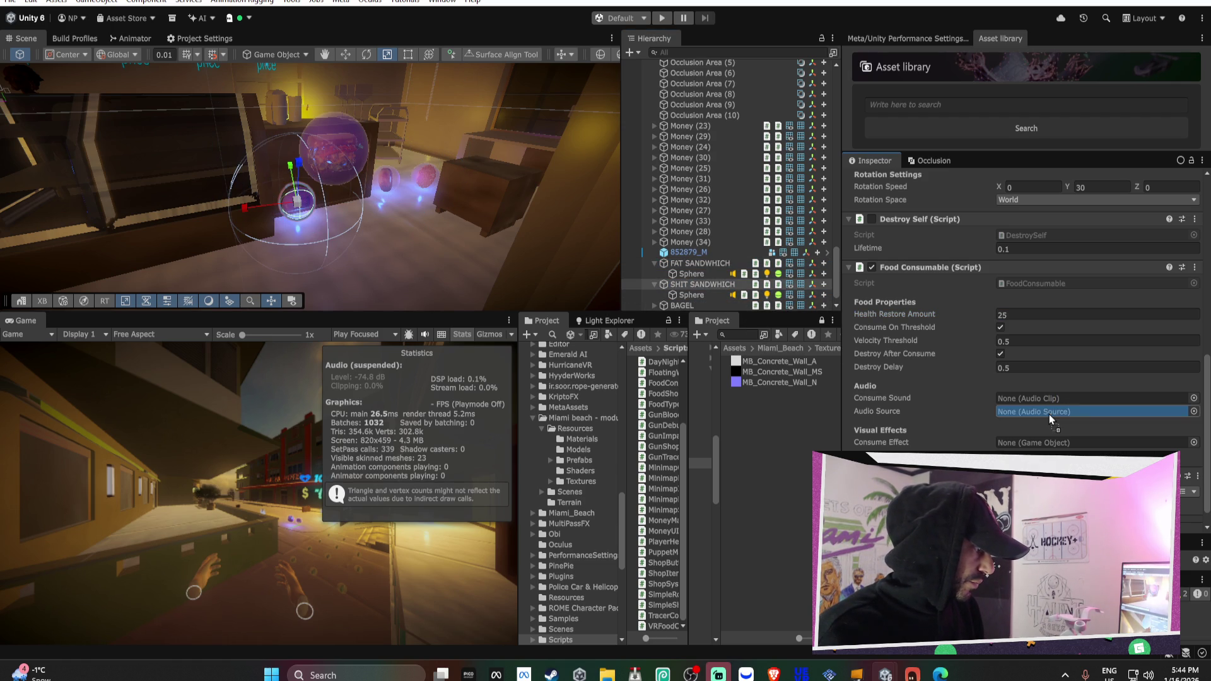
scroll(656, 294, "down", 2)
left_click(655, 285)
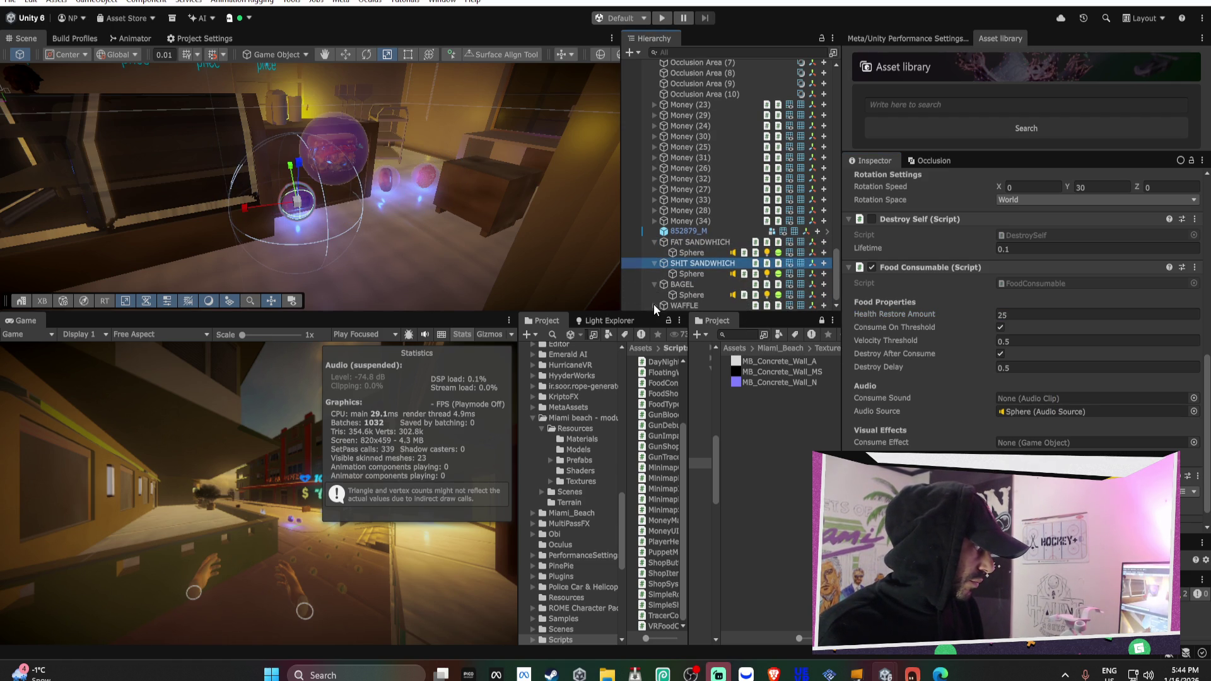
left_click(654, 305)
left_click(688, 274)
mouse_move(688, 285)
left_mouse_down()
mouse_move(883, 340)
mouse_move(1013, 415)
left_mouse_up()
left_click(684, 295)
left_click_drag(691, 306, 1070, 411)
Set Health Restore Amount to 100 and 150 on the other foods, then review the values
left_click(1041, 313)
type("100")
left_click(687, 274)
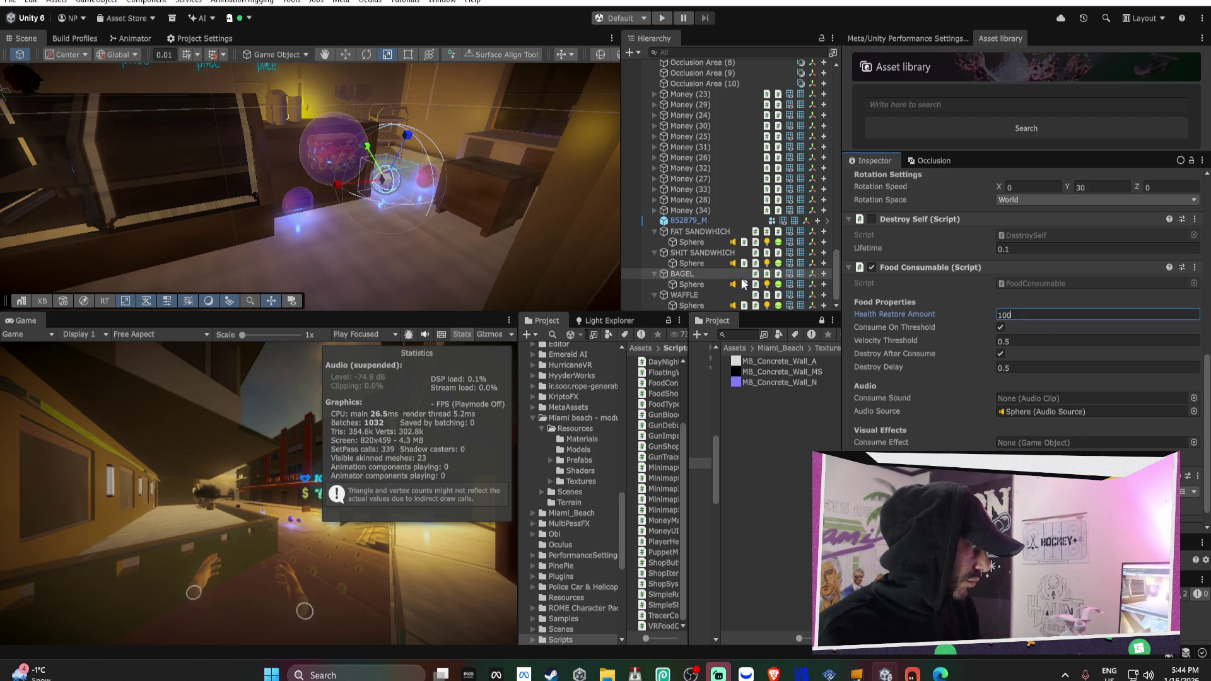
left_click(694, 253)
left_click(1016, 313)
type("150")
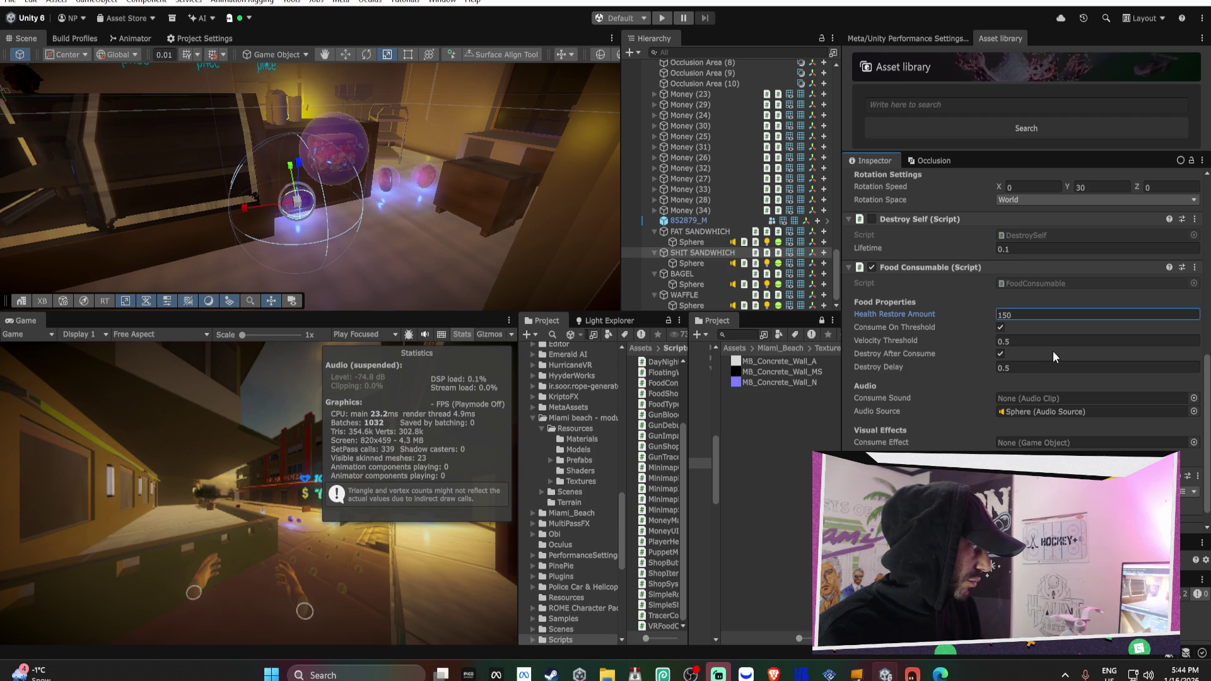
left_click(700, 231)
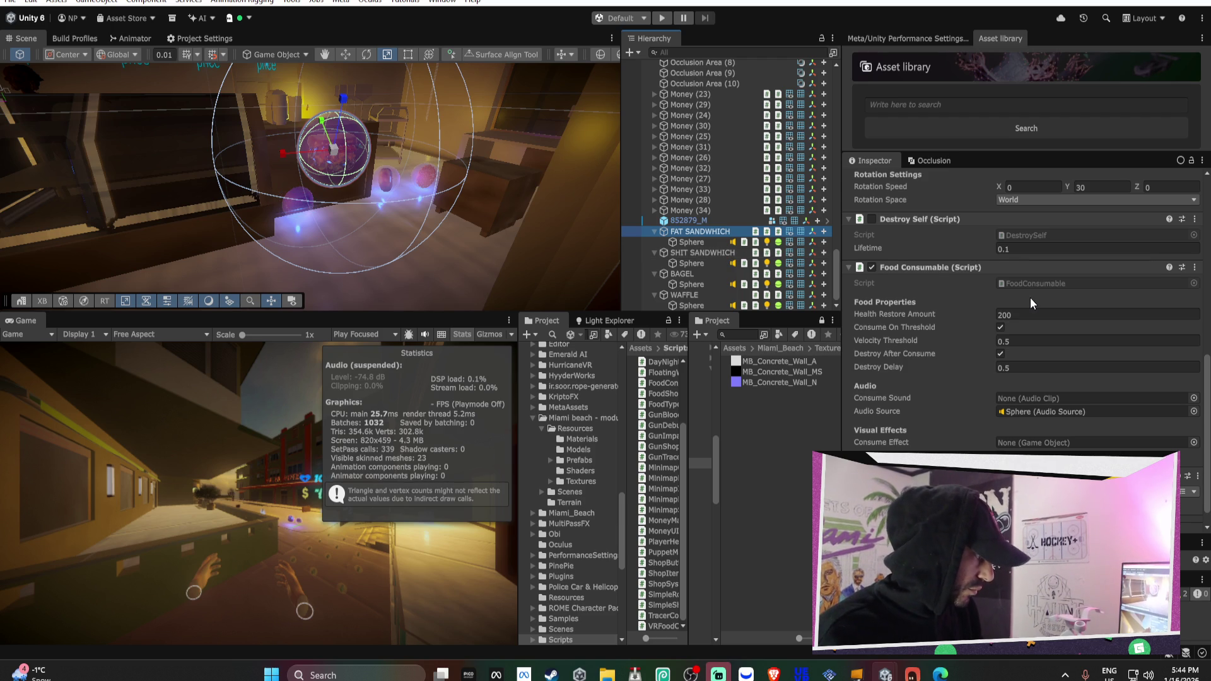
scroll(1031, 297, "up", 1)
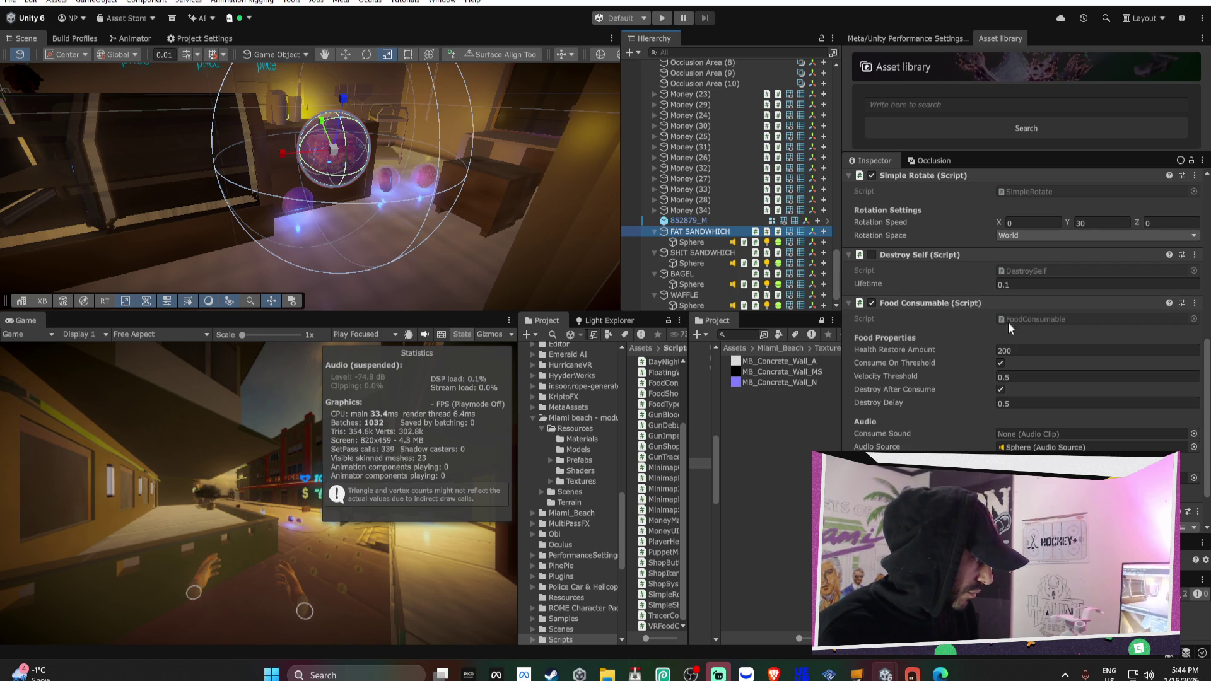
scroll(978, 360, "down", 1)
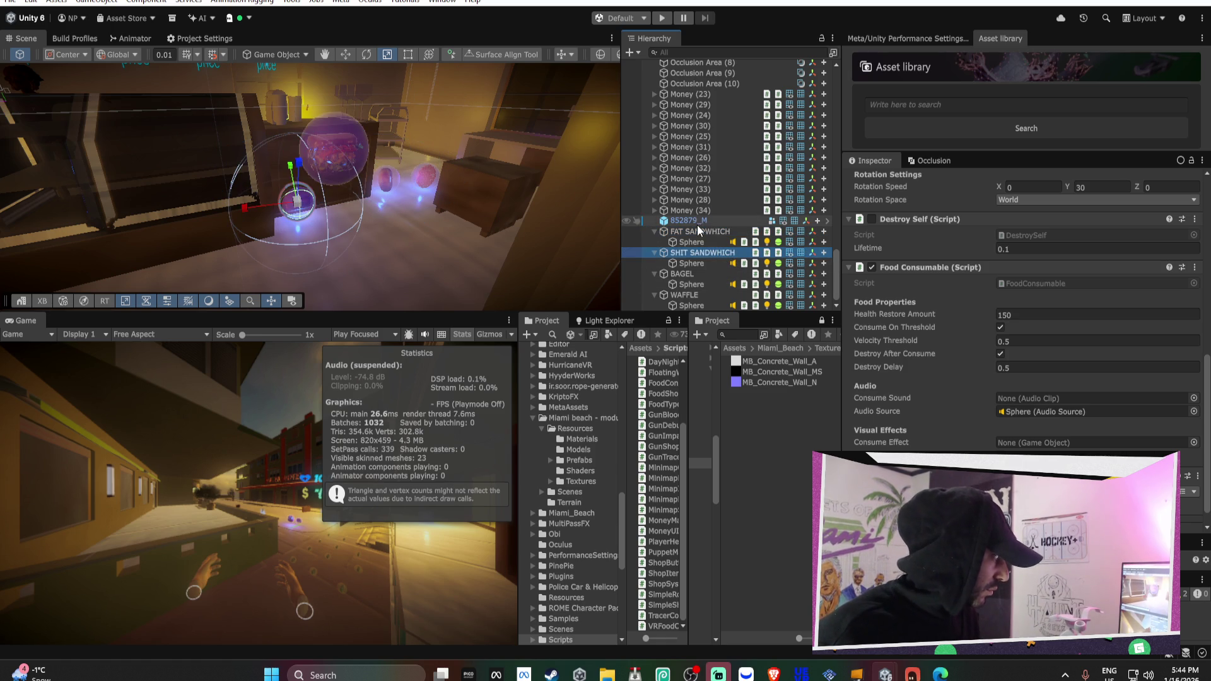
left_click(703, 253, "ctrl")
Select all four food items and preview the Back to Normal clip for Consume Sound
left_click(706, 274, "ctrl")
left_click(699, 294, "ctrl")
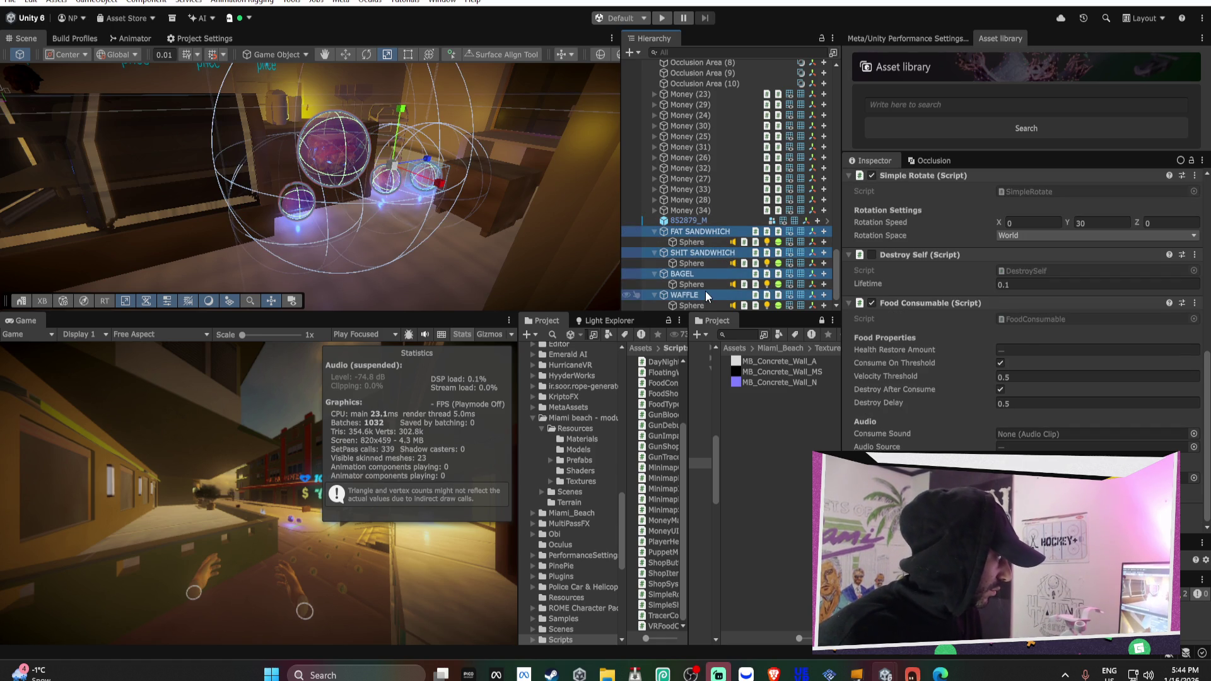
left_click(1193, 435)
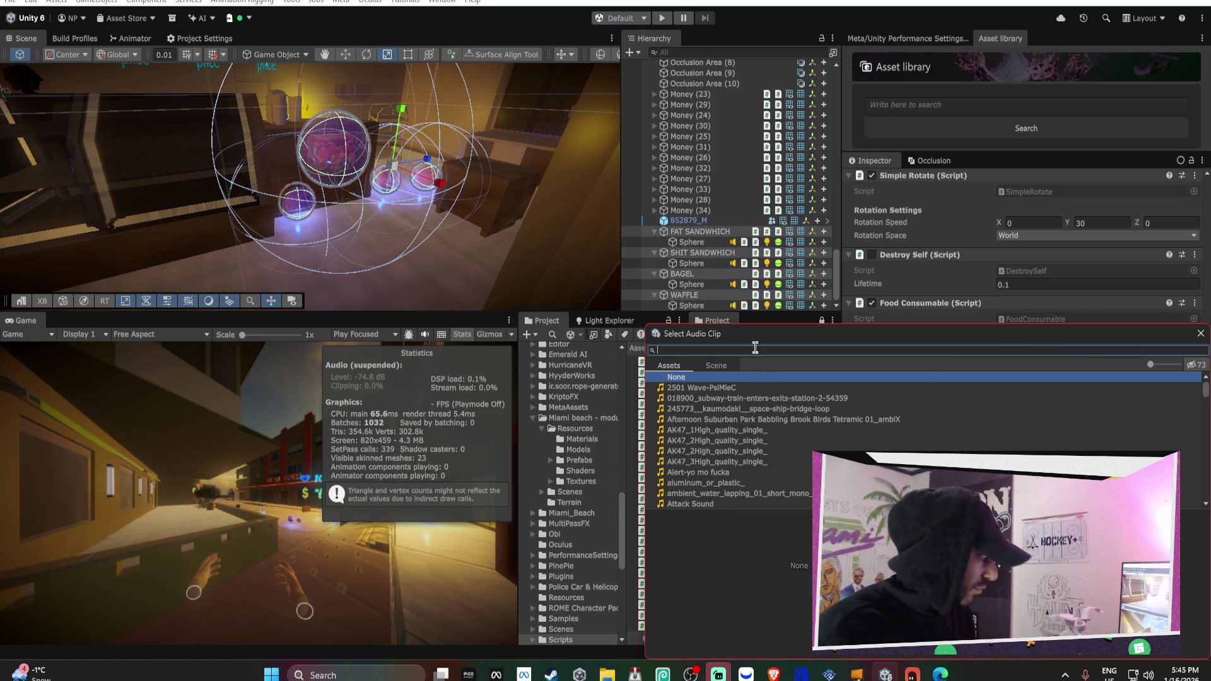
scroll(747, 409, "down", 3)
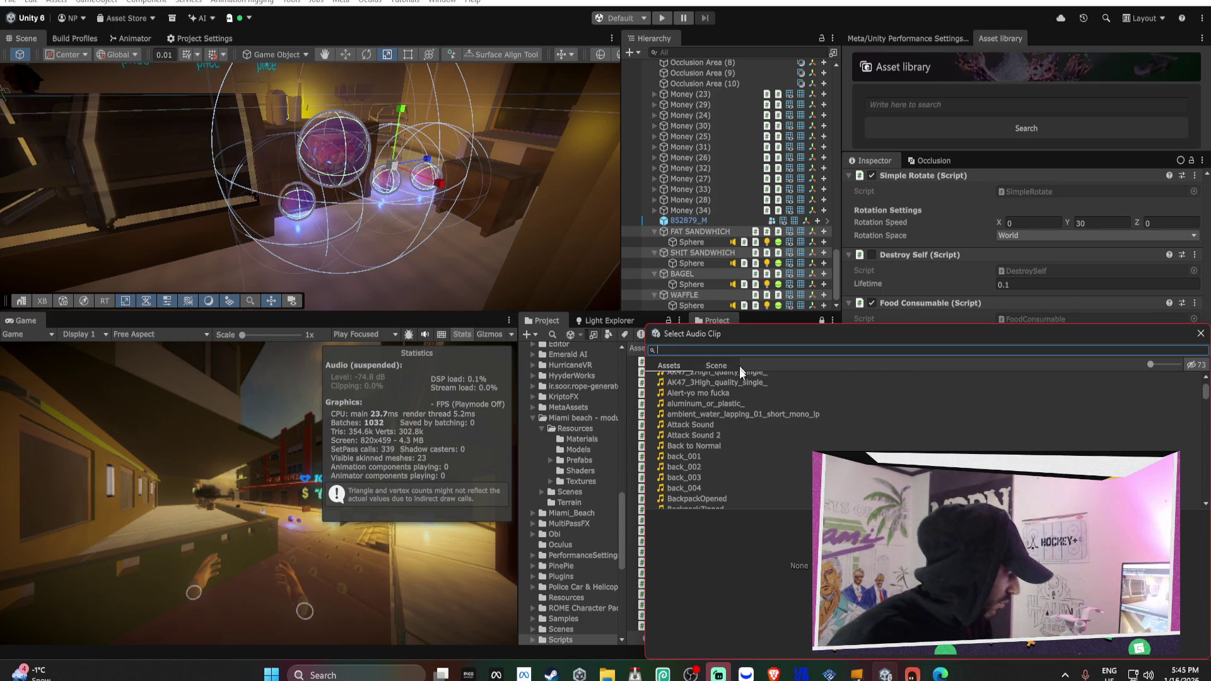
left_click(732, 445)
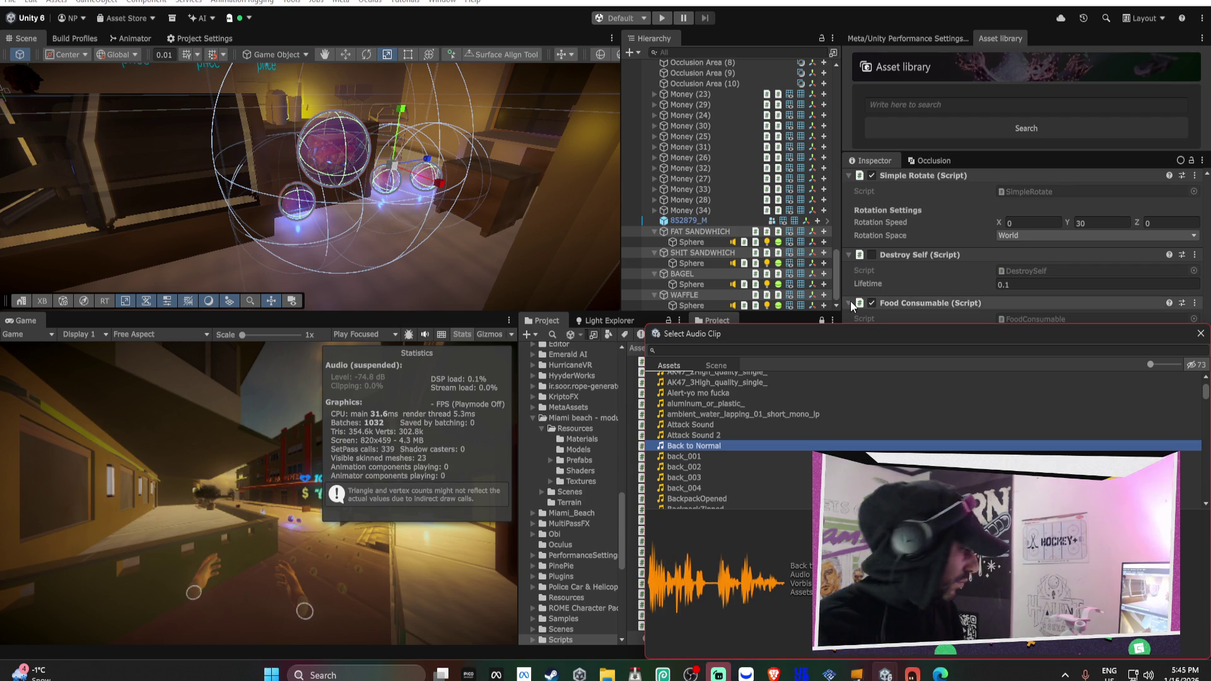
left_click(656, 591)
Audition the close clips and CoinSplash, then assign confirmation_002 as the consume sound
key("Down")
key("Down")
key("Down")
key("Down")
key("Down")
key("Down")
key("Down")
key("Down")
key("Down")
key("Down")
key("Down")
key("Down")
key("Down")
key("Down")
key("Down")
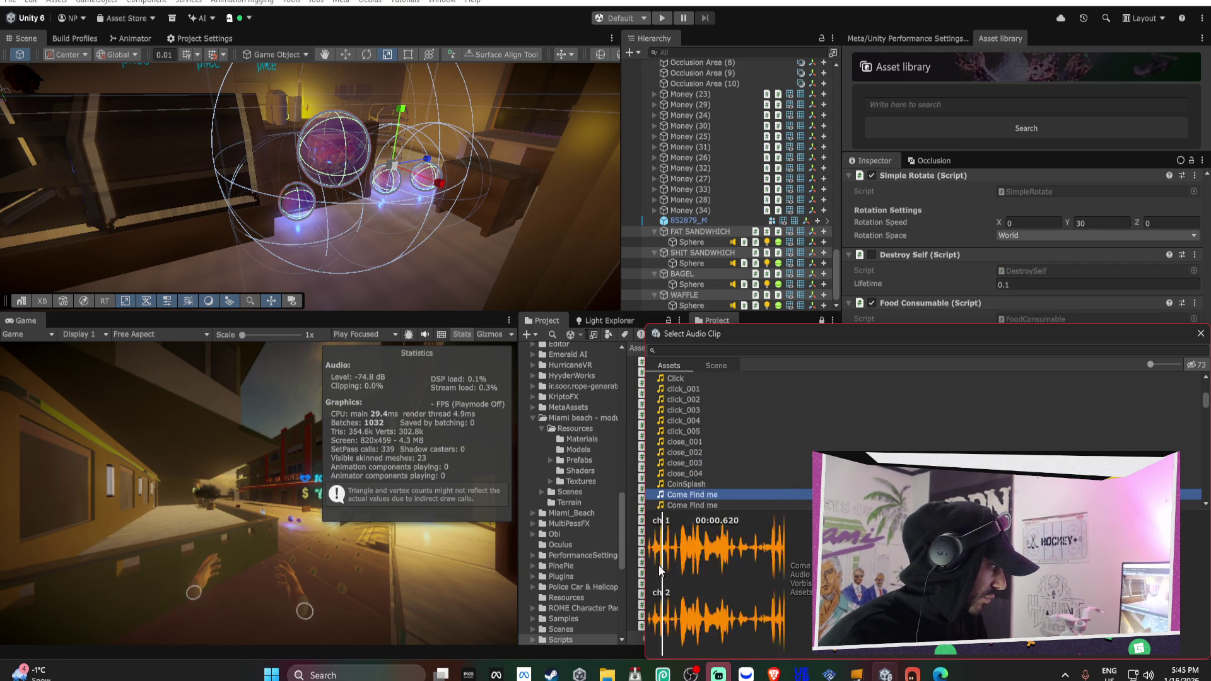
key("Up")
key("Up")
key("Up")
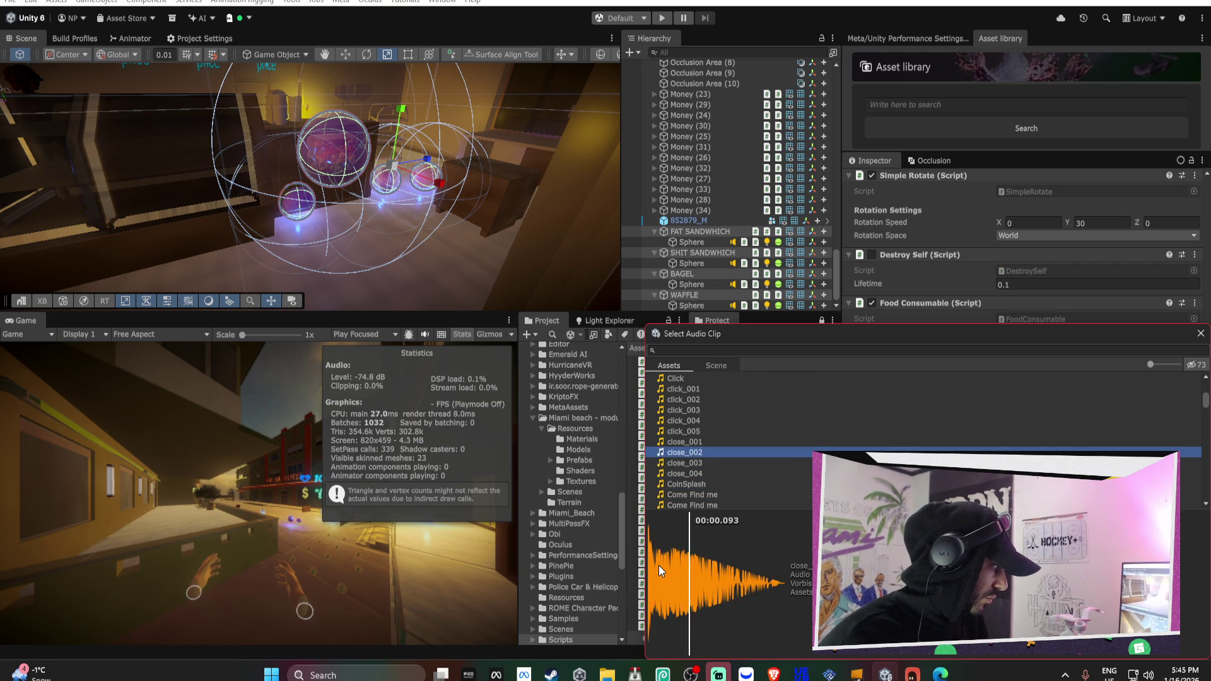
key("Down")
key("Up")
key("Up")
key("Down")
key("Down")
key("Down")
key("Up")
key("Down")
key("Up")
key("Down")
key("Down")
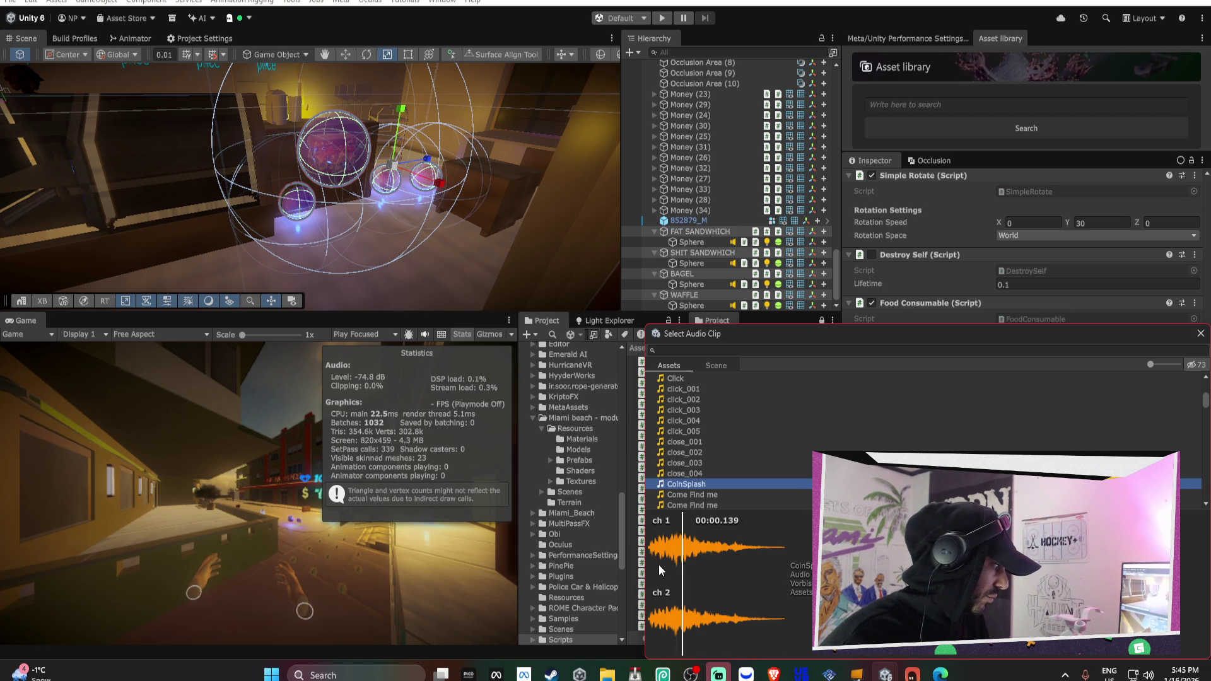
key("Down")
key("Down")
key("Down")
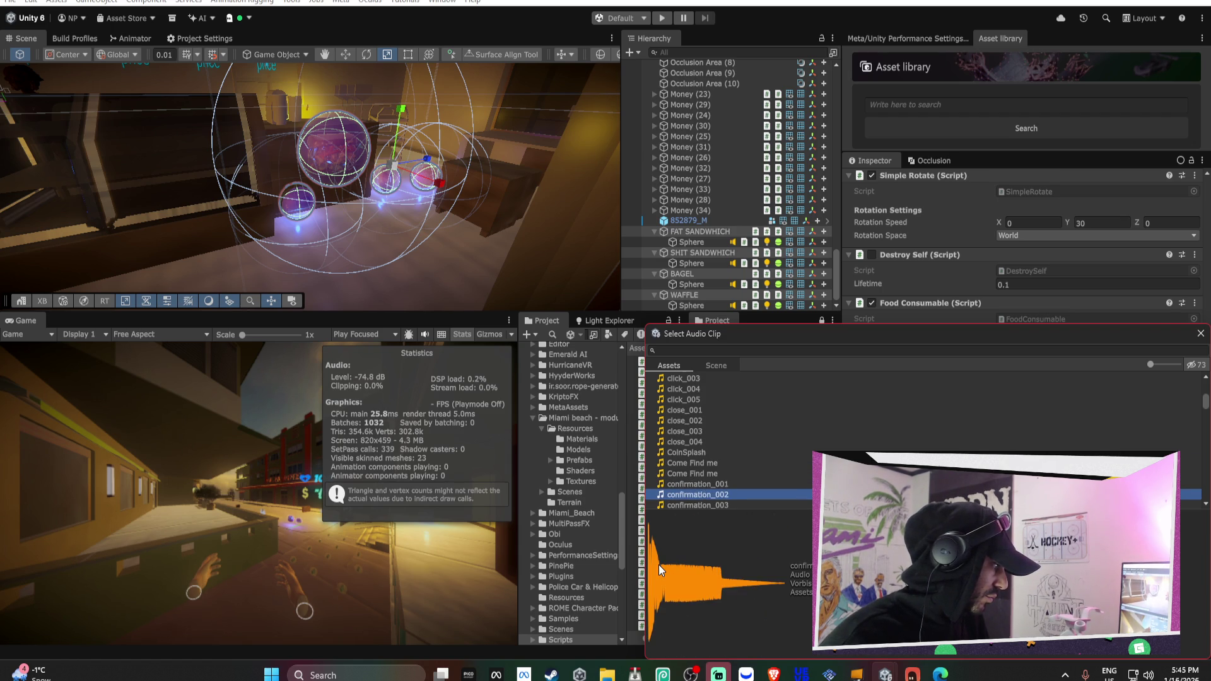
key("Return")
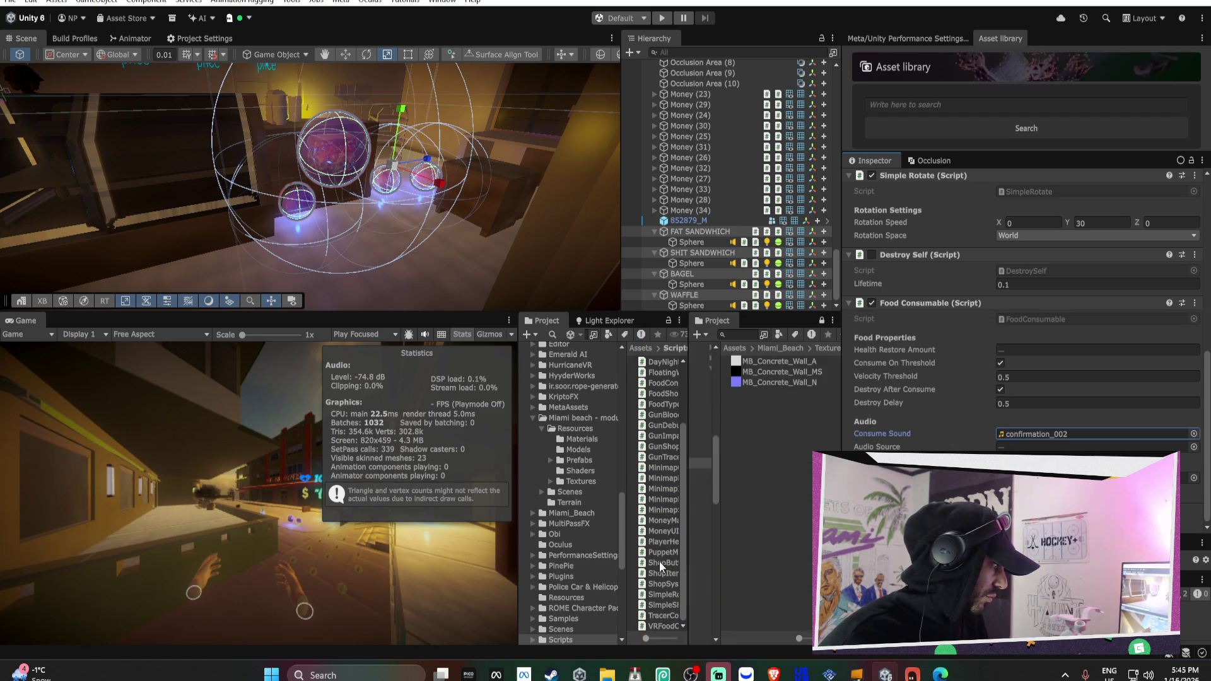
Collapse all four food objects and widen the project folder tree
left_click(655, 232)
left_click(655, 252)
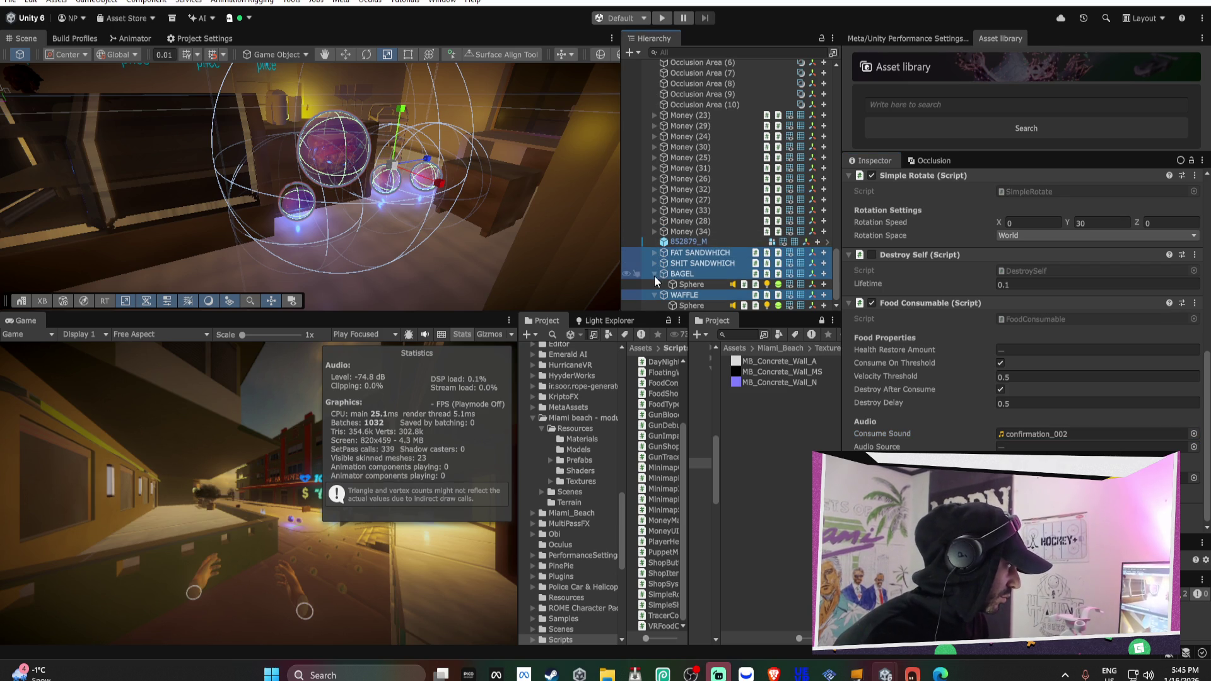
left_click(653, 275)
left_click(654, 291)
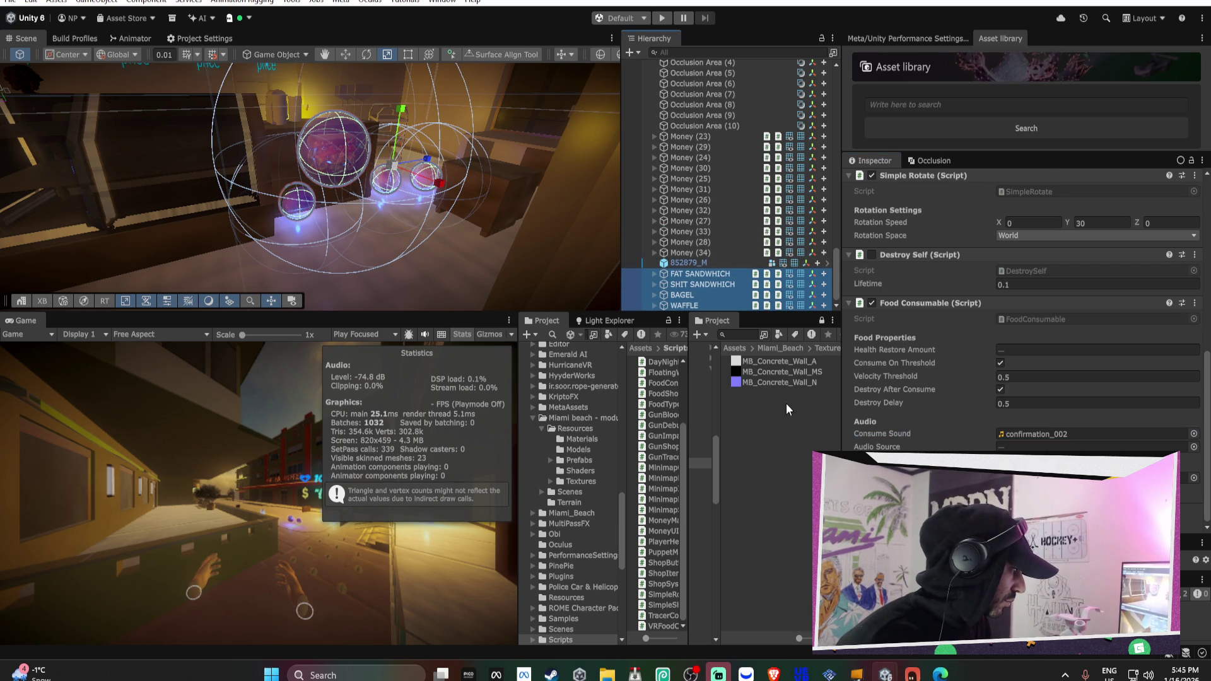
left_click_drag(722, 386, 778, 383)
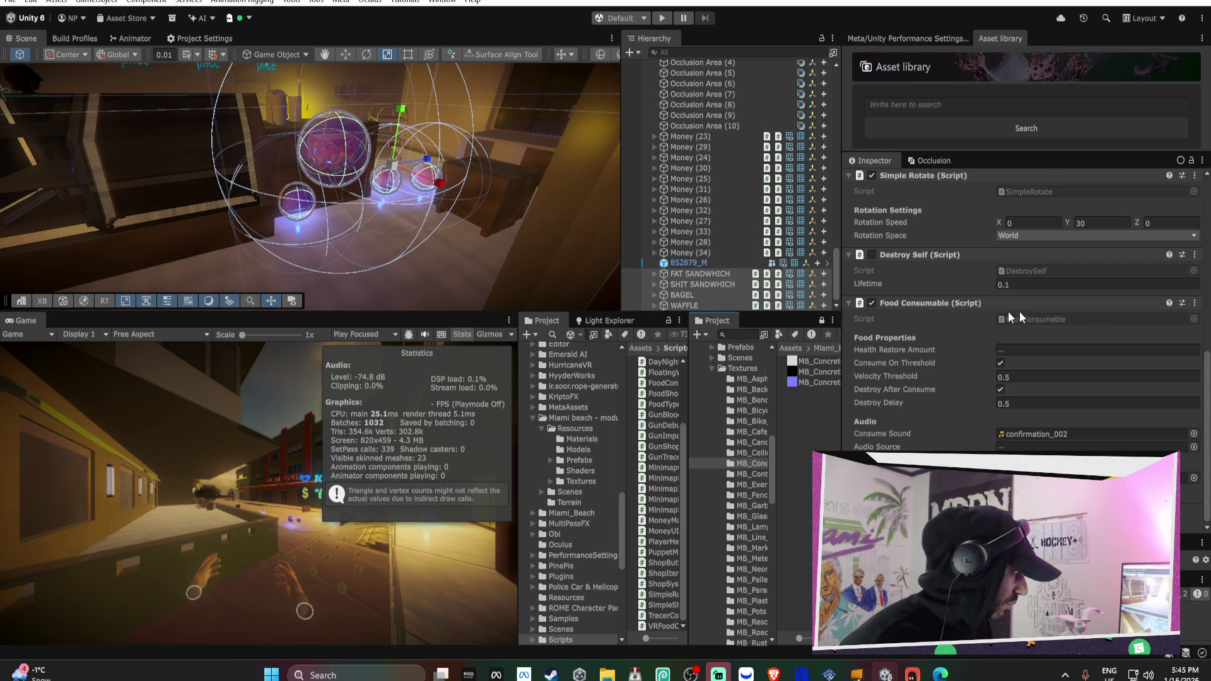
Inspect WAFFLE's Sphere and locate the Heal sound file in the project
left_click(654, 306)
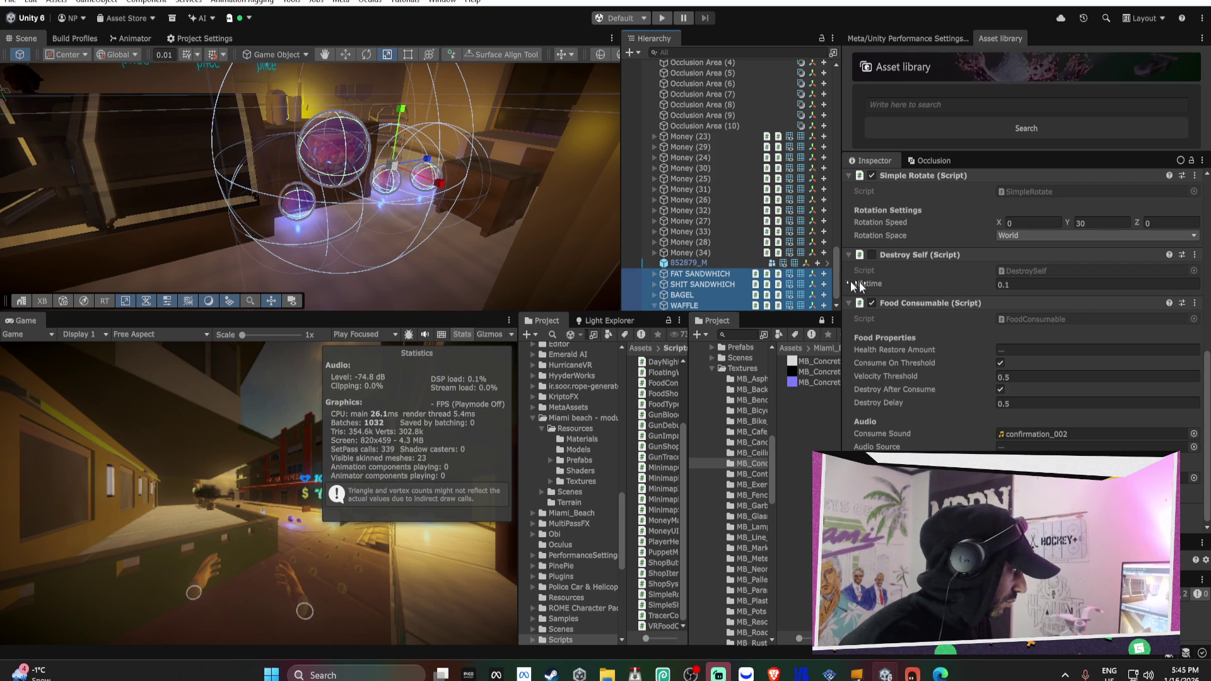
scroll(686, 296, "down", 1)
left_click(685, 306)
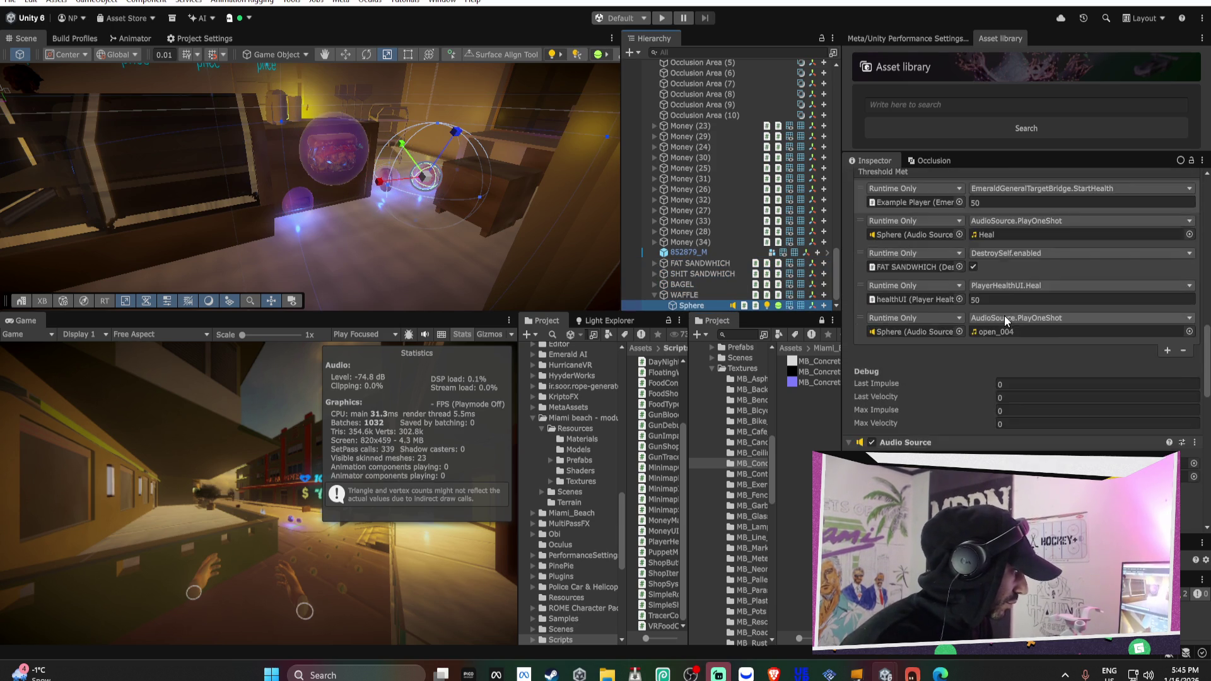
scroll(1004, 315, "down", 10)
scroll(1005, 313, "up", 10)
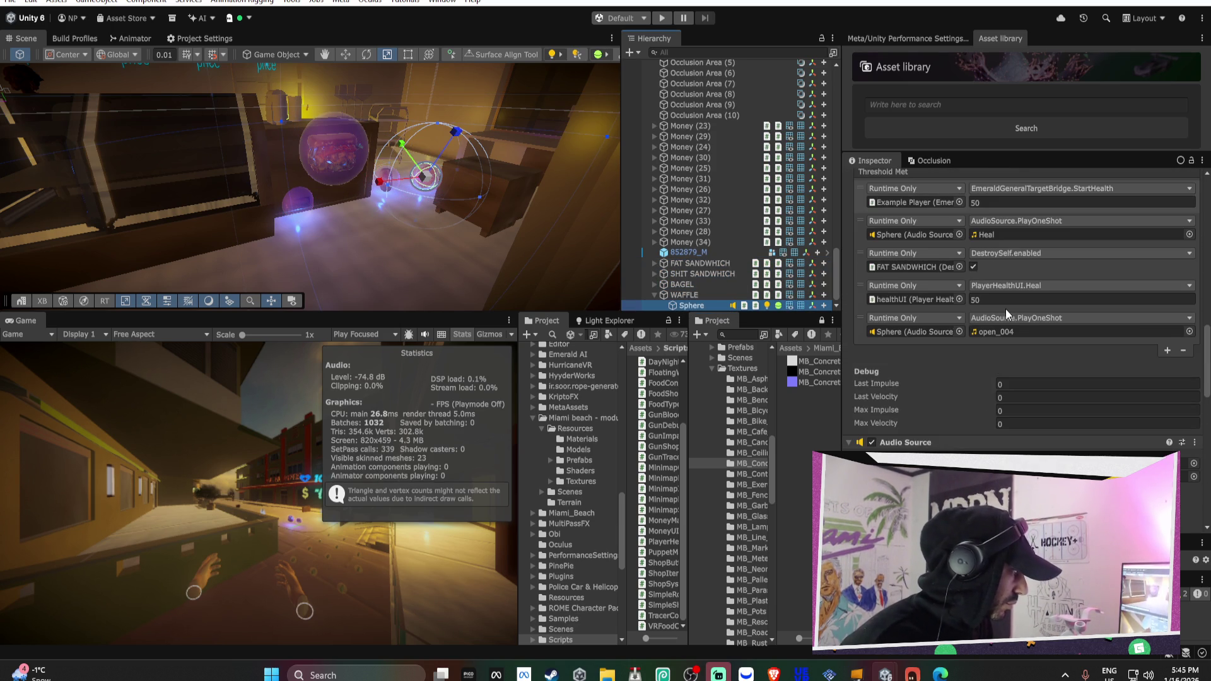
scroll(1006, 308, "up", 1)
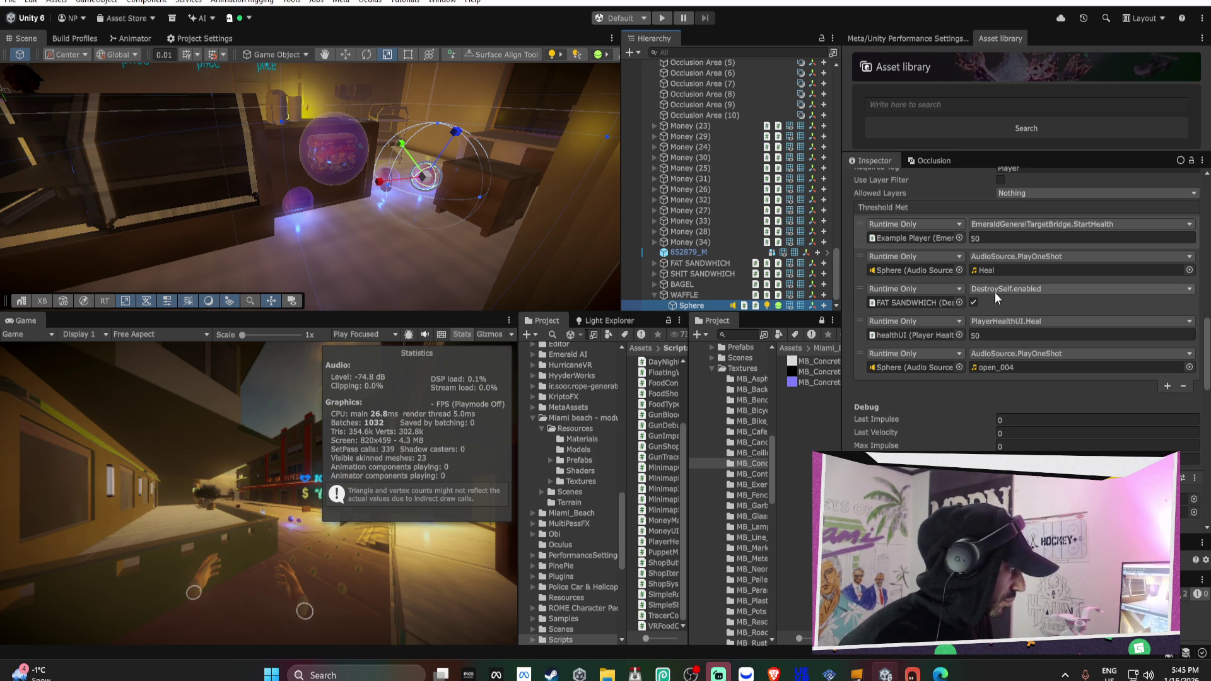
left_click(996, 275)
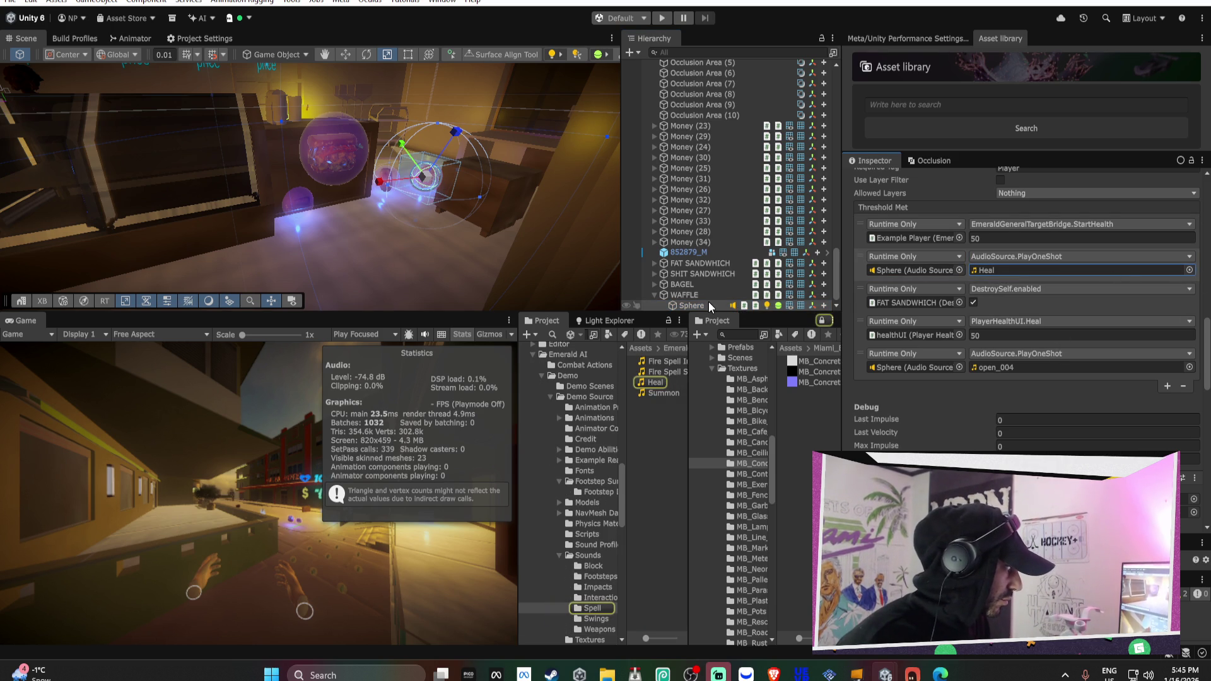
Move the Sphere under BAGEL and select all four food objects together
mouse_move(706, 301)
left_mouse_down()
mouse_move(645, 290)
mouse_move(654, 286)
left_mouse_up()
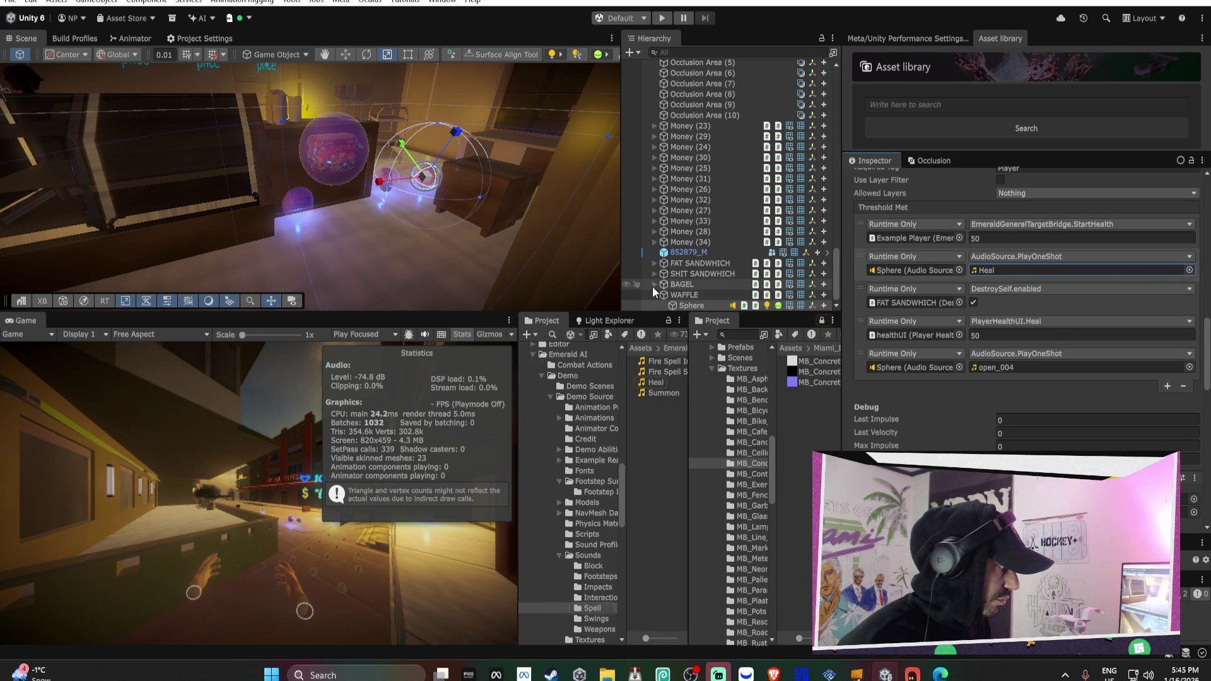
left_click(655, 284)
left_click(693, 273)
left_click(685, 305, "shift")
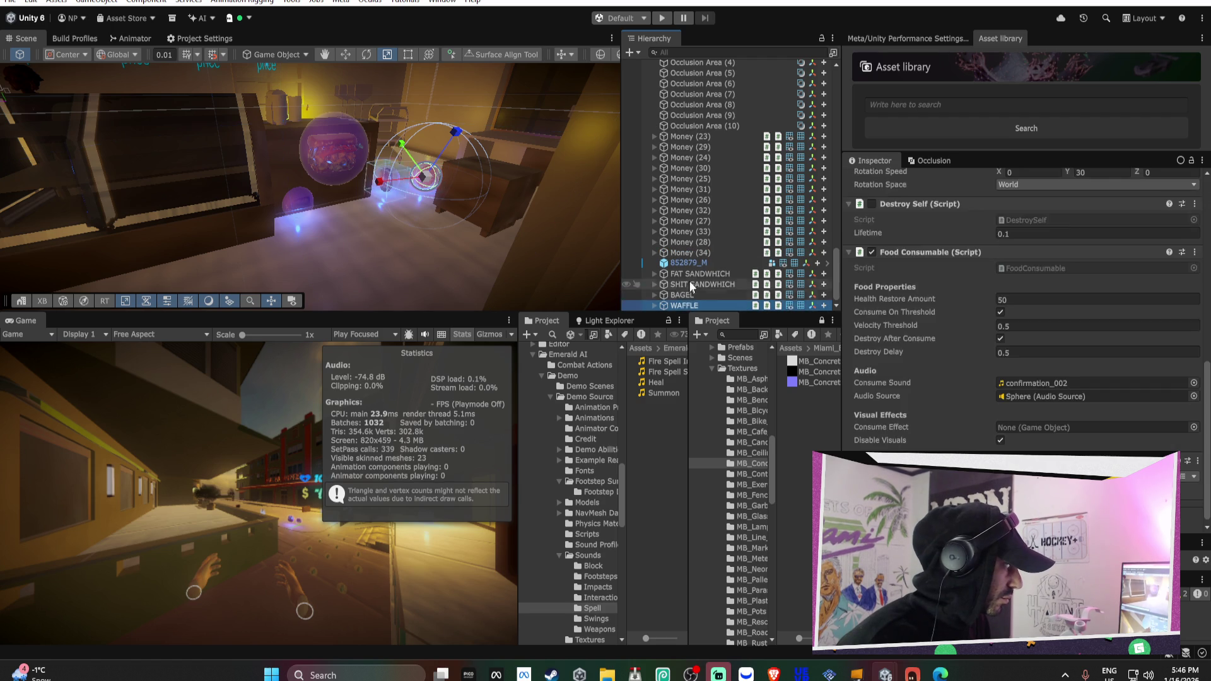
Search 'heal' in the Consume Sound picker and assign the Heal clip
left_click(1194, 434)
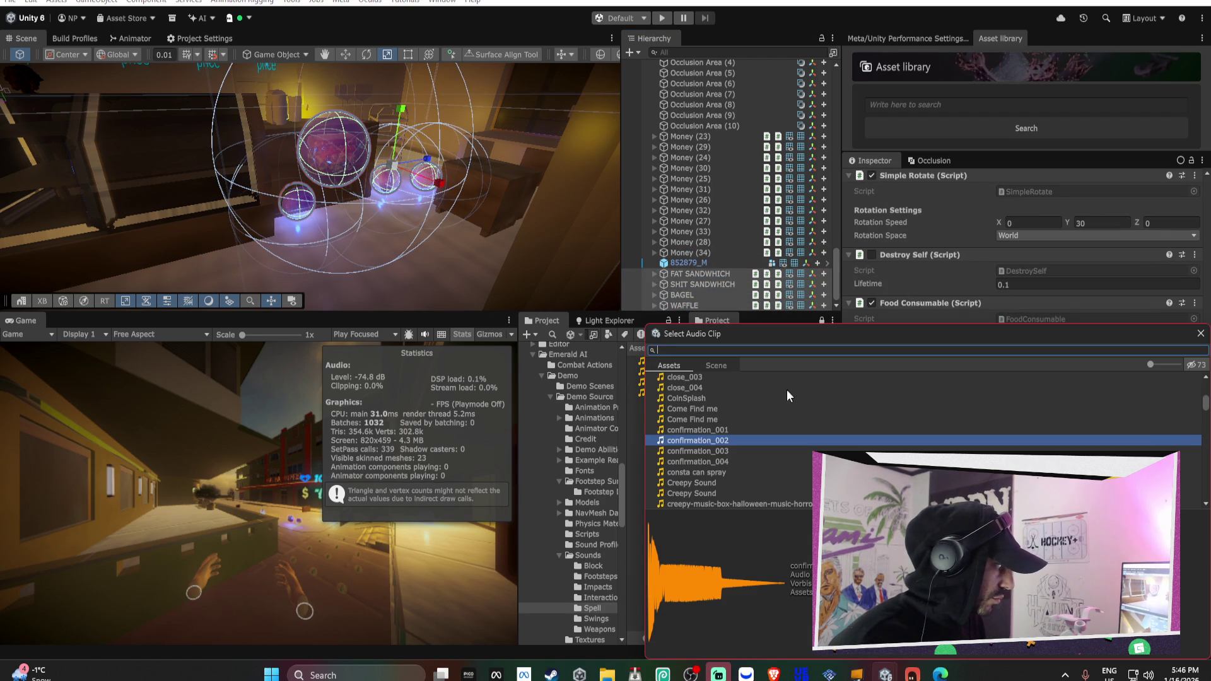
type("heal")
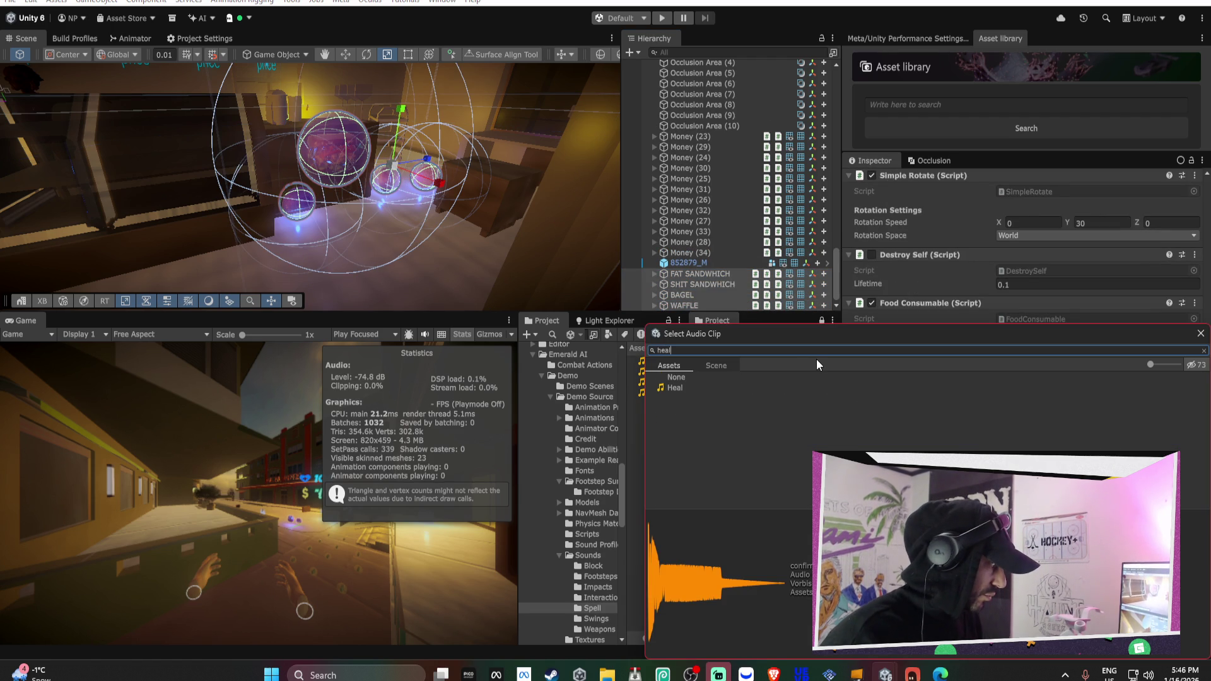
left_click(692, 388)
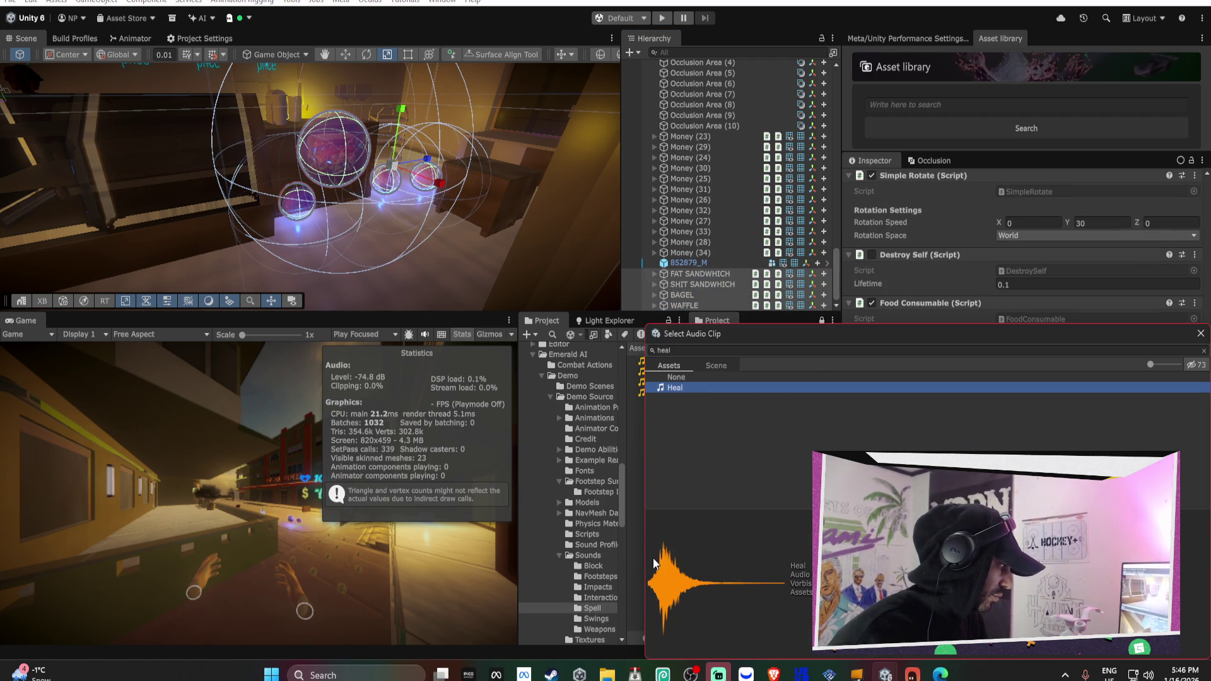
key("Return")
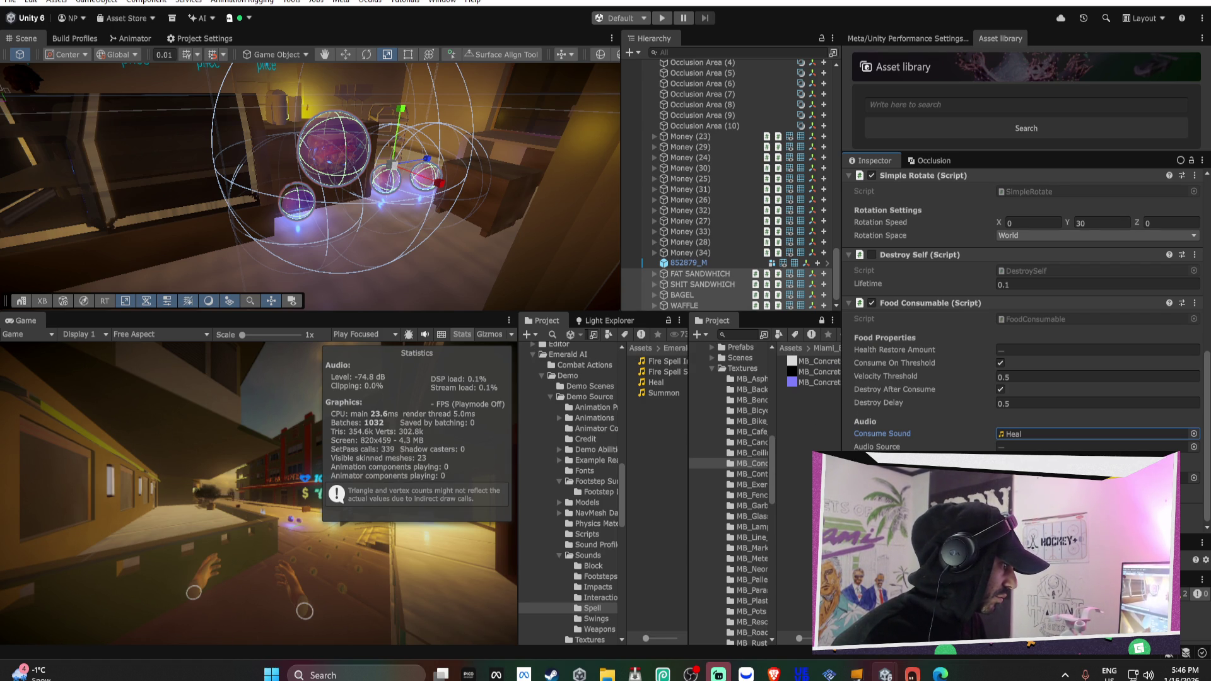
Set the Destroy Delay and Velocity Threshold to 0.2
left_click(1021, 404)
type("0.2")
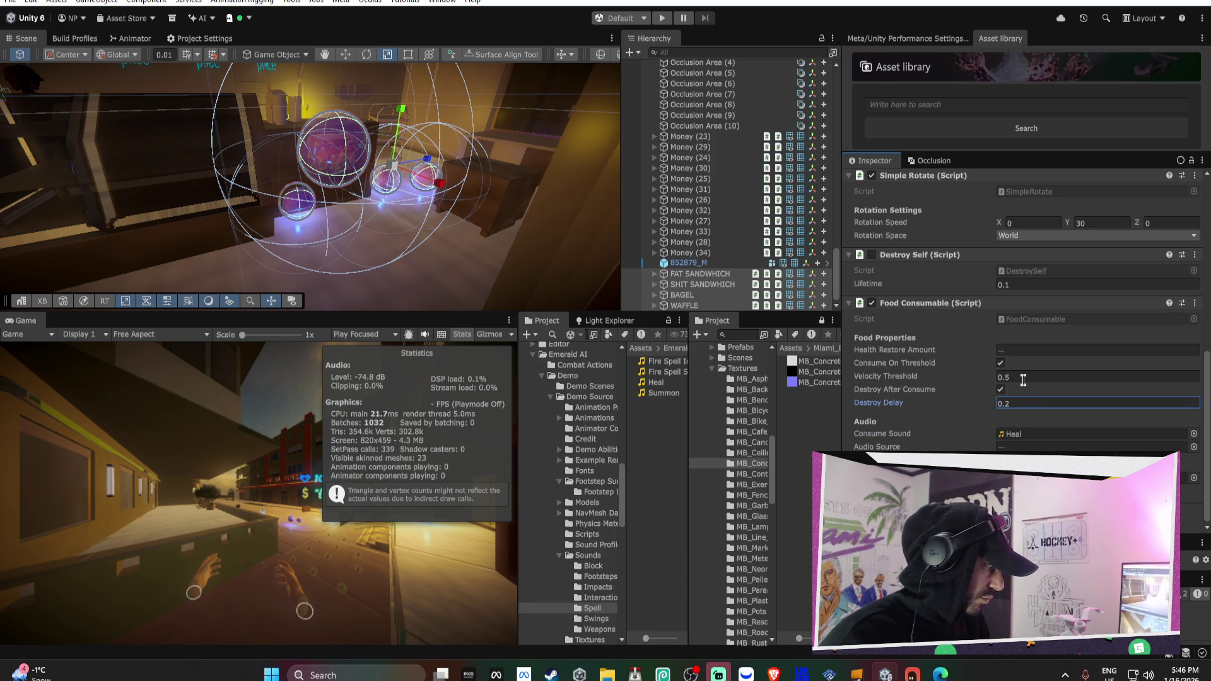
left_click(1023, 378)
type("0.2")
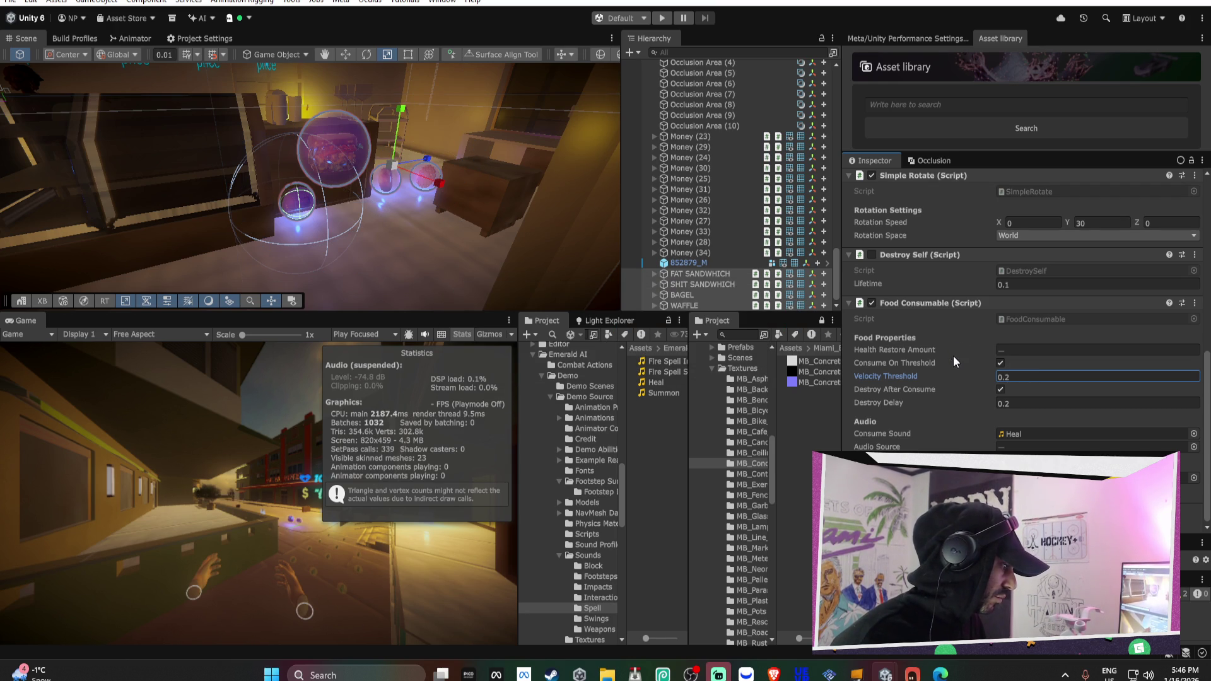
mouse_move(886, 673)
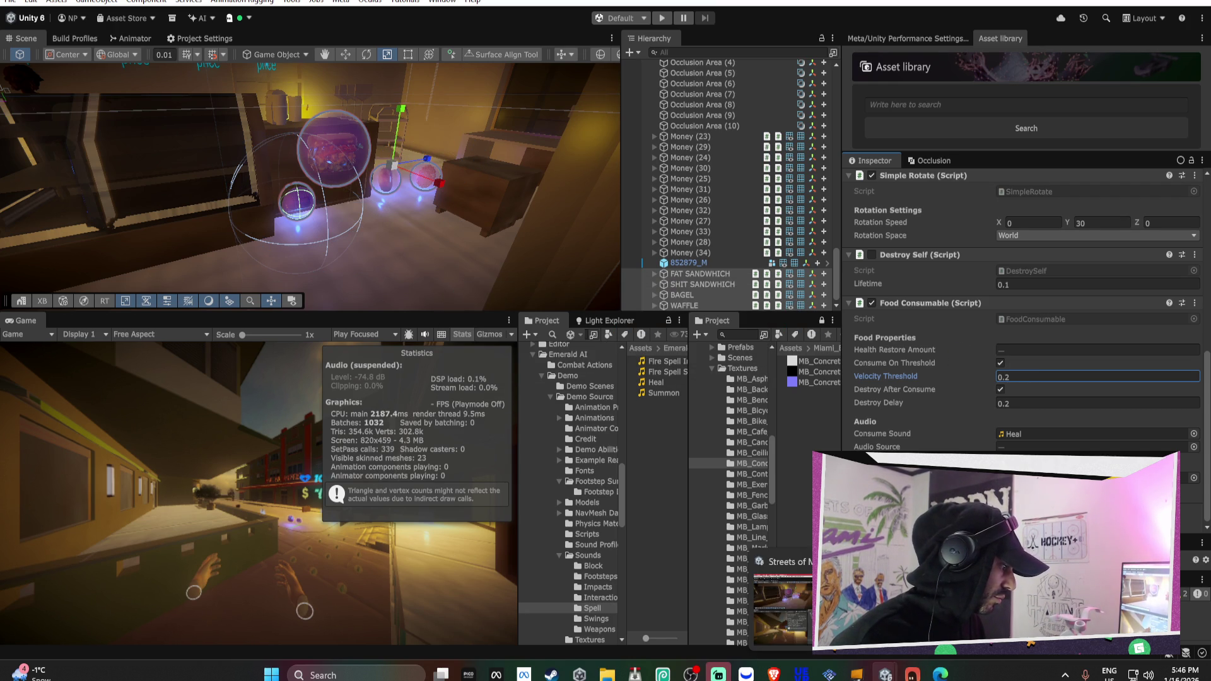
left_click(783, 606)
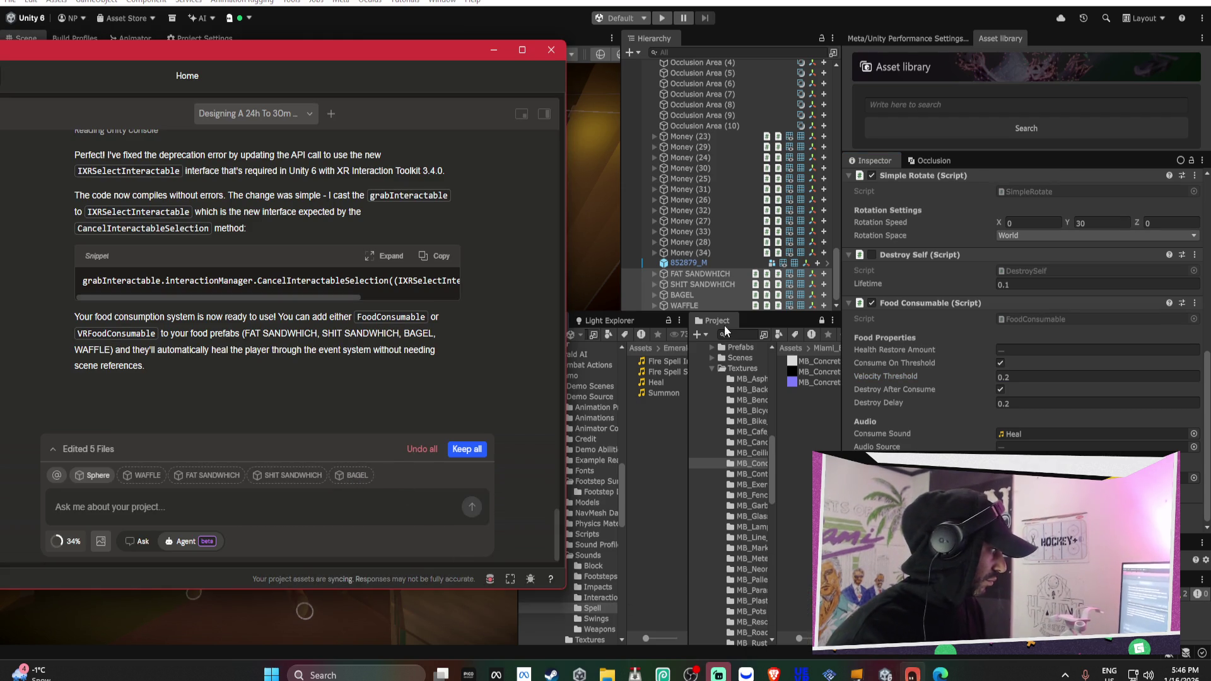
Open the HVRCollisionEvents script from the FAT SANDWICH Sphere's Inspector
left_click(656, 270)
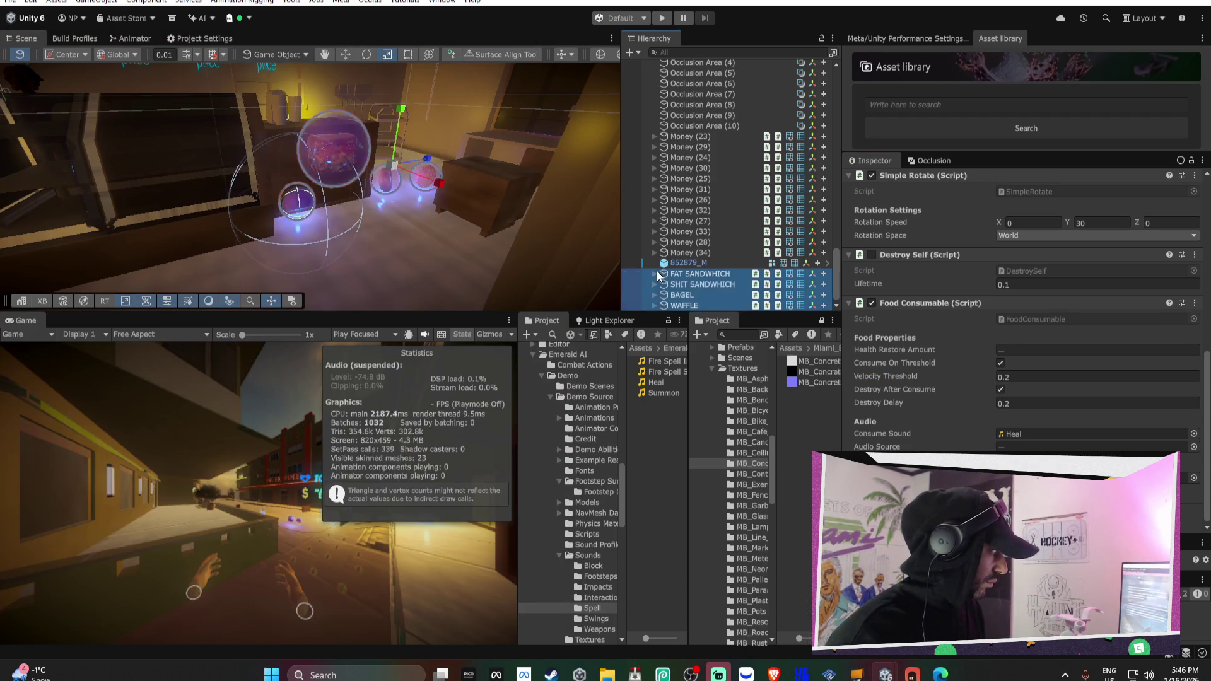
left_click(654, 274)
left_click(691, 285)
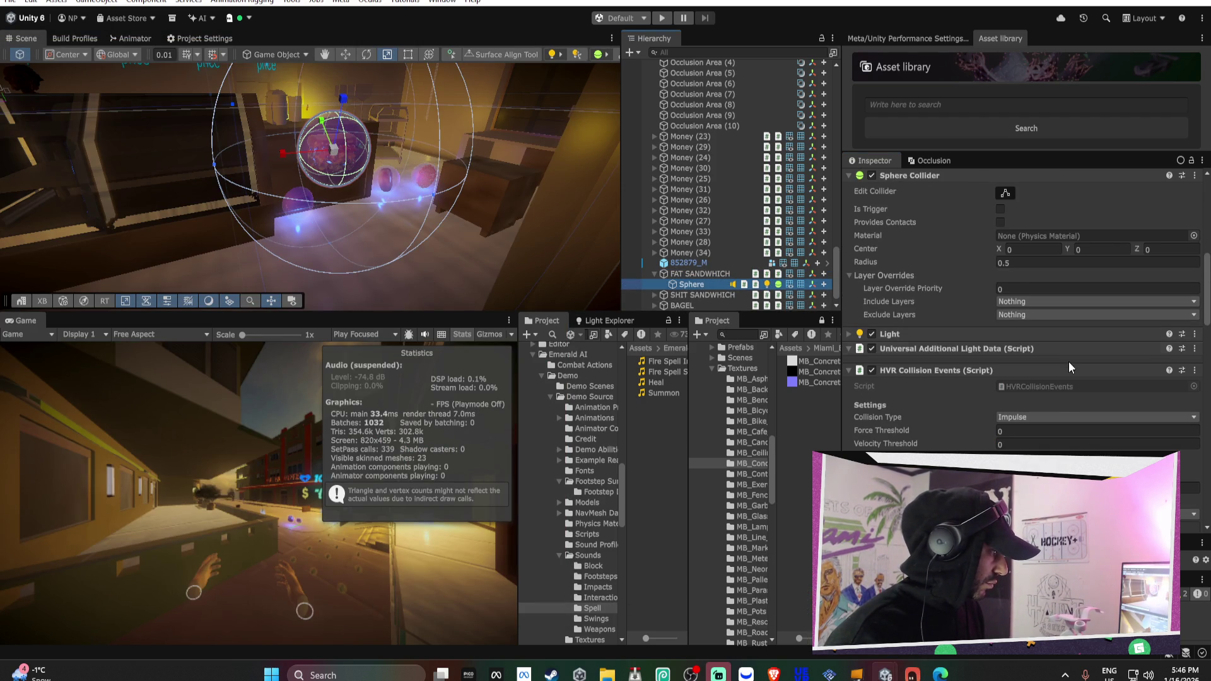
scroll(1023, 407, "down", 1)
double_click(1034, 354)
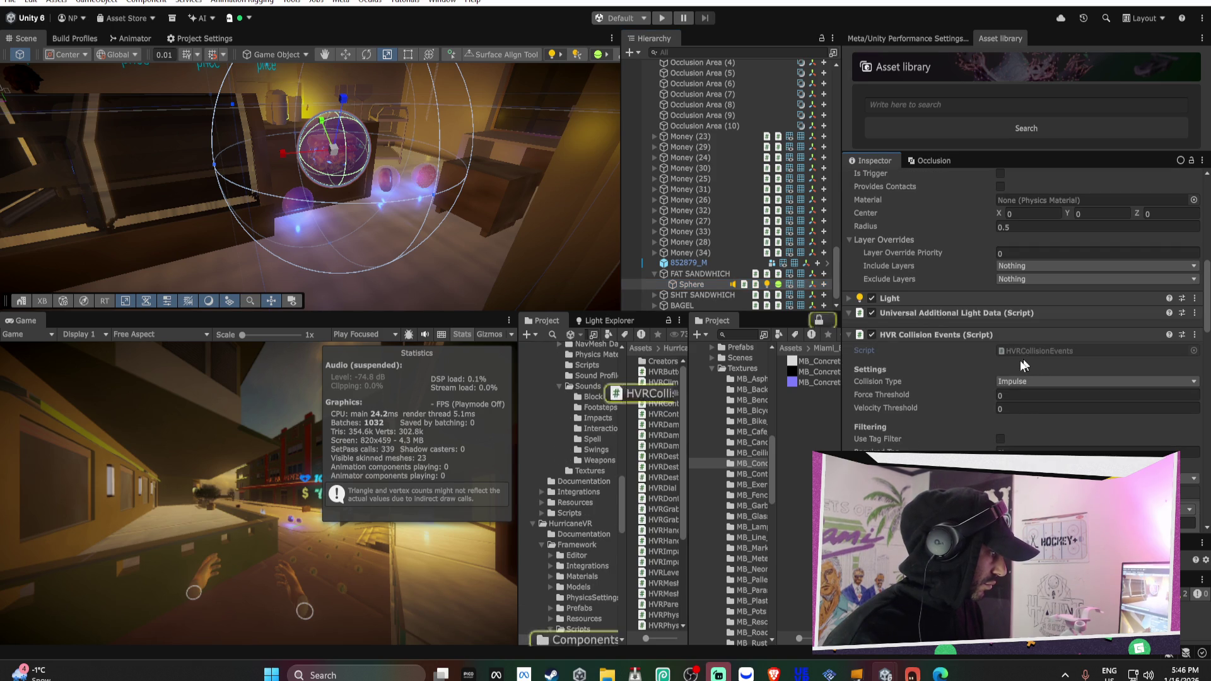
Ask Bezi to make FoodConsumable filter collisions like HVRCollisionEvents so floor hits don't trigger it
left_click(915, 675)
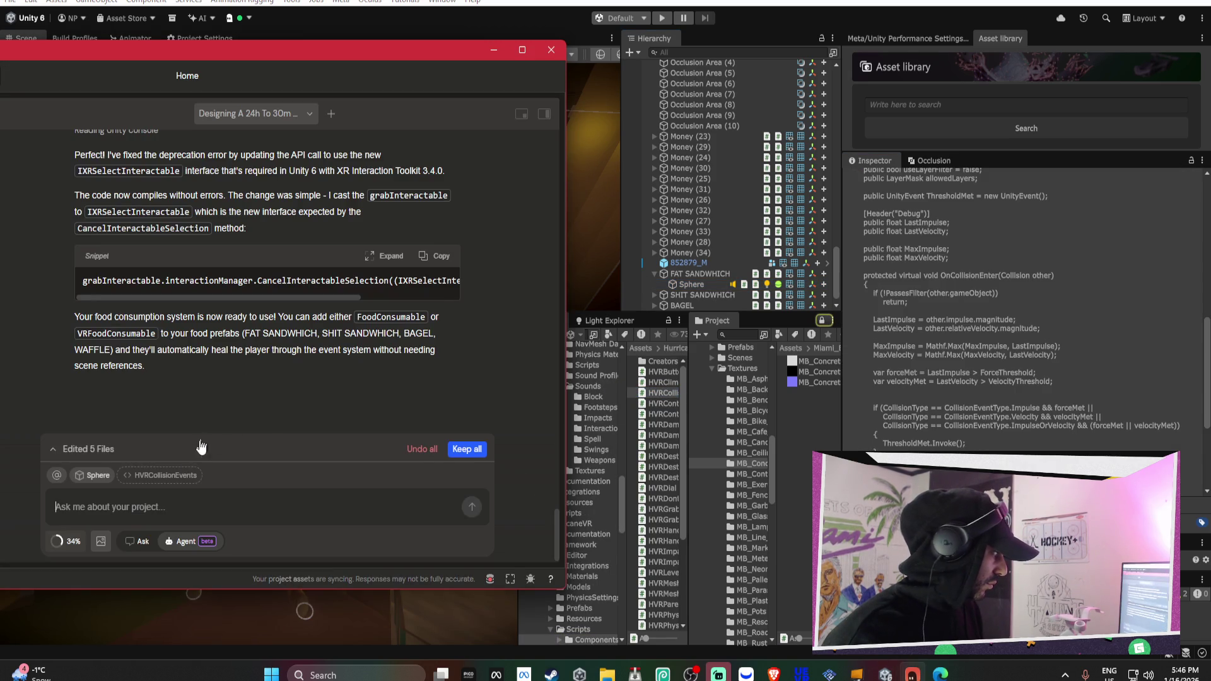
type("can")
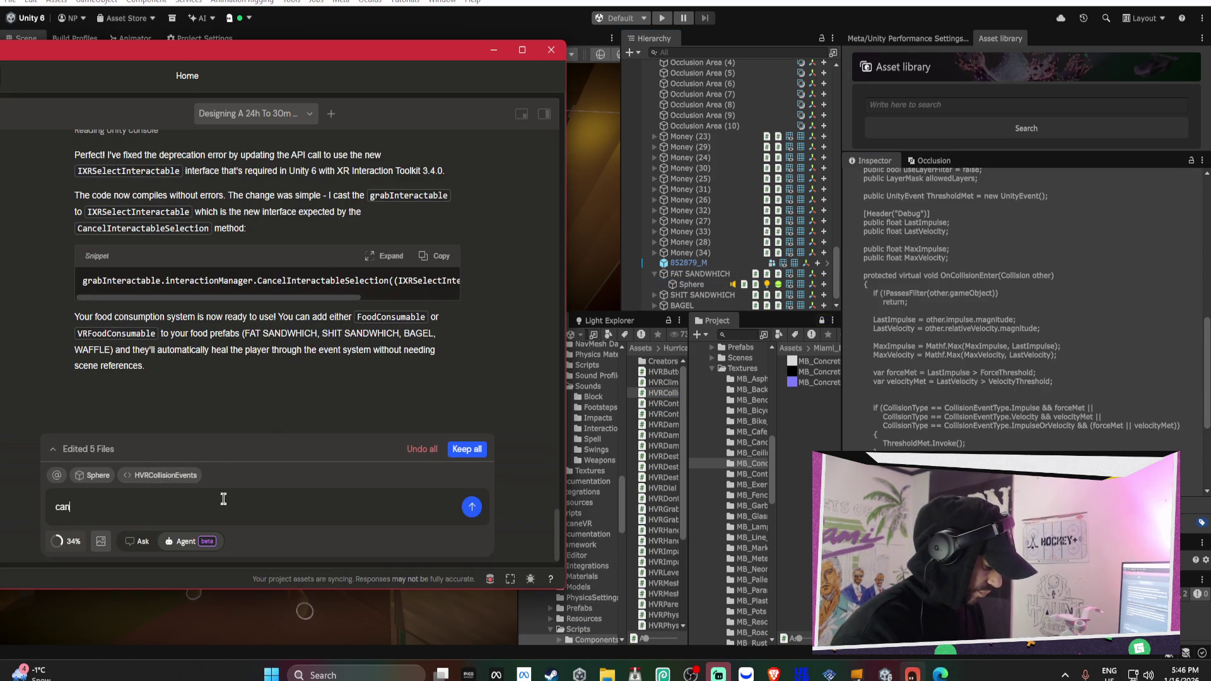
type(" you make it")
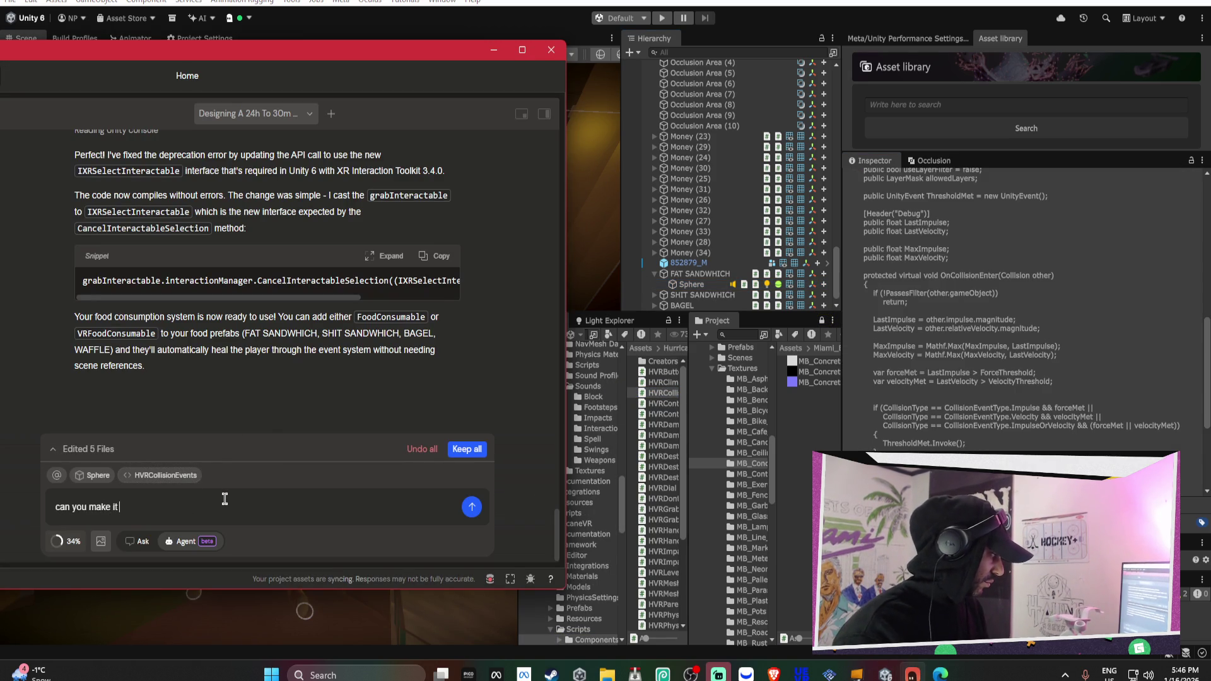
type("smakt")
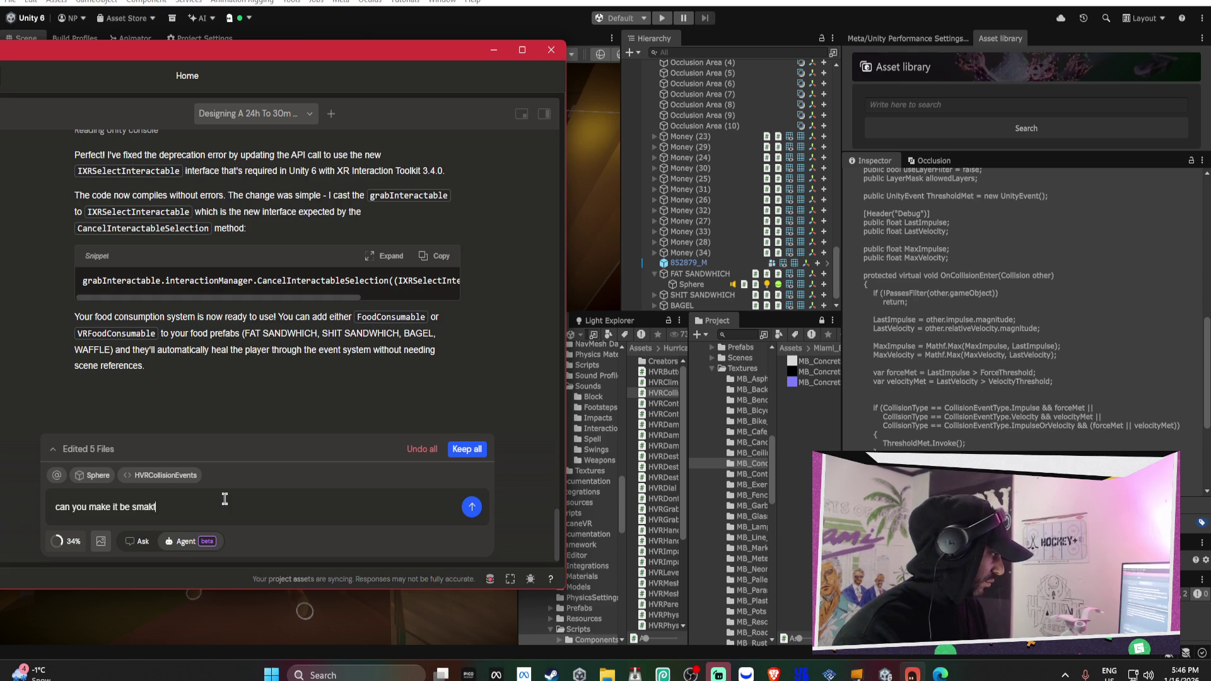
type("ike this co")
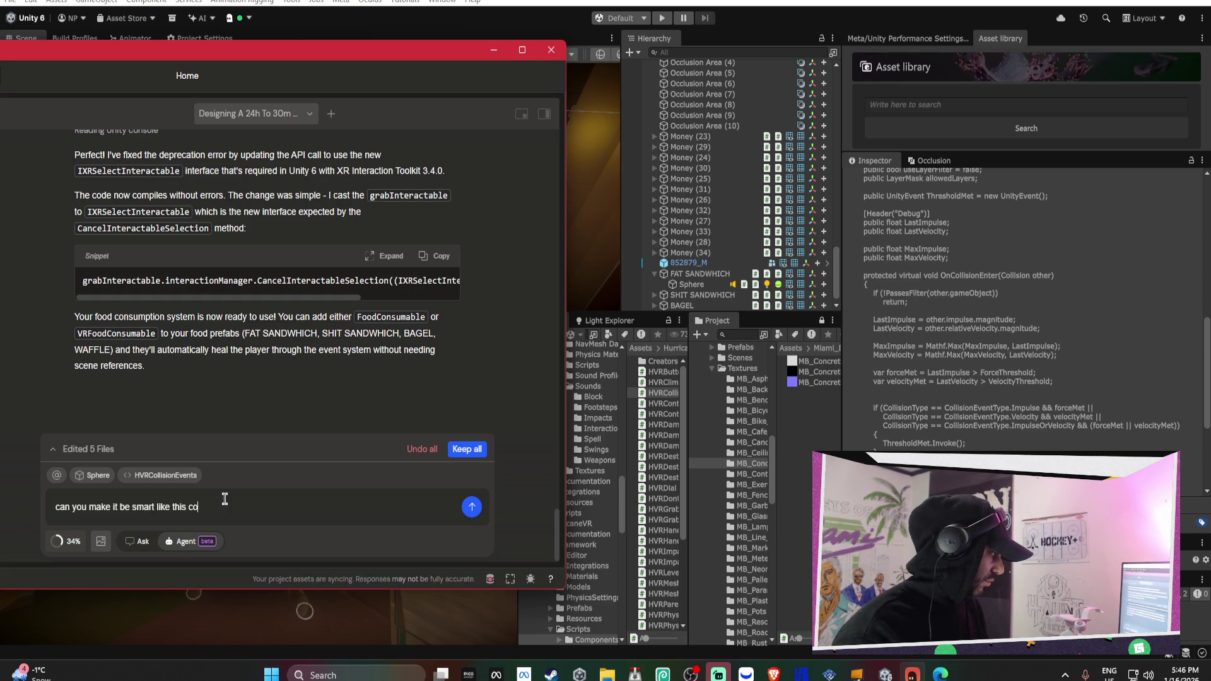
type("ion events script soit doesn")
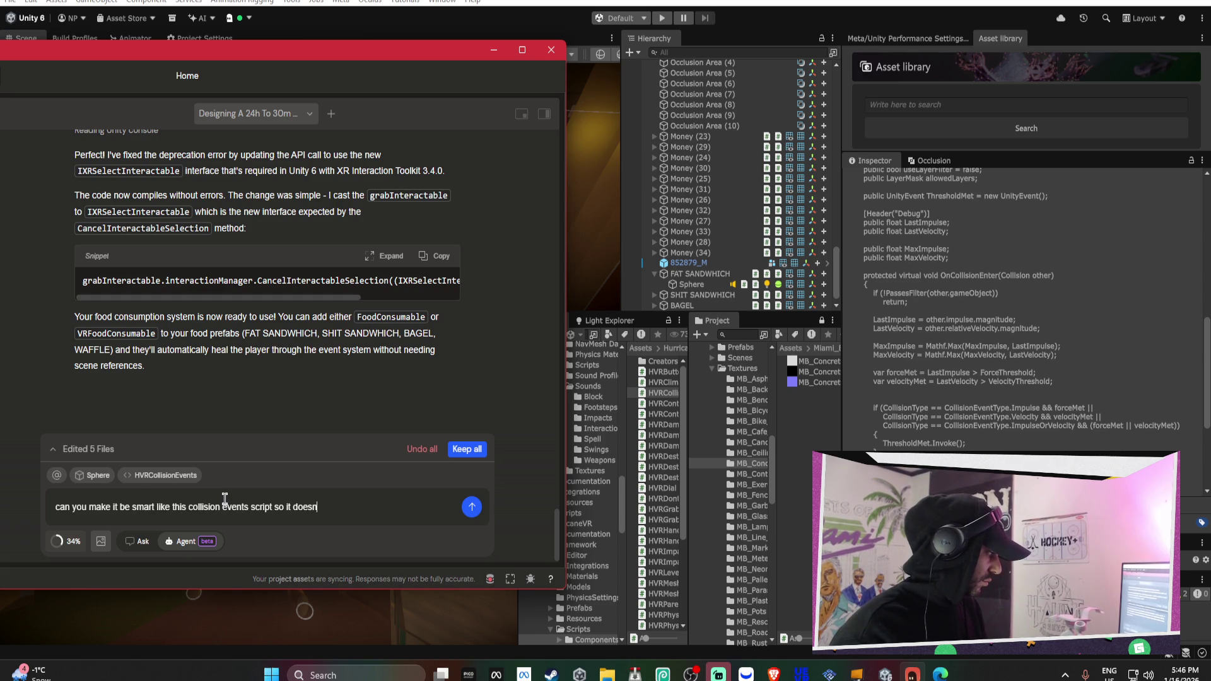
type("t trigger byu")
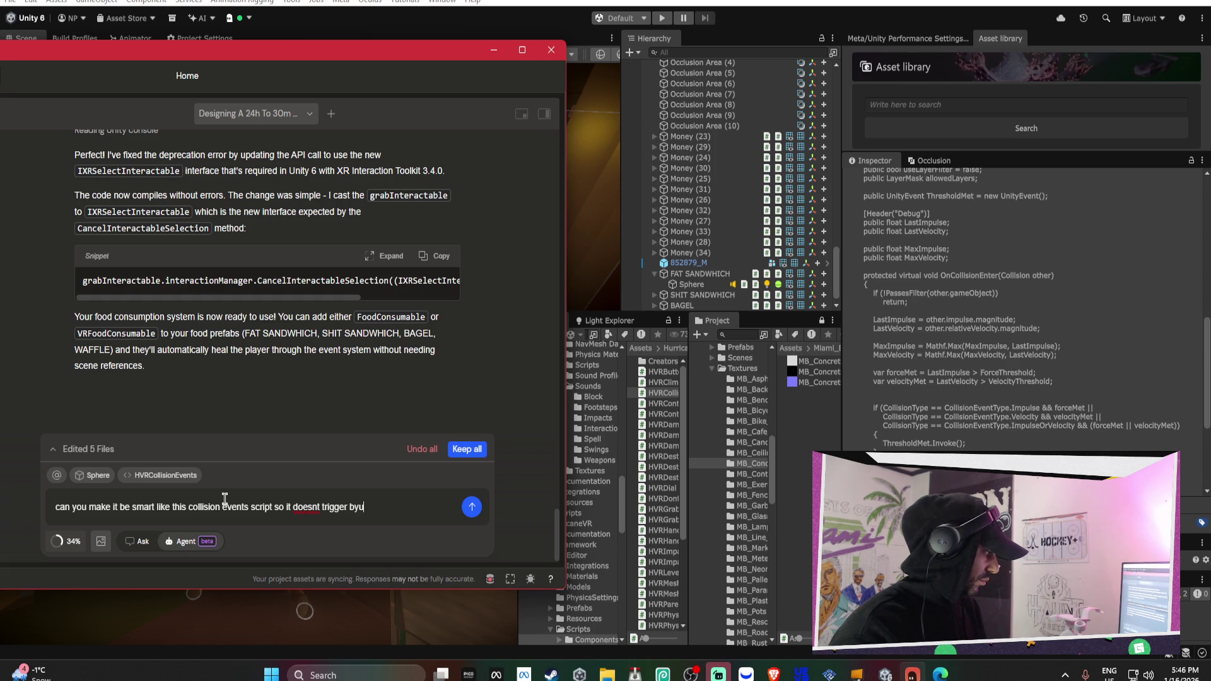
type("he tor some shit")
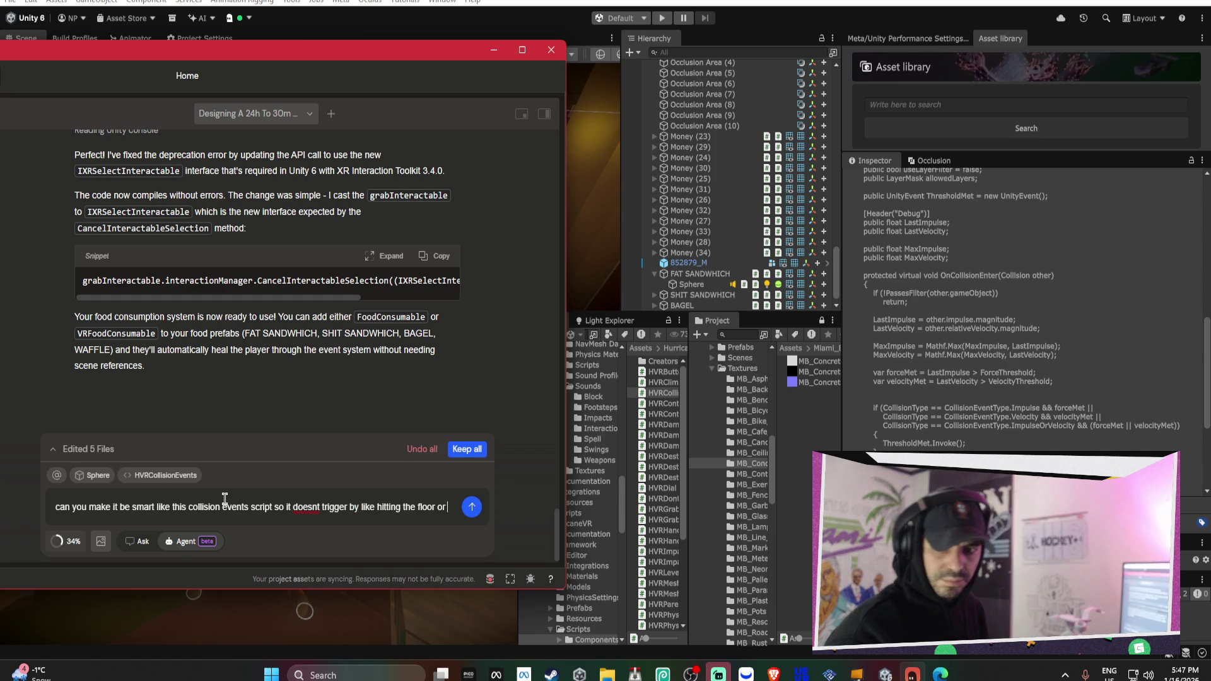
key("Return")
Reposition the Bezi assistant window and bring it back to the front
left_click_drag(336, 53, 690, 8)
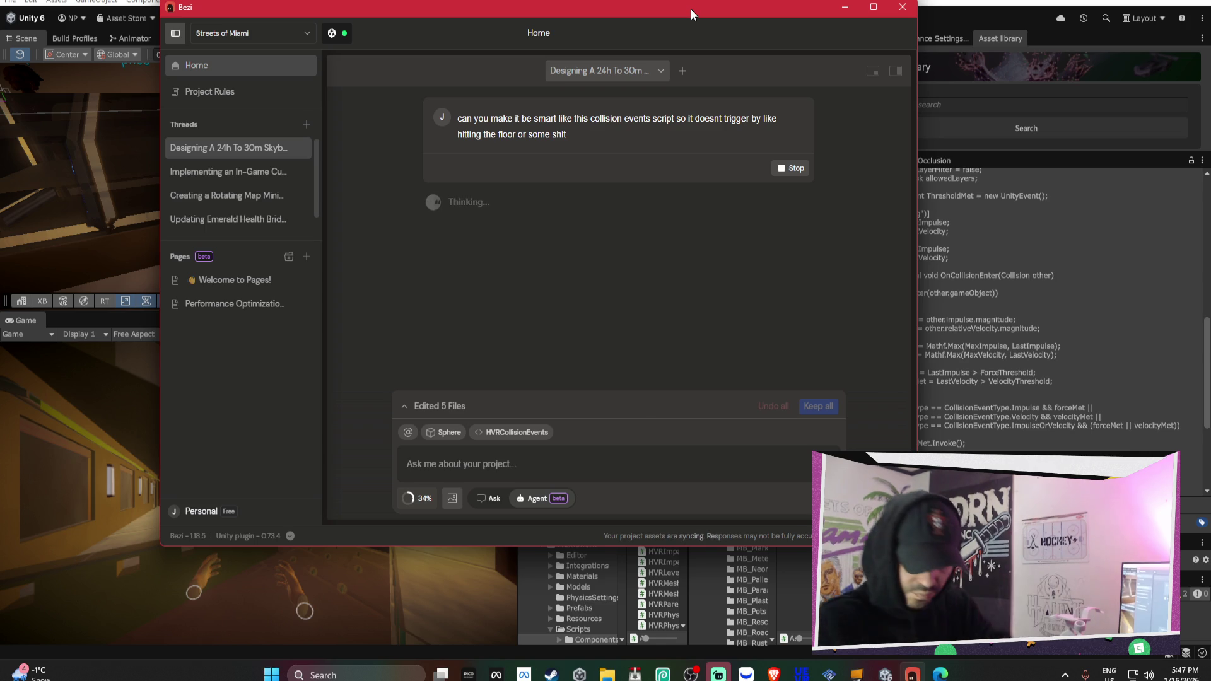
right_click(690, 9)
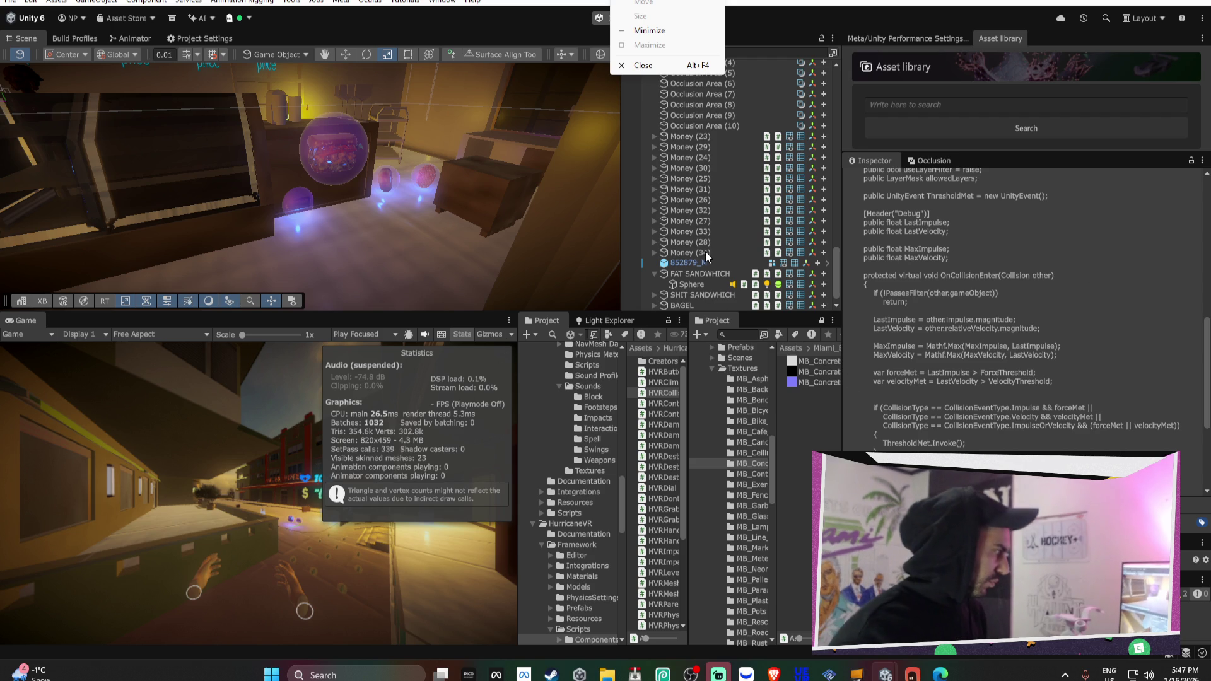
left_click(735, 271)
left_click(725, 274)
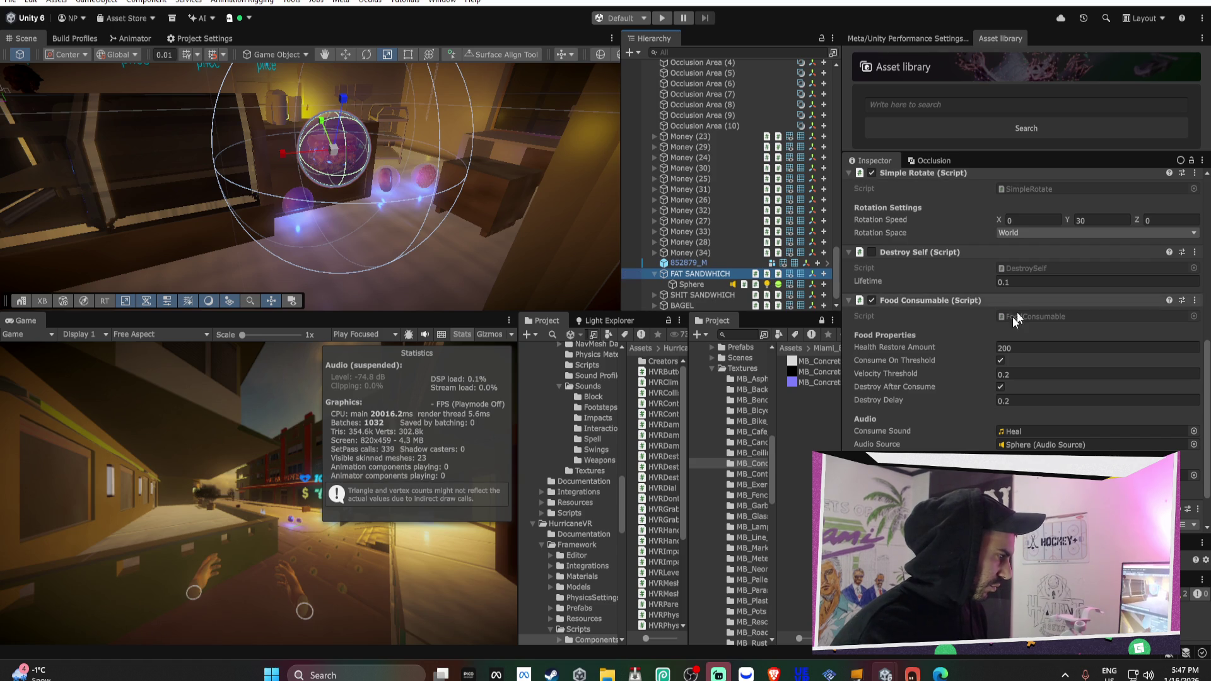
left_click(911, 670)
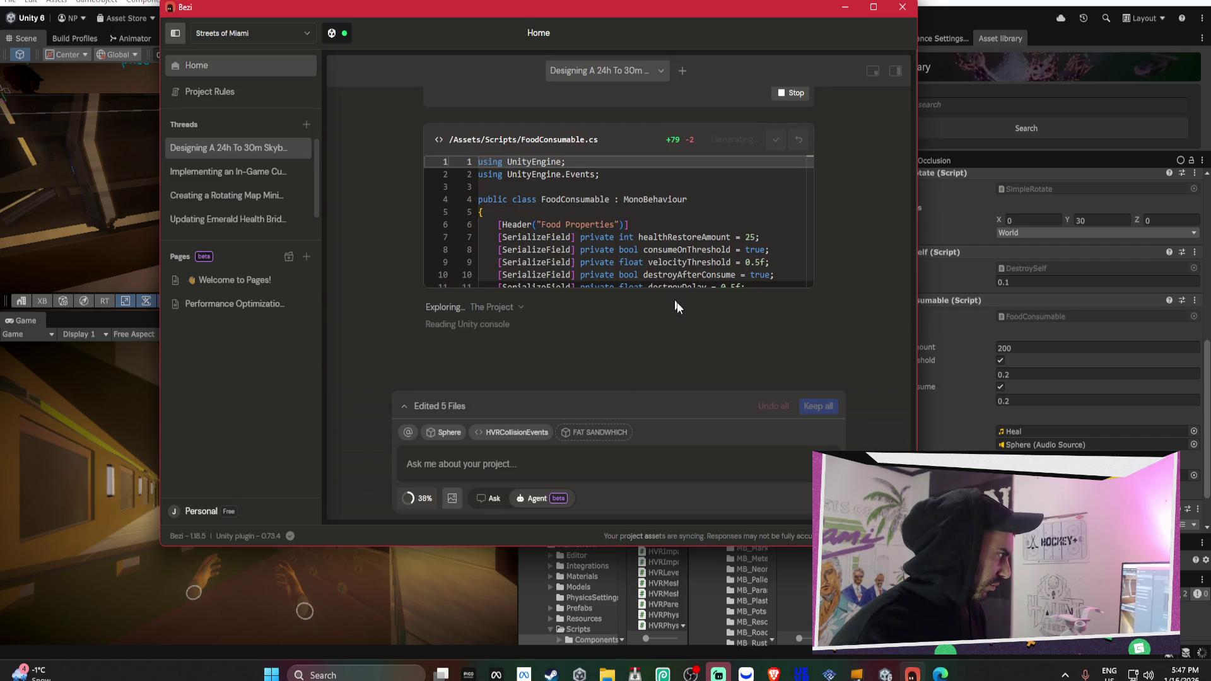
Read through Bezi's FoodConsumable.cs diff (+79/−2 lines), then return to the Unity editor
scroll(692, 238, "down", 3)
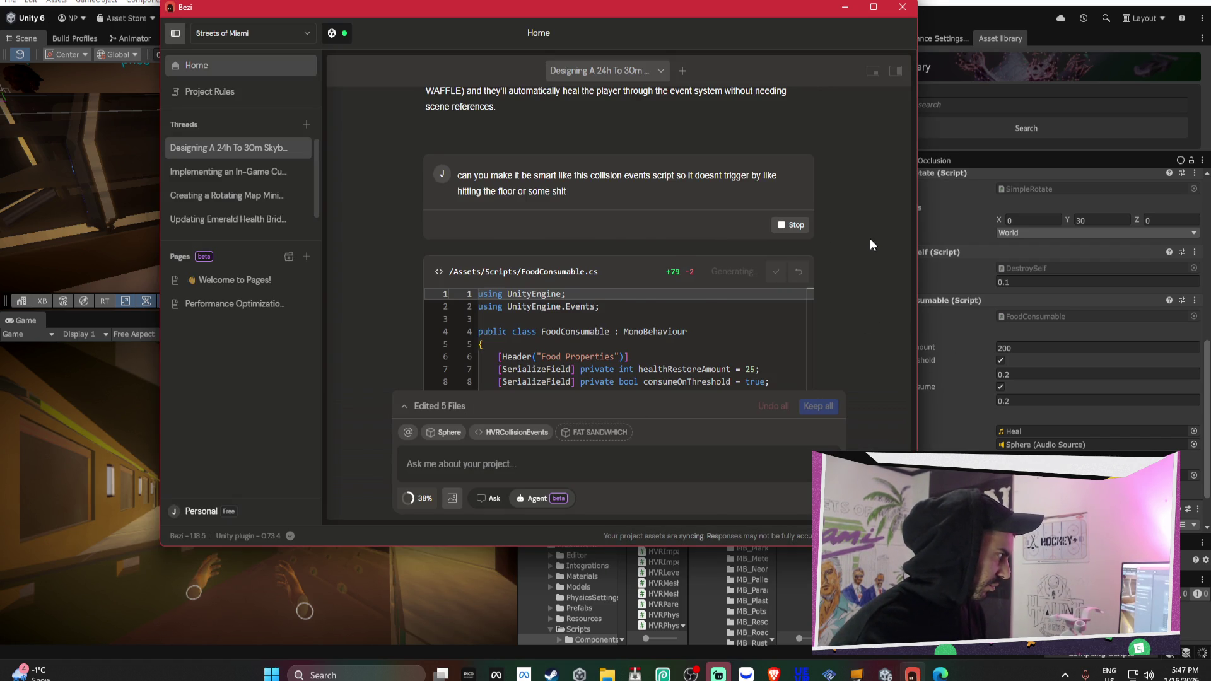
scroll(694, 240, "down", 3)
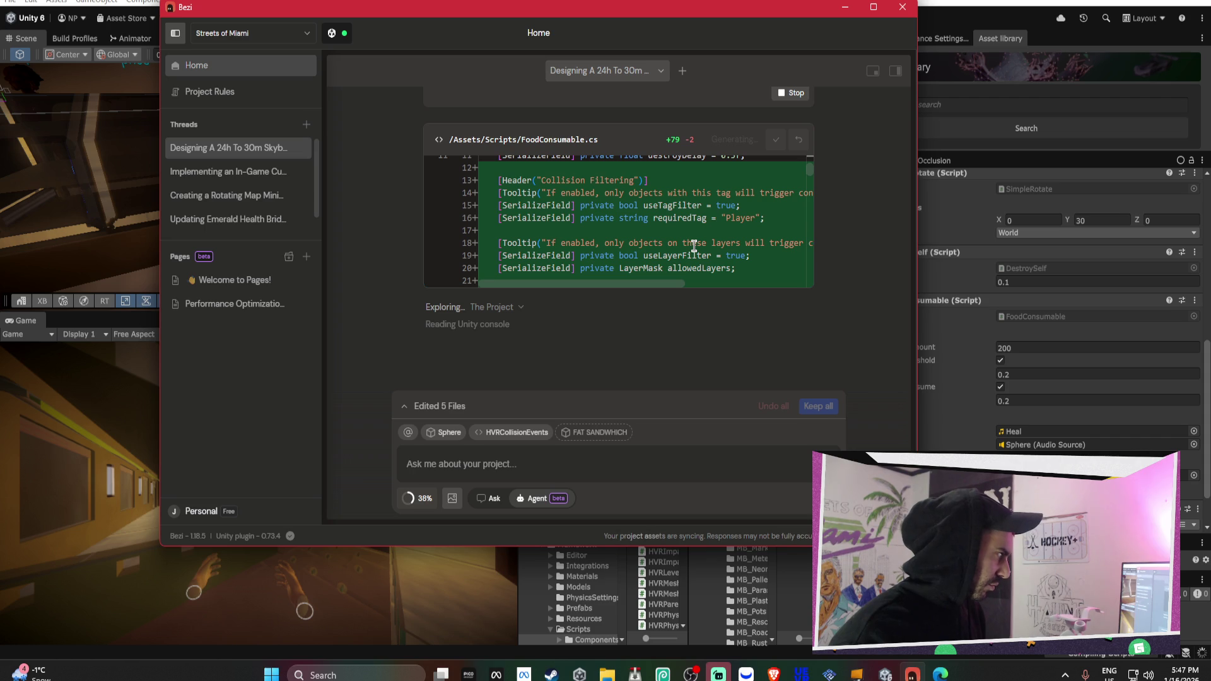
scroll(694, 243, "down", 15)
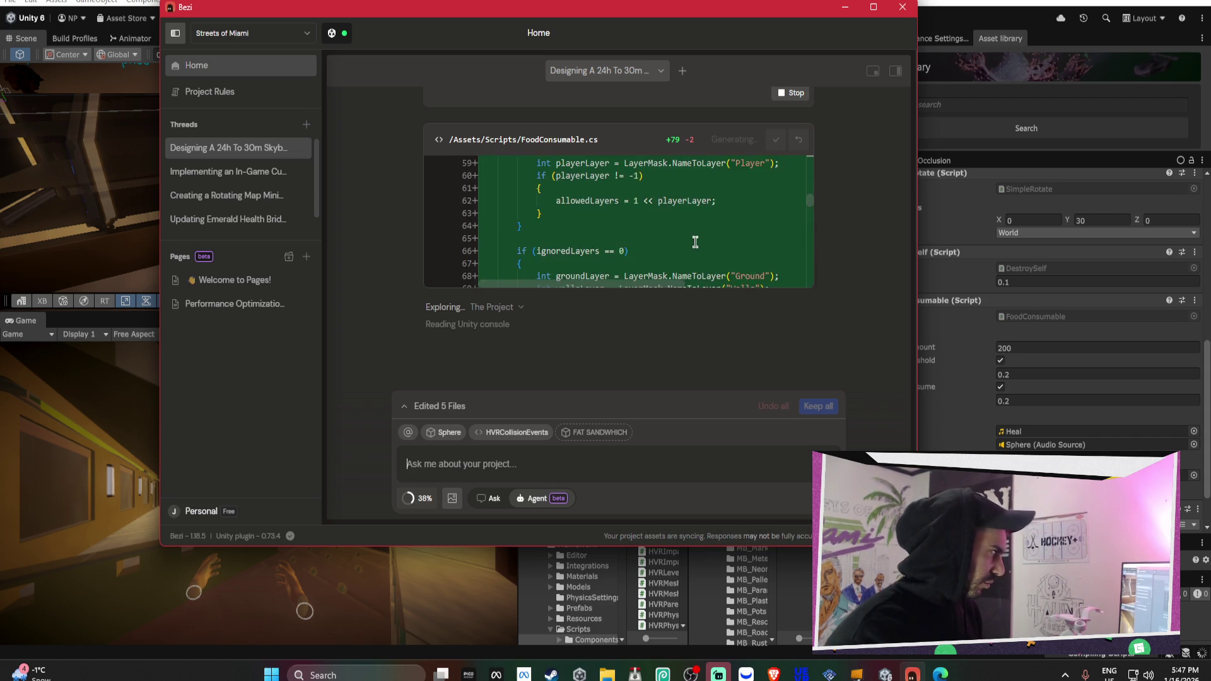
scroll(695, 243, "down", 5)
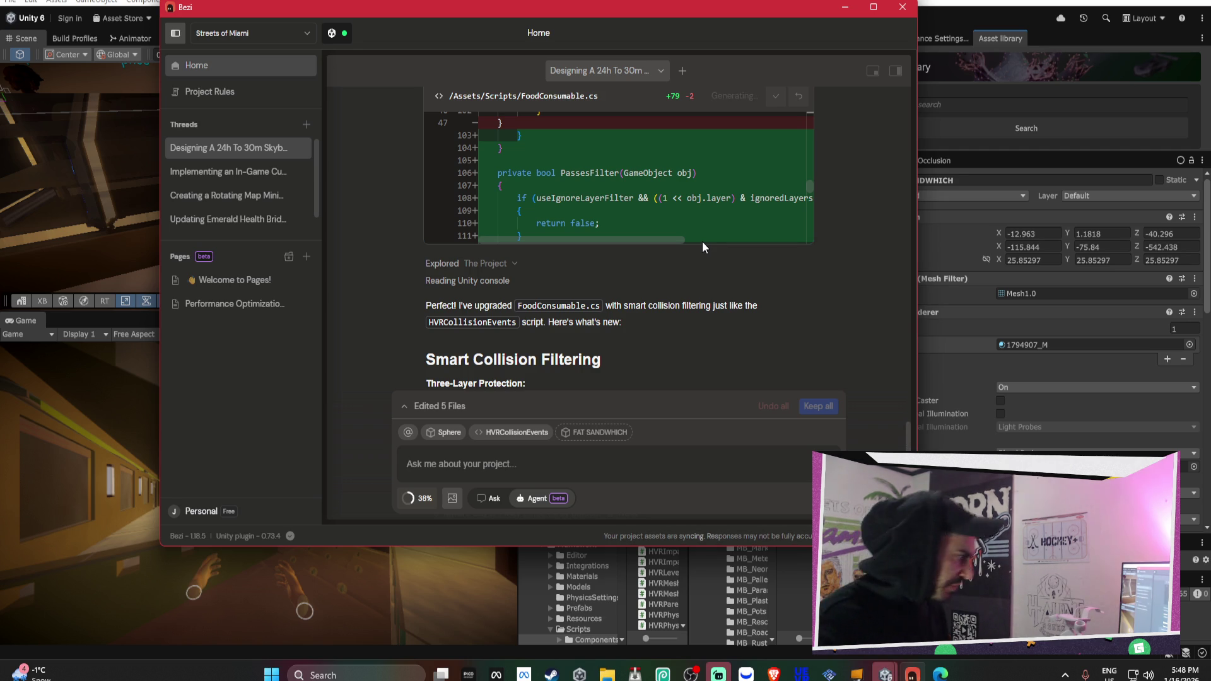
scroll(797, 281, "down", 5)
left_click(987, 372)
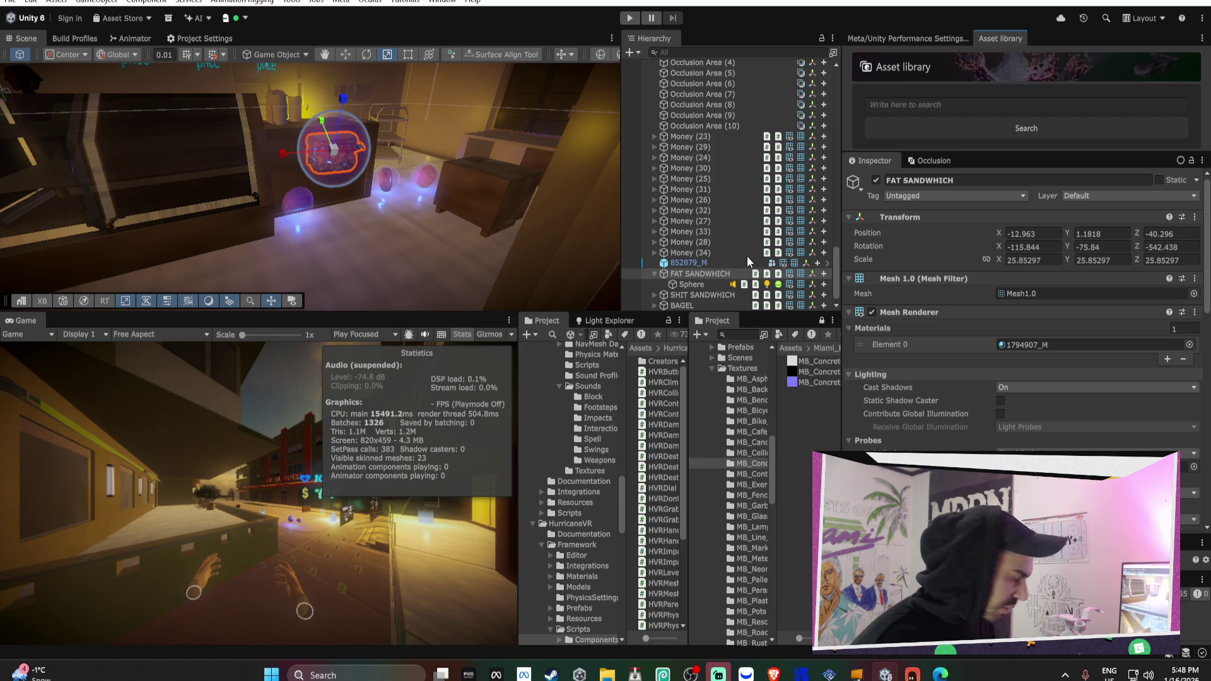
Add Player and Hand to the Food Consumable's Allowed Layers
scroll(1076, 324, "down", 15)
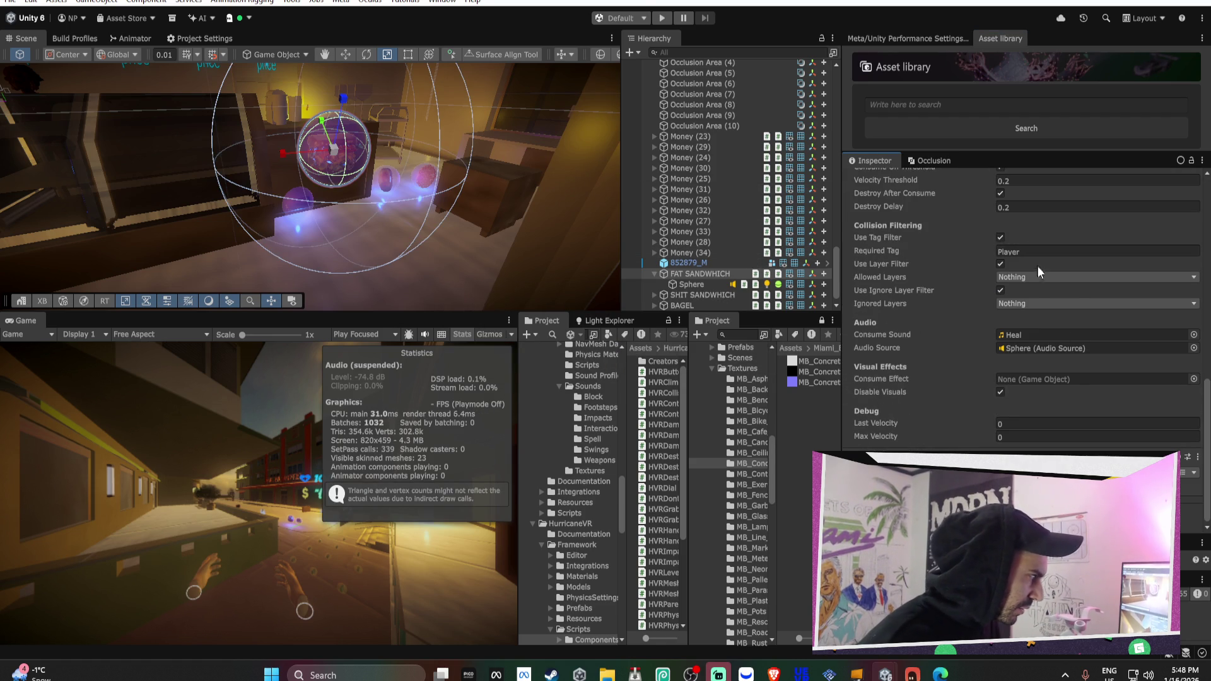
left_click(1035, 277)
left_click(1031, 396)
left_click(1031, 422)
left_click(1029, 462)
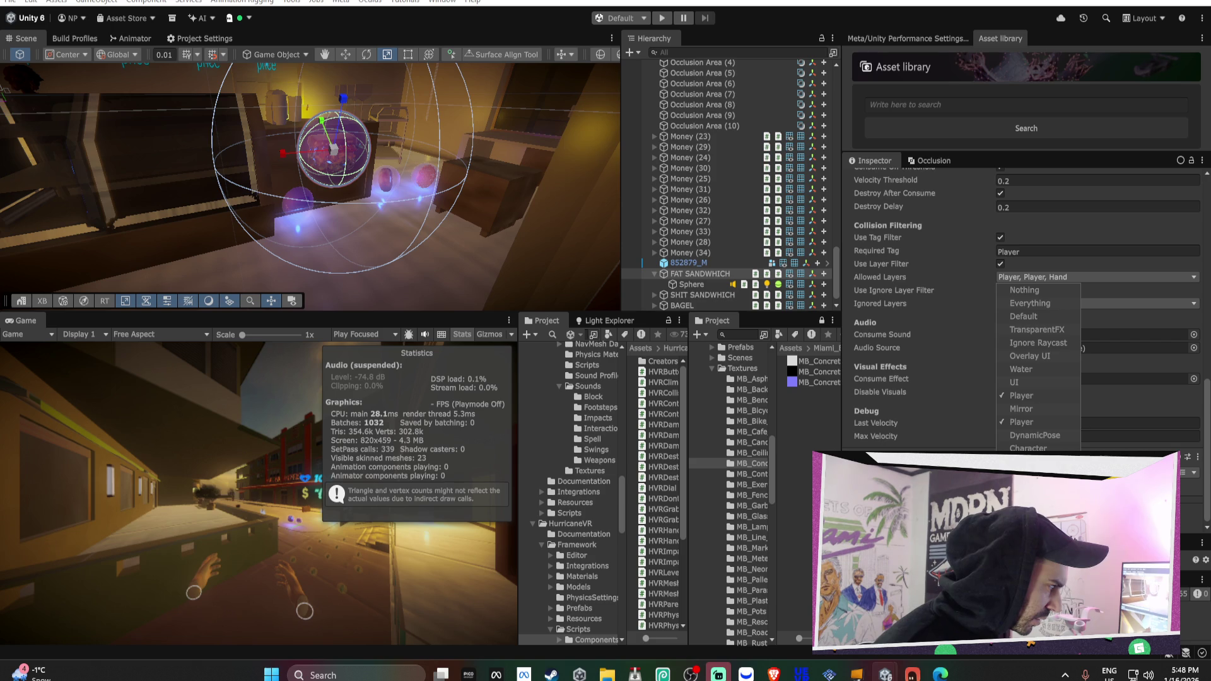
left_click(966, 274)
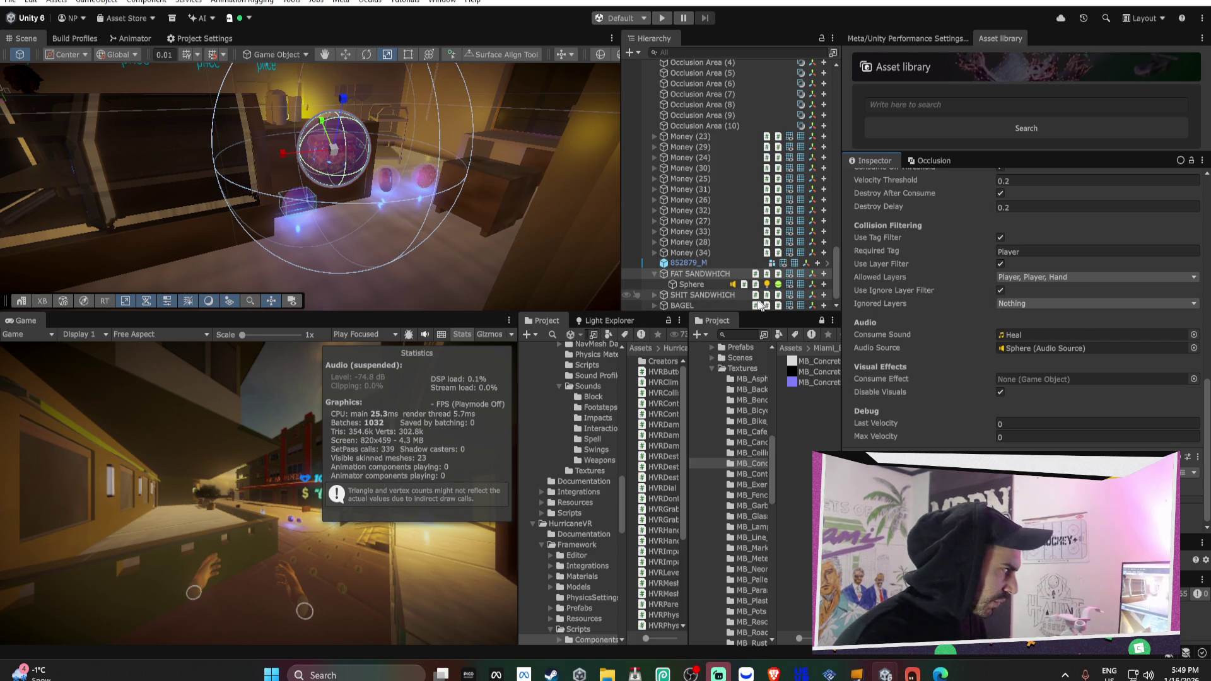
Copy the Allowed Layers setting onto every food item from FAT SANDWHICH to WAFFLE
right_click(885, 270)
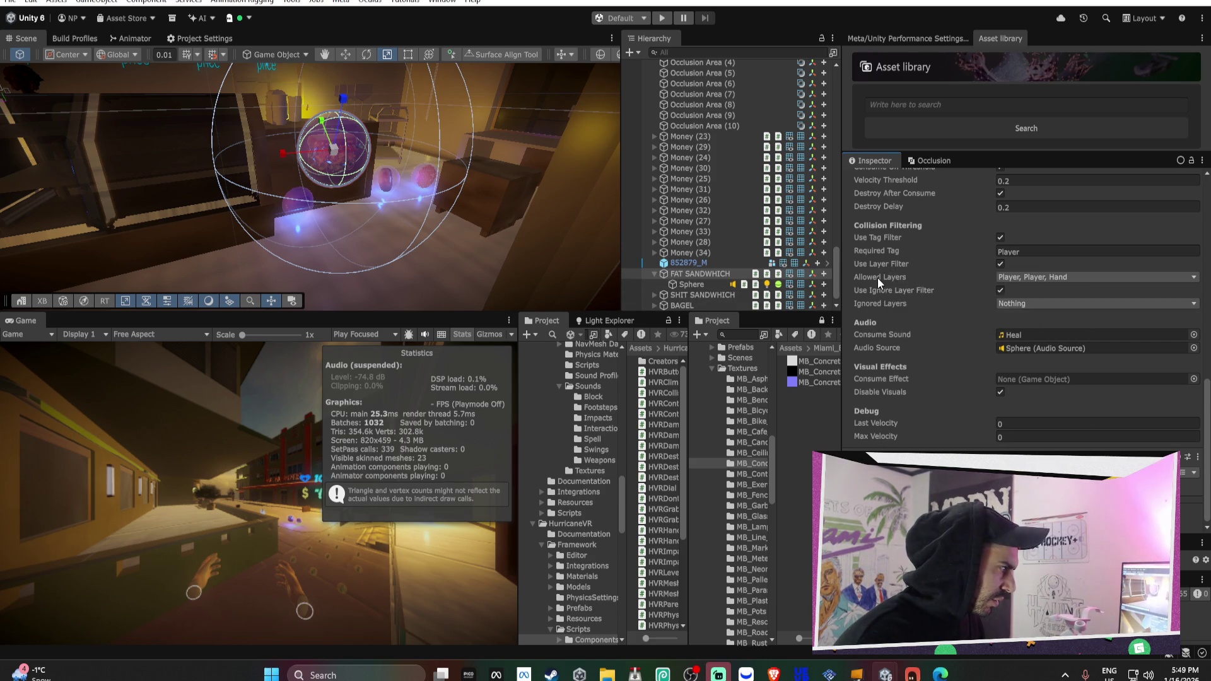
left_click(653, 274)
left_click(677, 305, "shift")
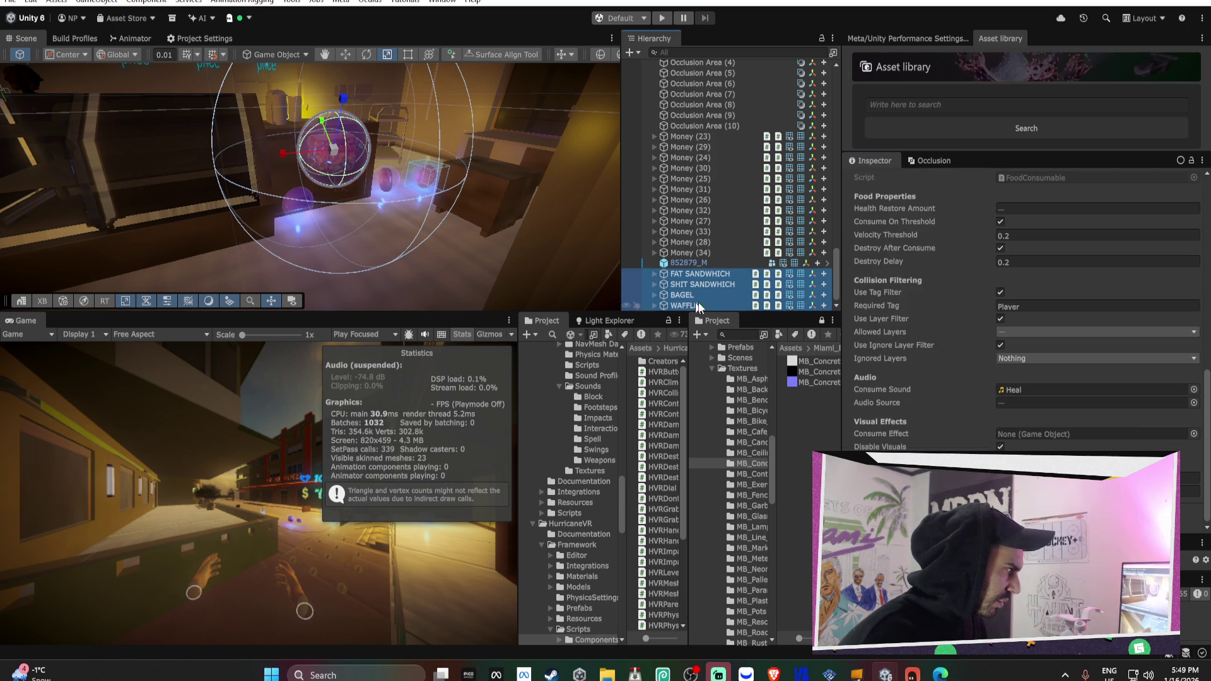
right_click(882, 330)
left_click(926, 432)
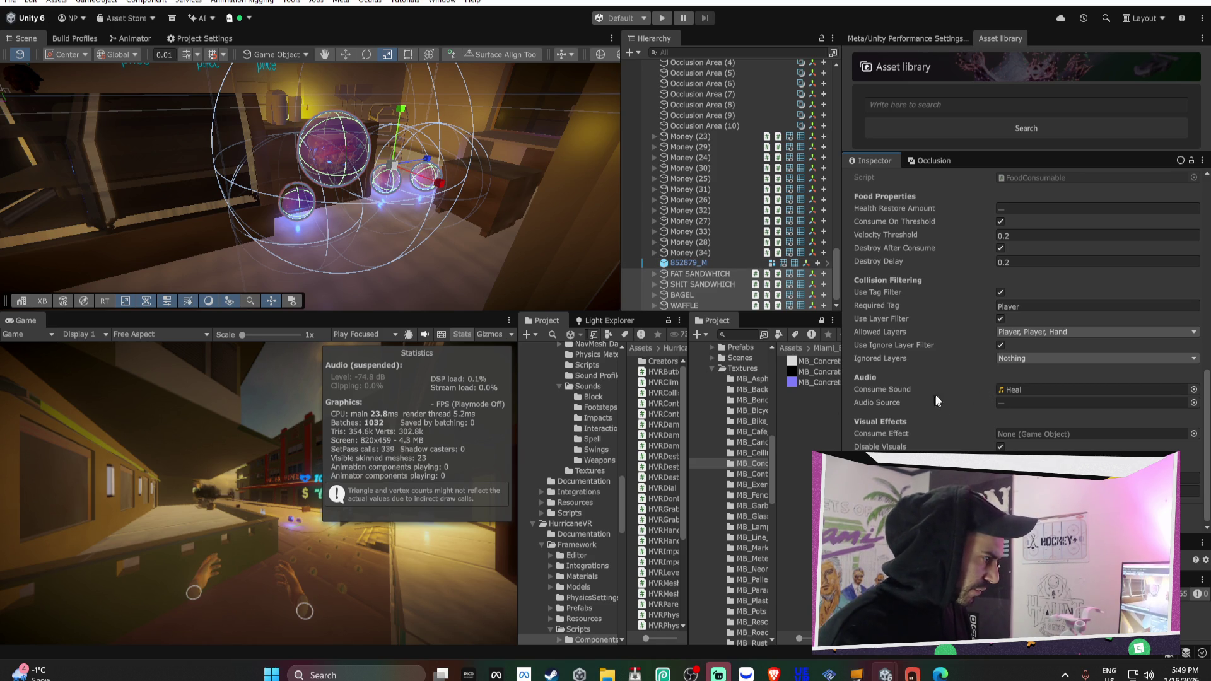
Set Velocity Threshold to 0.1, leaving Destroy Delay at 0.2
left_click(1029, 235)
type("0.1")
key("Tab")
key("Right")
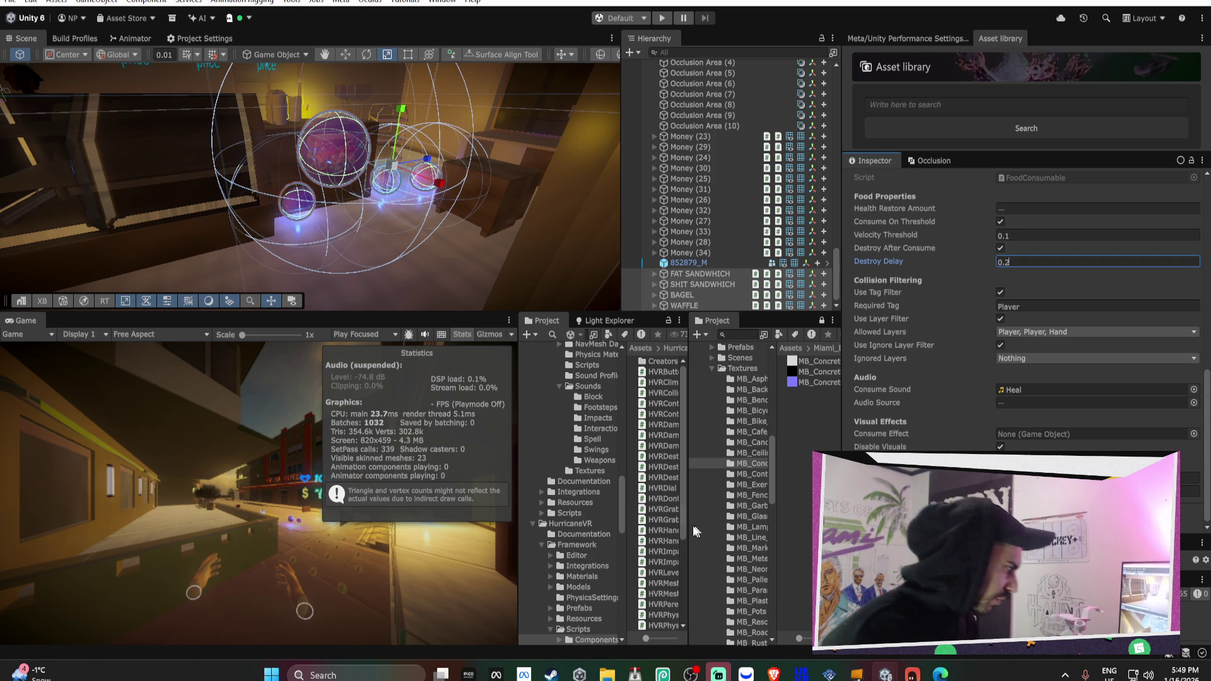
scroll(589, 396, "up", 5)
scroll(592, 395, "down", 5)
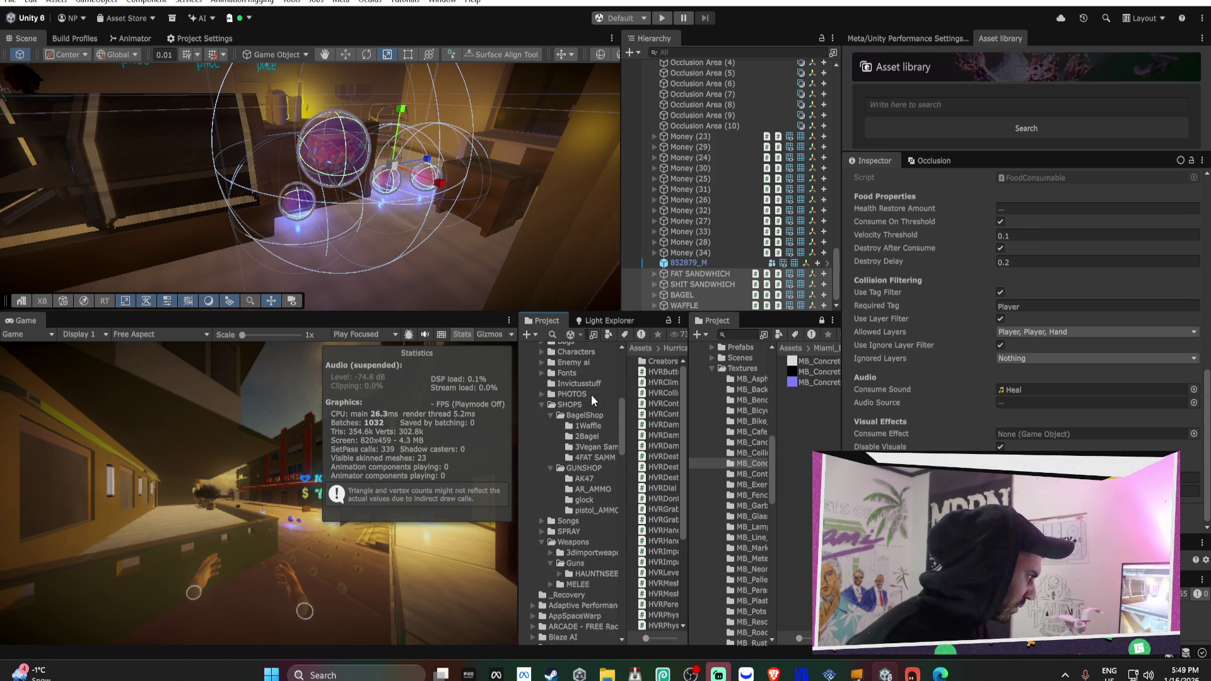
Save WAFFLE, BAGEL and SHIT SANDWHICH as prefabs in their BagelShop folders
left_click(596, 416)
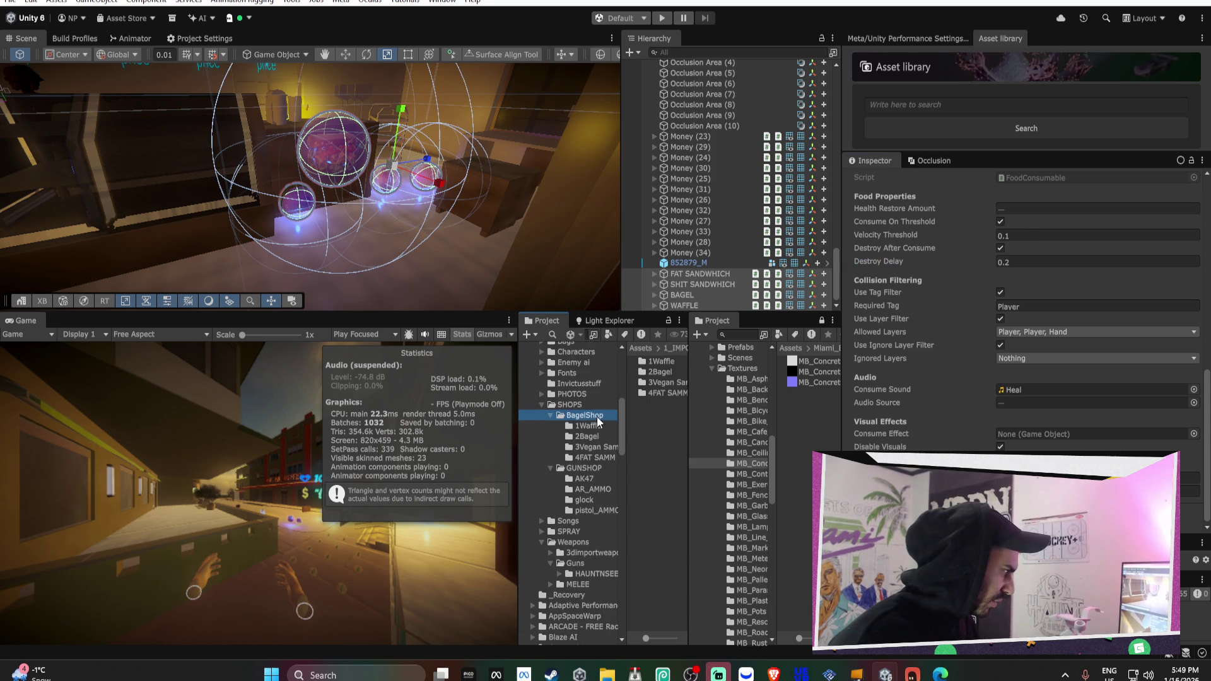
double_click(661, 363)
mouse_move(684, 305)
left_mouse_down()
mouse_move(662, 403)
mouse_move(656, 388)
left_mouse_up()
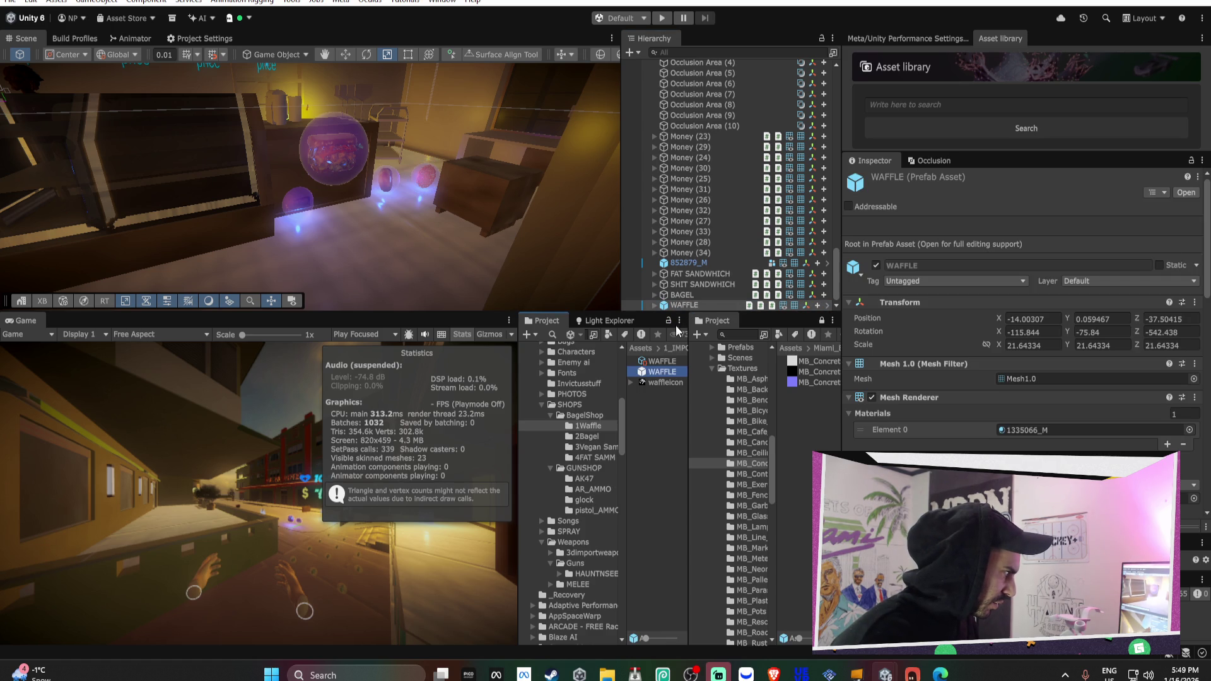
left_click(593, 437)
mouse_move(683, 296)
left_mouse_down()
mouse_move(656, 412)
mouse_move(652, 400)
left_mouse_up()
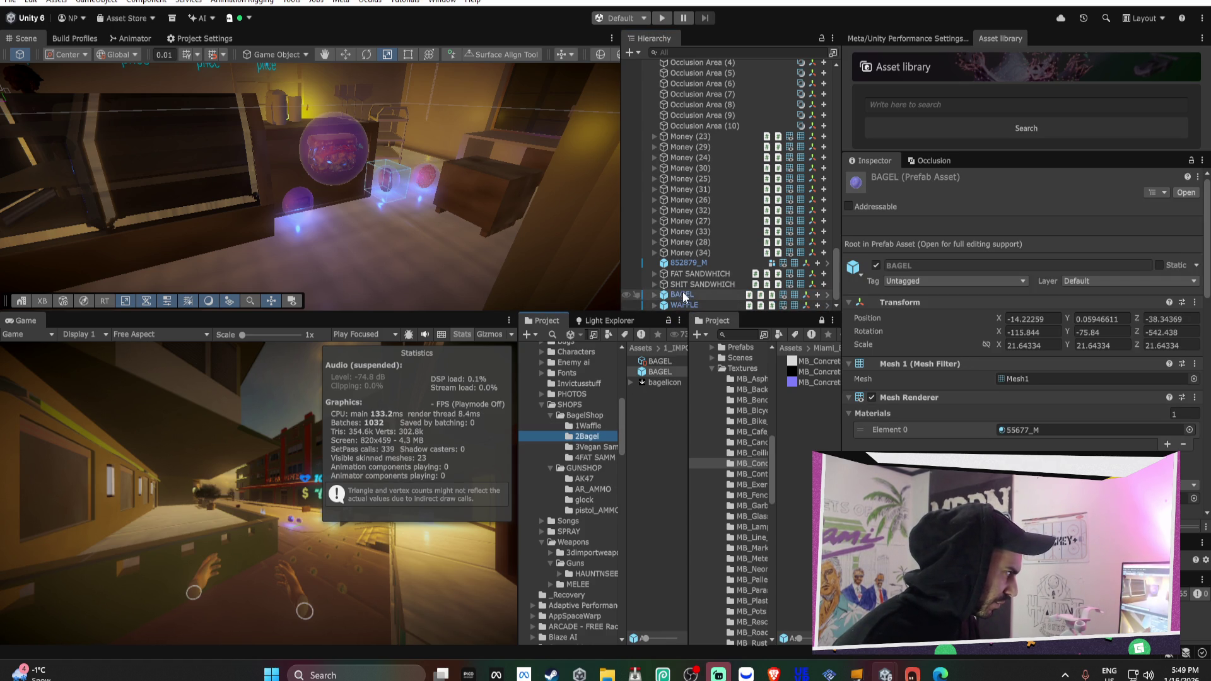
left_click(600, 427)
left_click(598, 450)
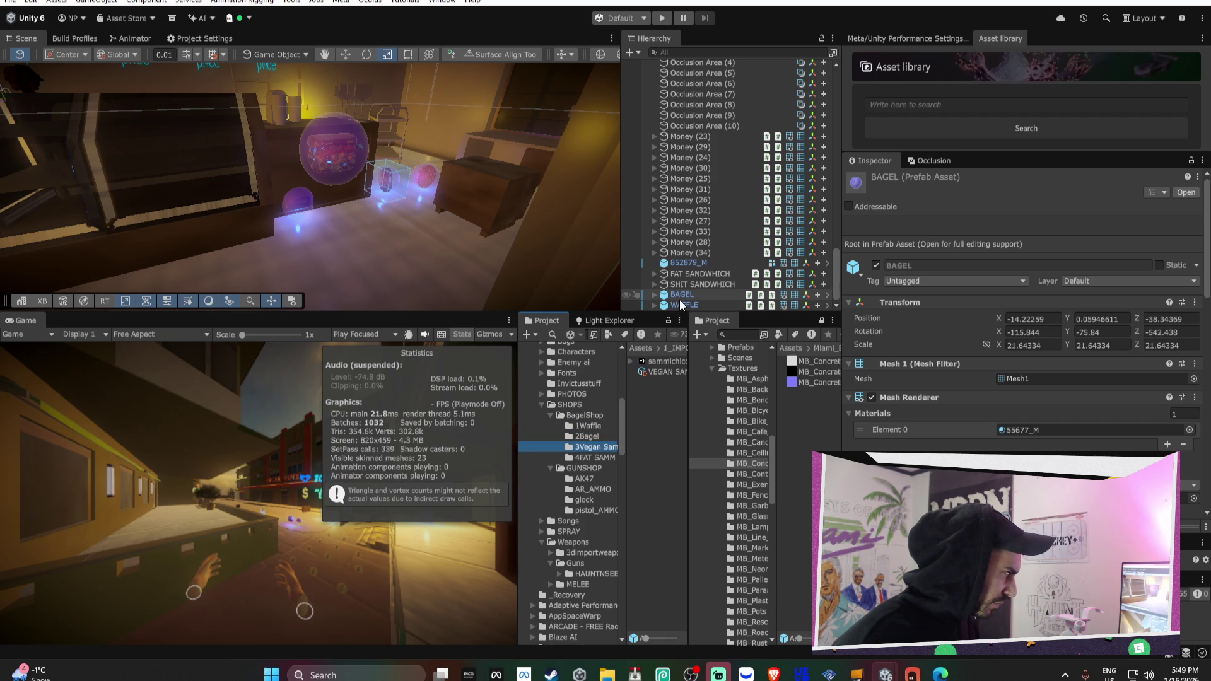
mouse_move(697, 284)
left_mouse_down()
mouse_move(663, 411)
mouse_move(637, 419)
mouse_move(657, 417)
left_mouse_up()
Link the vegan sandwich, BAGEL and WAFFLE shop items' Item Prefab fields to their prefabs
left_click(593, 457)
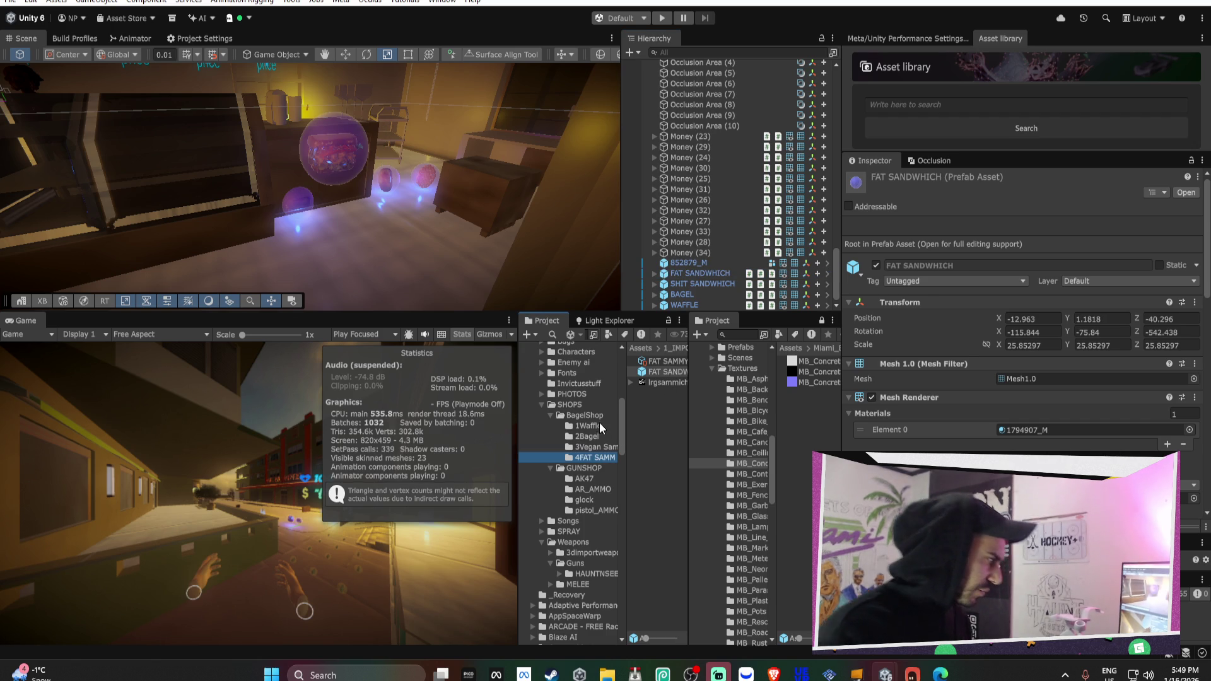
left_click(656, 362)
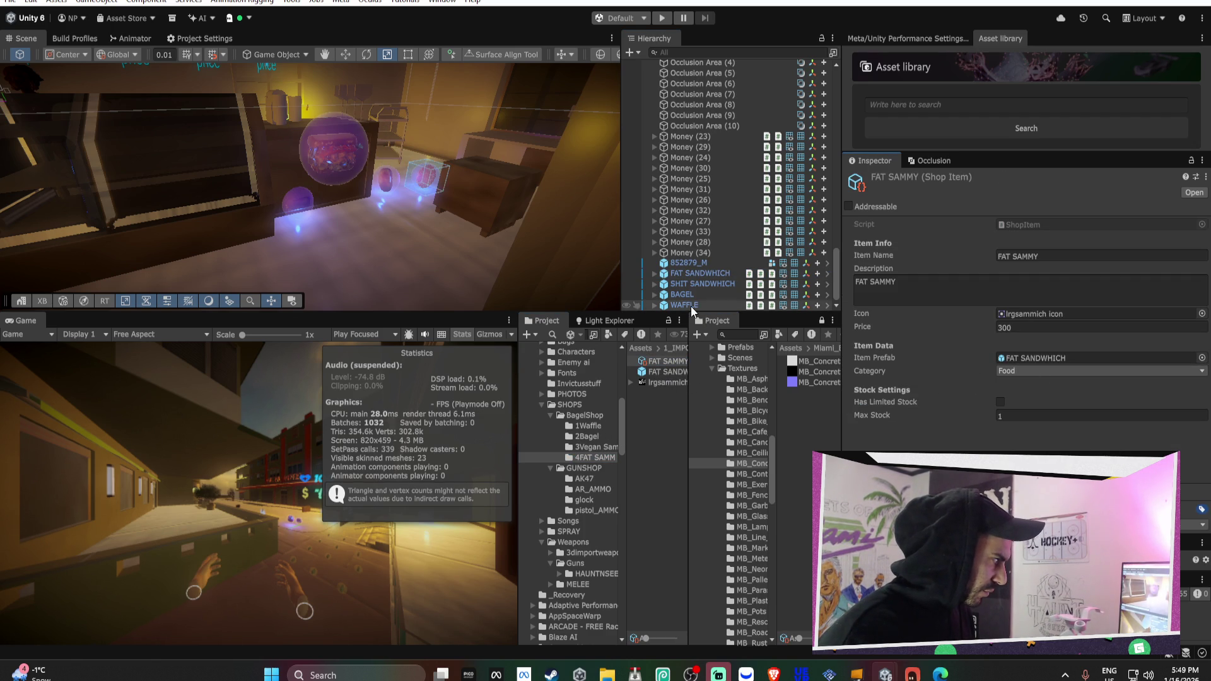
left_click(605, 445)
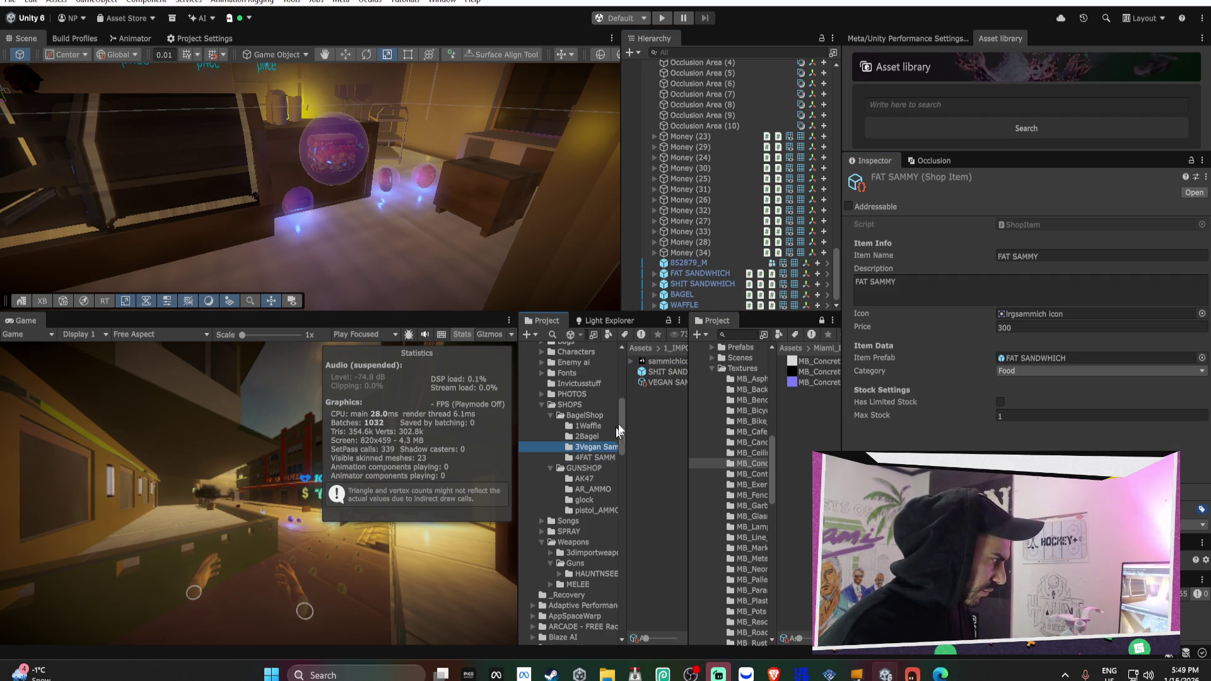
left_click(664, 381)
mouse_move(665, 372)
left_mouse_down()
mouse_move(1060, 360)
mouse_move(1041, 358)
left_mouse_up()
left_click(580, 436)
left_click(656, 362)
mouse_move(660, 371)
left_mouse_down()
mouse_move(951, 321)
mouse_move(1040, 358)
left_mouse_up()
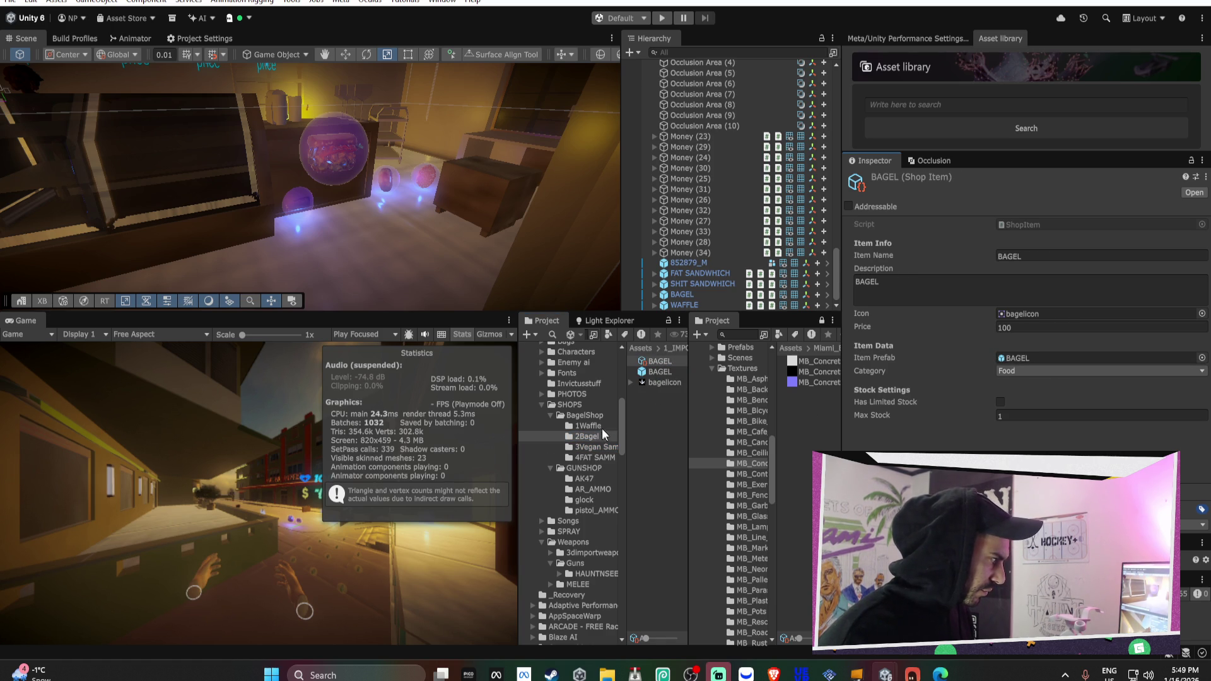
left_click(584, 426)
left_click(659, 362)
left_click_drag(660, 371, 1040, 358)
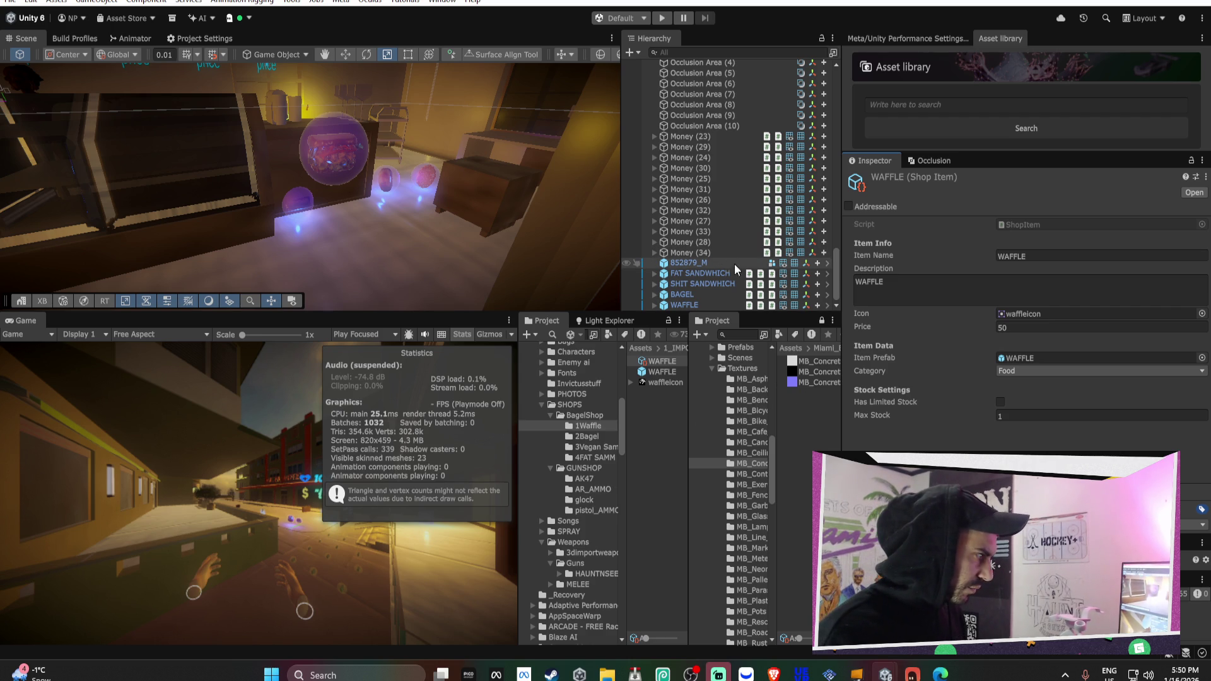
left_click(719, 304)
Copy the WAFFLE's Food Consumable component and paste it onto HealthPack
scroll(990, 335, "down", 5)
scroll(990, 336, "up", 3)
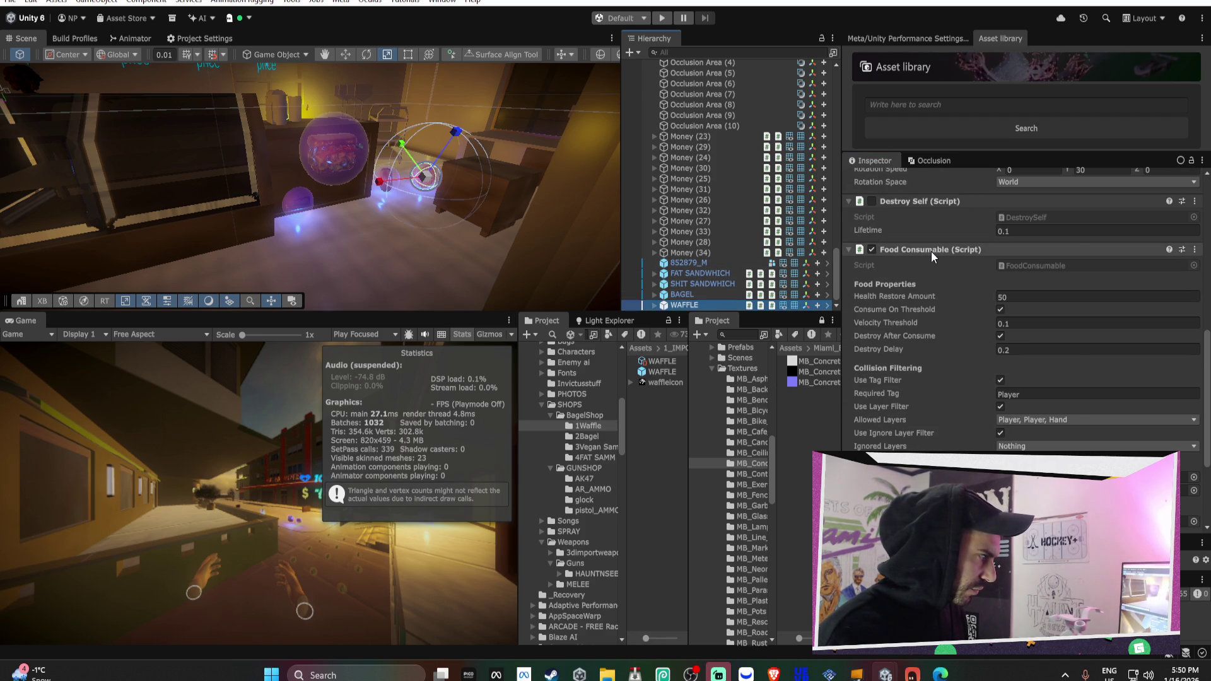
right_click(931, 251)
left_click(1022, 367)
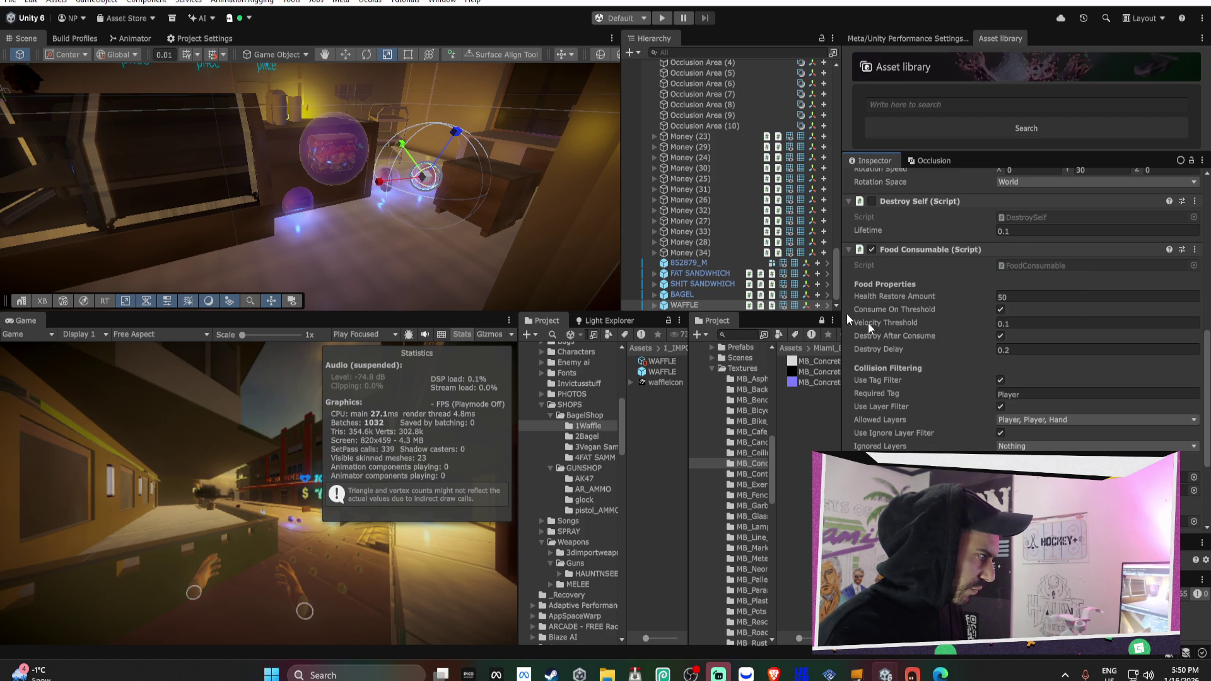
scroll(665, 192, "up", 5)
scroll(665, 192, "up", 4)
left_click(709, 150)
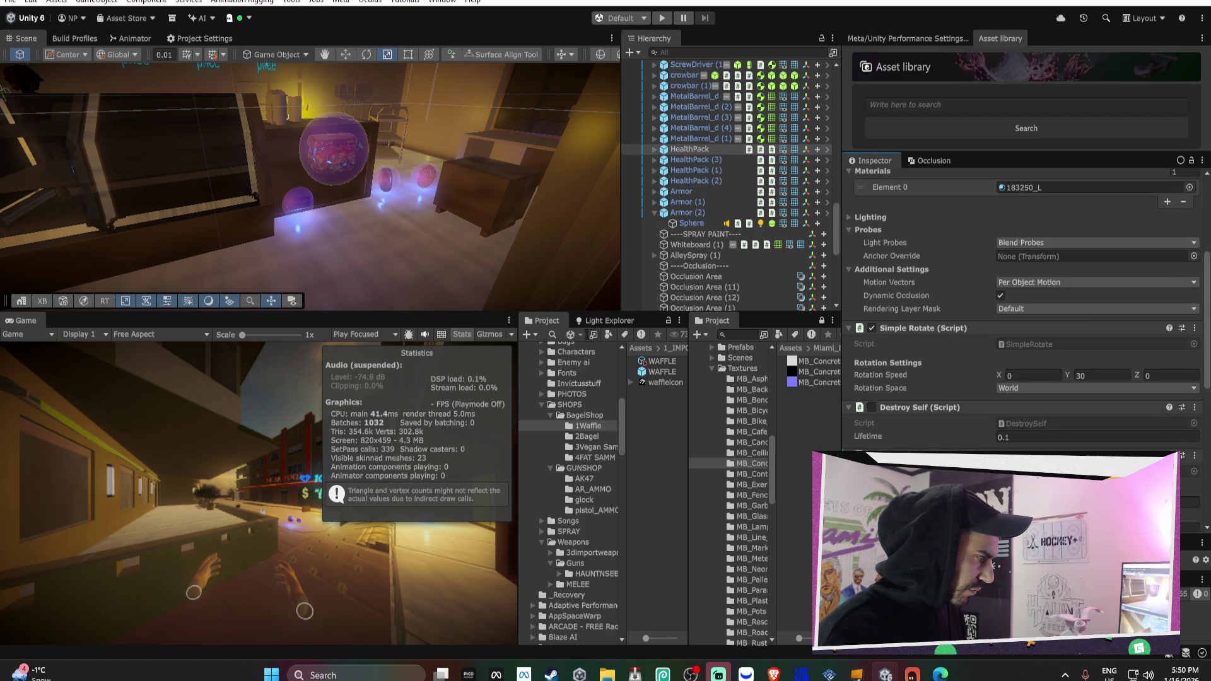
scroll(976, 498, "down", 6)
right_click(977, 314)
left_click(1022, 459)
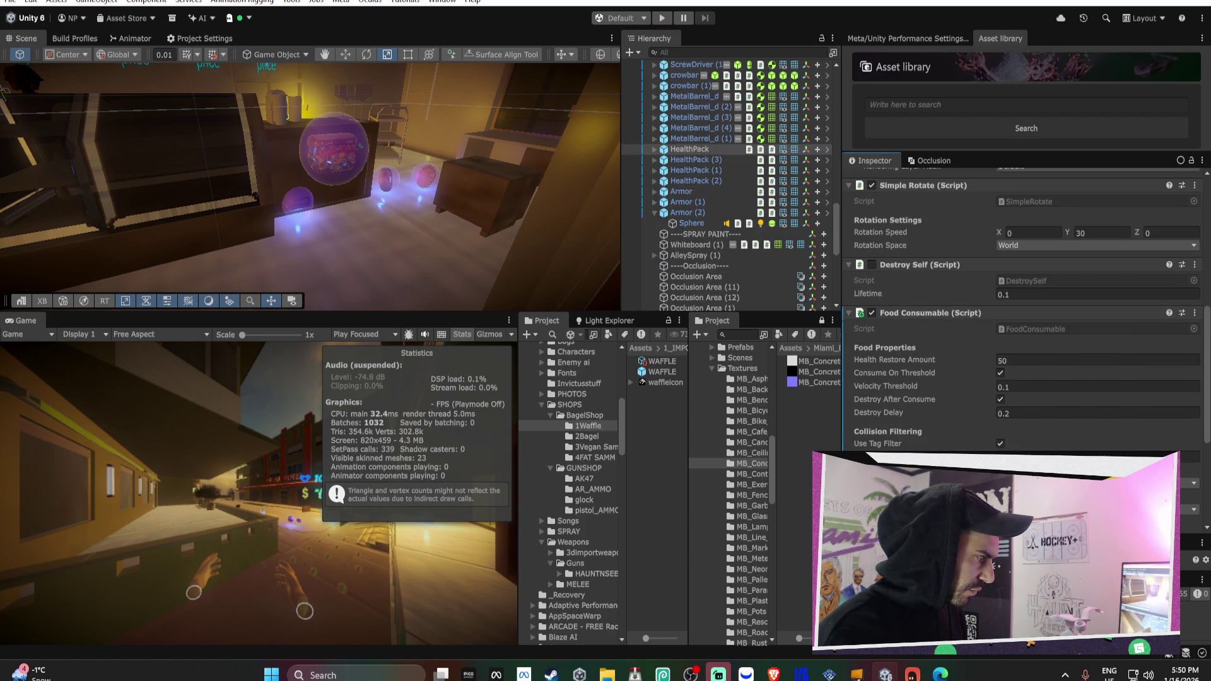
Set HealthPack's Health Restore Amount to 100 and apply the component to its prefab
left_click(1022, 358)
type("100")
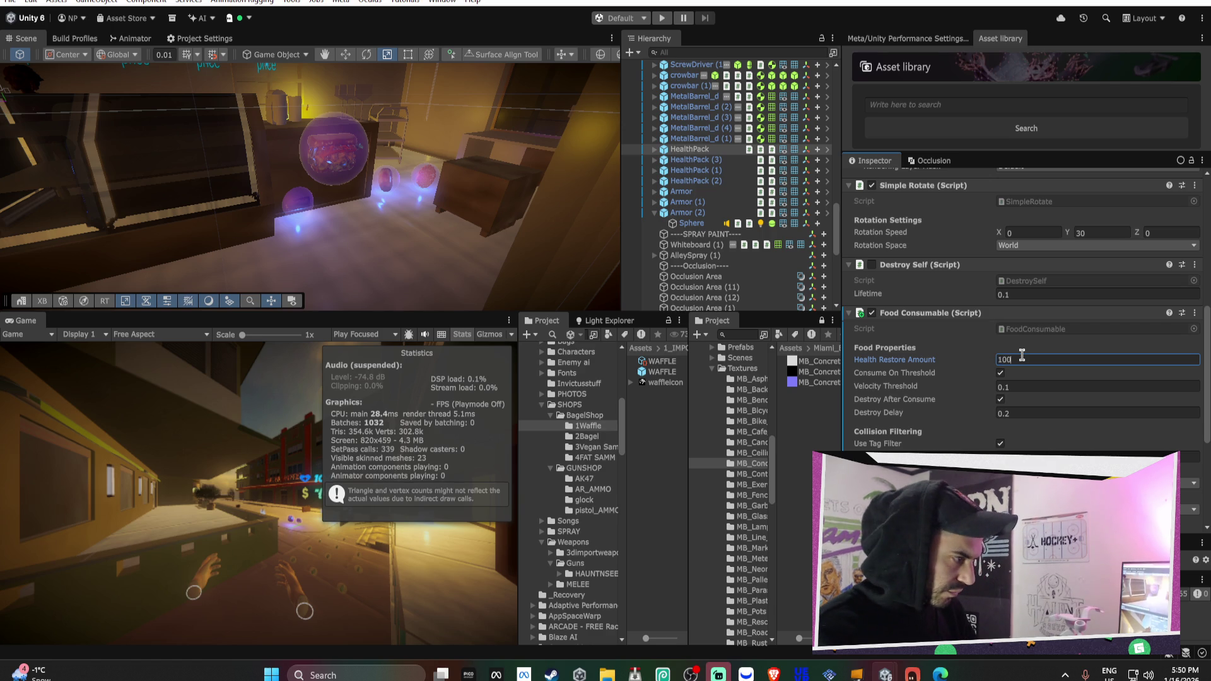
right_click(929, 316)
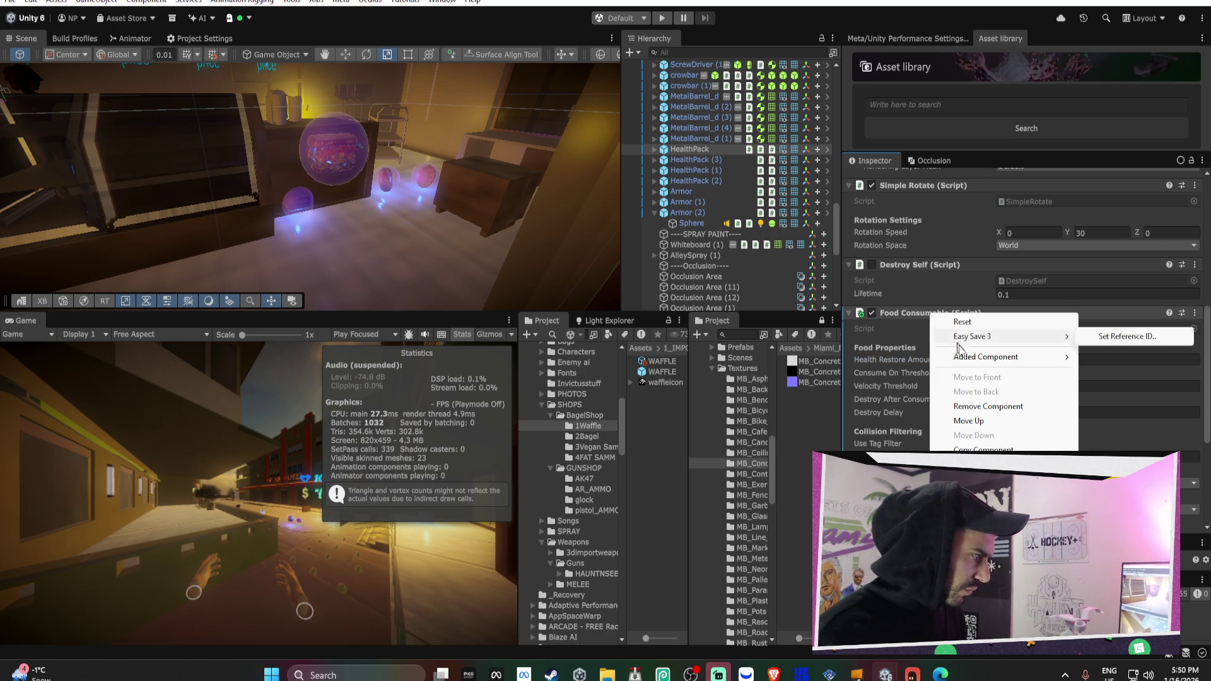
left_click(1022, 467)
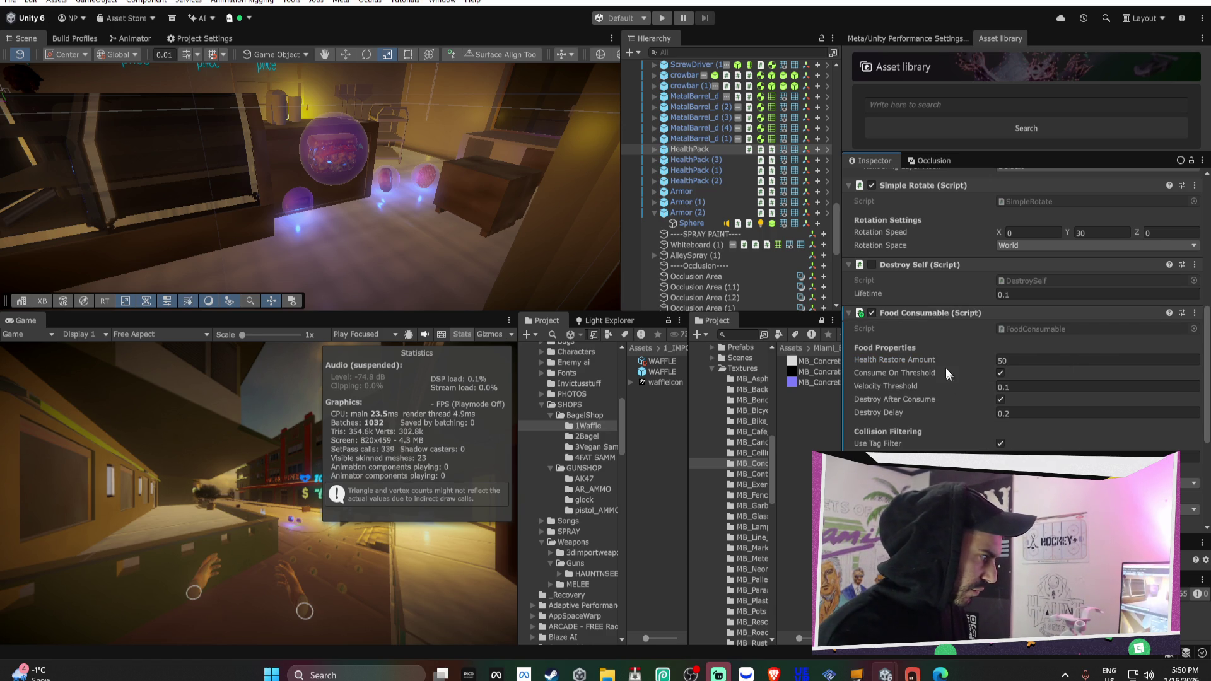
right_click(905, 316)
mouse_move(996, 361)
left_click(1107, 361)
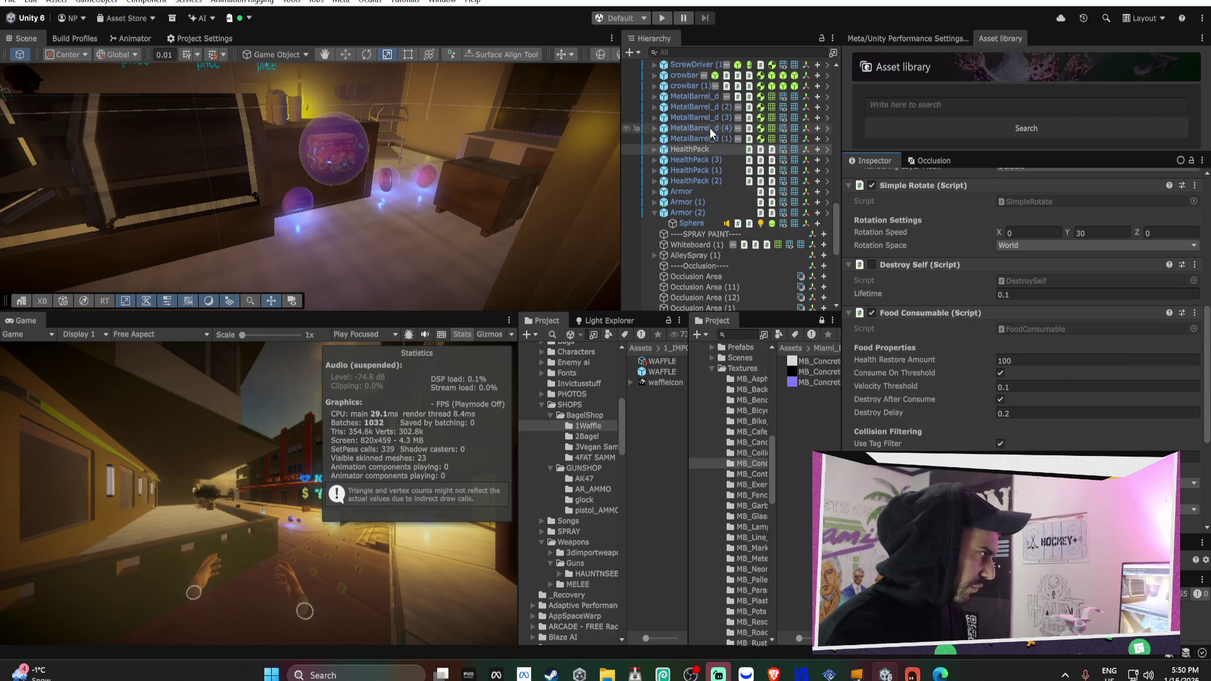
Set Armor's Health Restore Amount to 200 and apply the component to its prefab
left_click(705, 191)
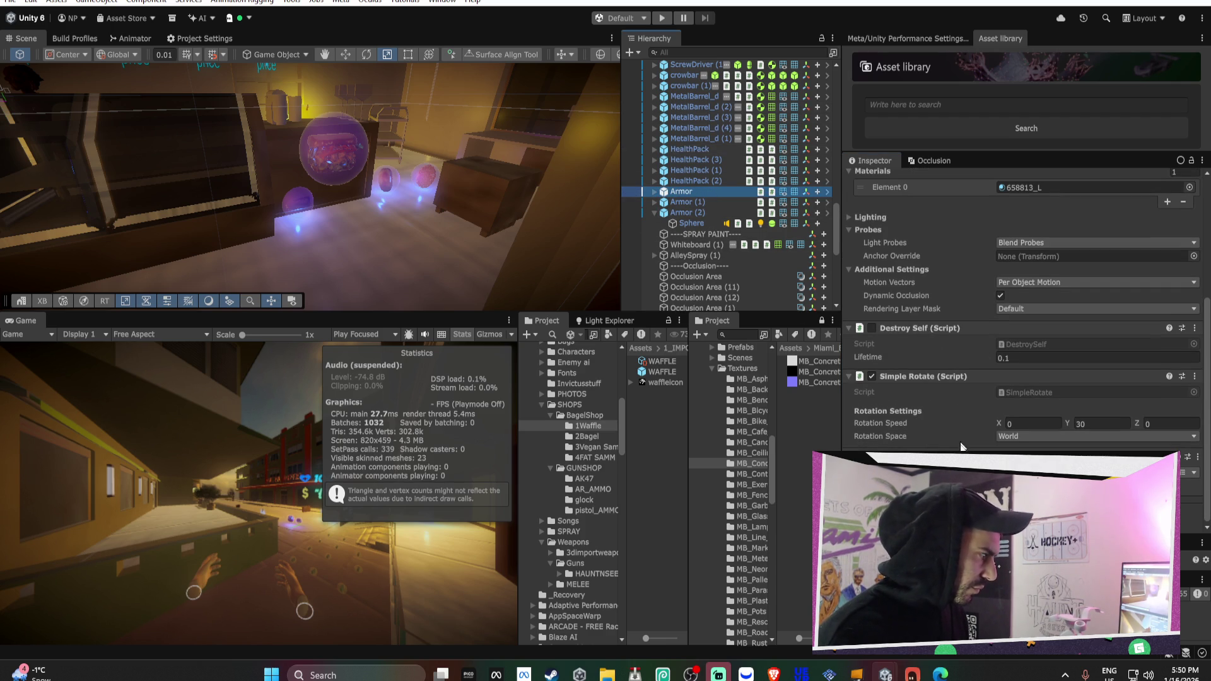
scroll(1035, 379, "down", 3)
left_click(1038, 432)
type("200")
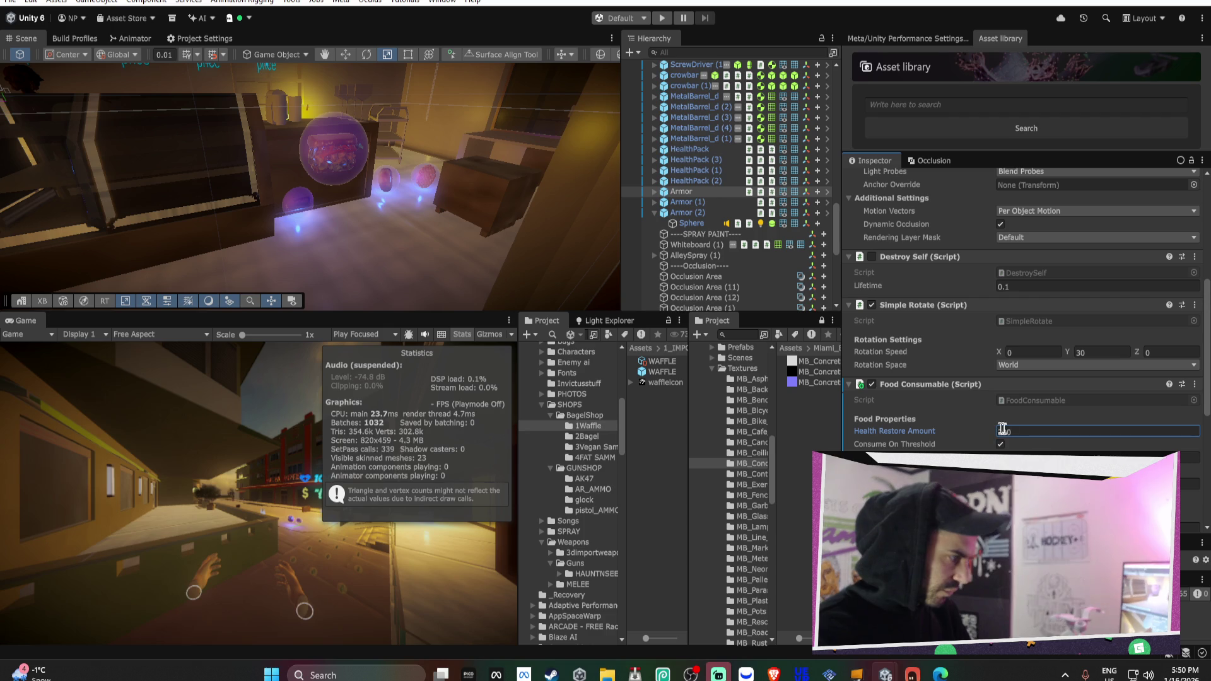
right_click(940, 384)
mouse_move(995, 427)
left_click(925, 435)
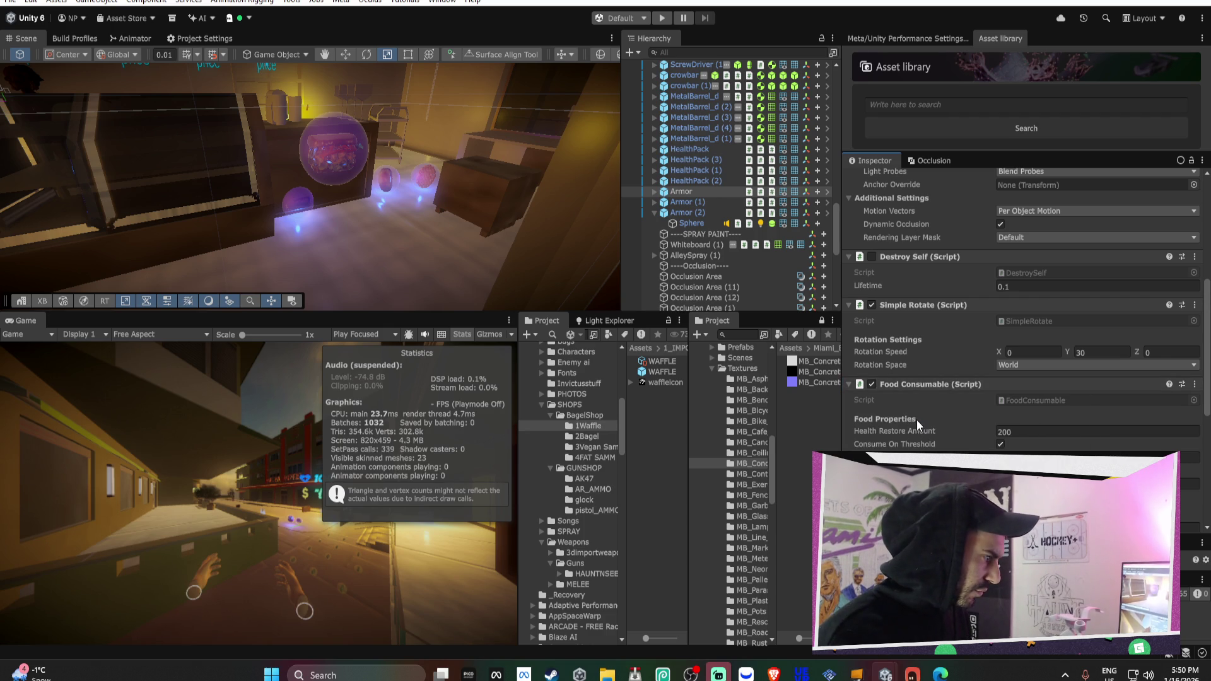
Give Armor's Food Consumable the Sphere audio source and the Heal consume sound
scroll(938, 369, "down", 6)
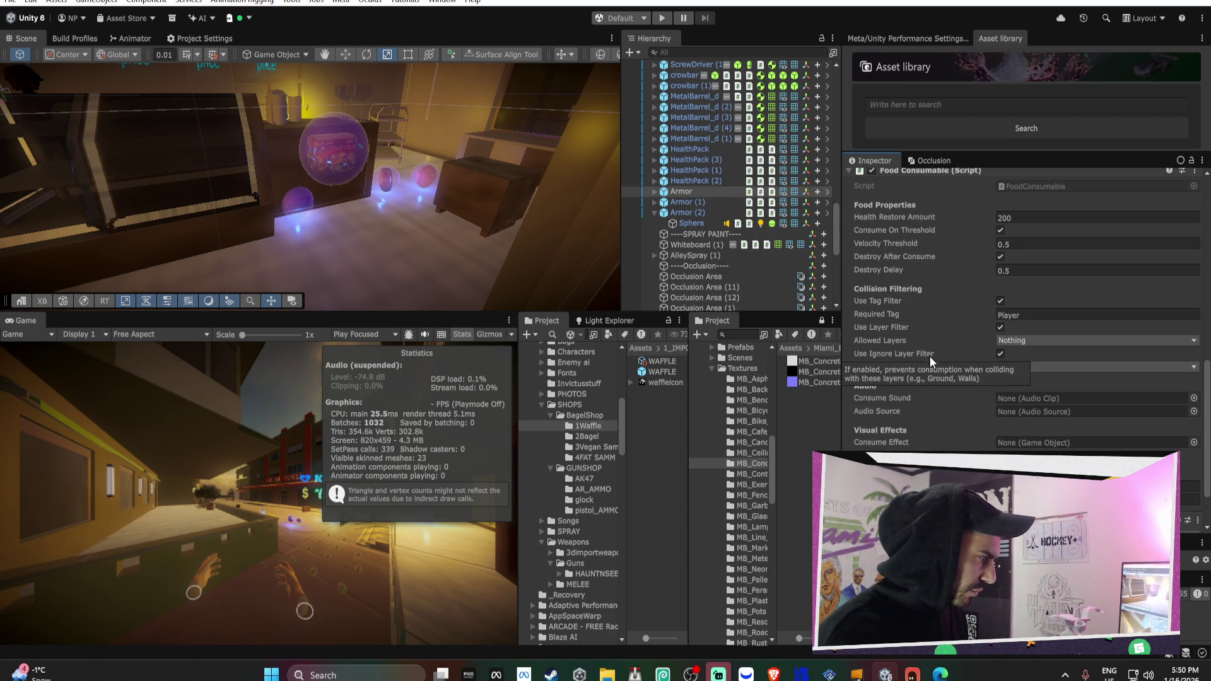
left_click(1193, 399)
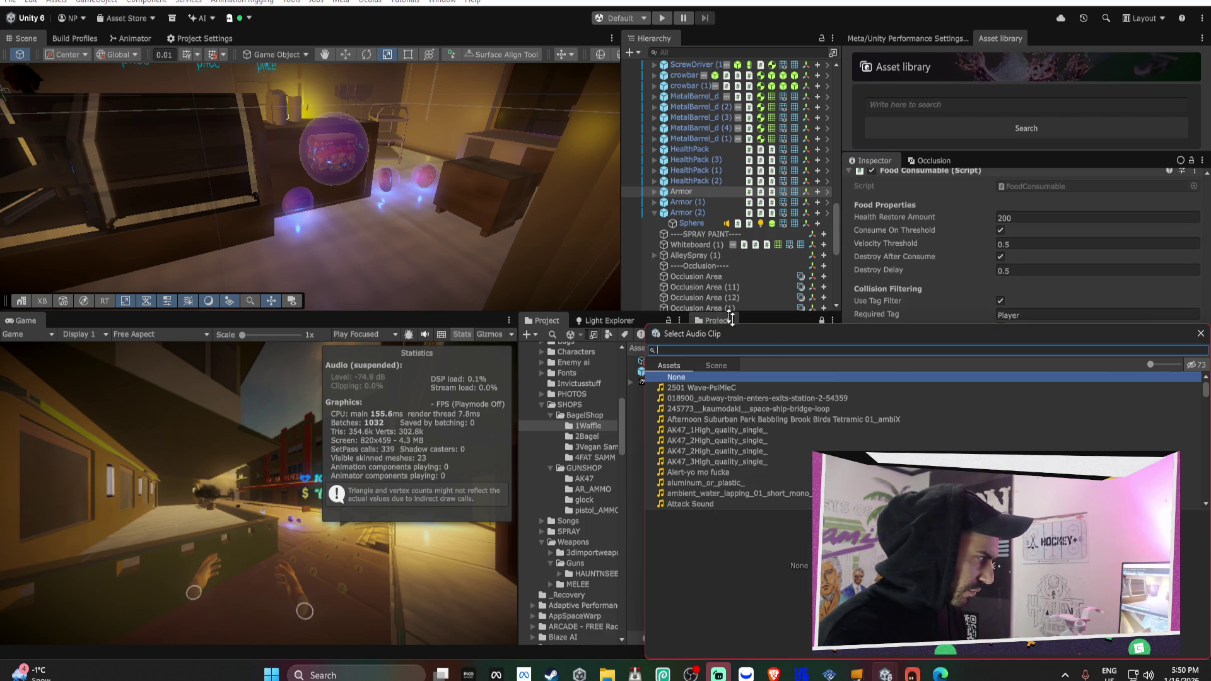
left_click(672, 206)
left_click_drag(925, 344, 1031, 411)
left_click(1194, 398)
type("hea")
key("Escape")
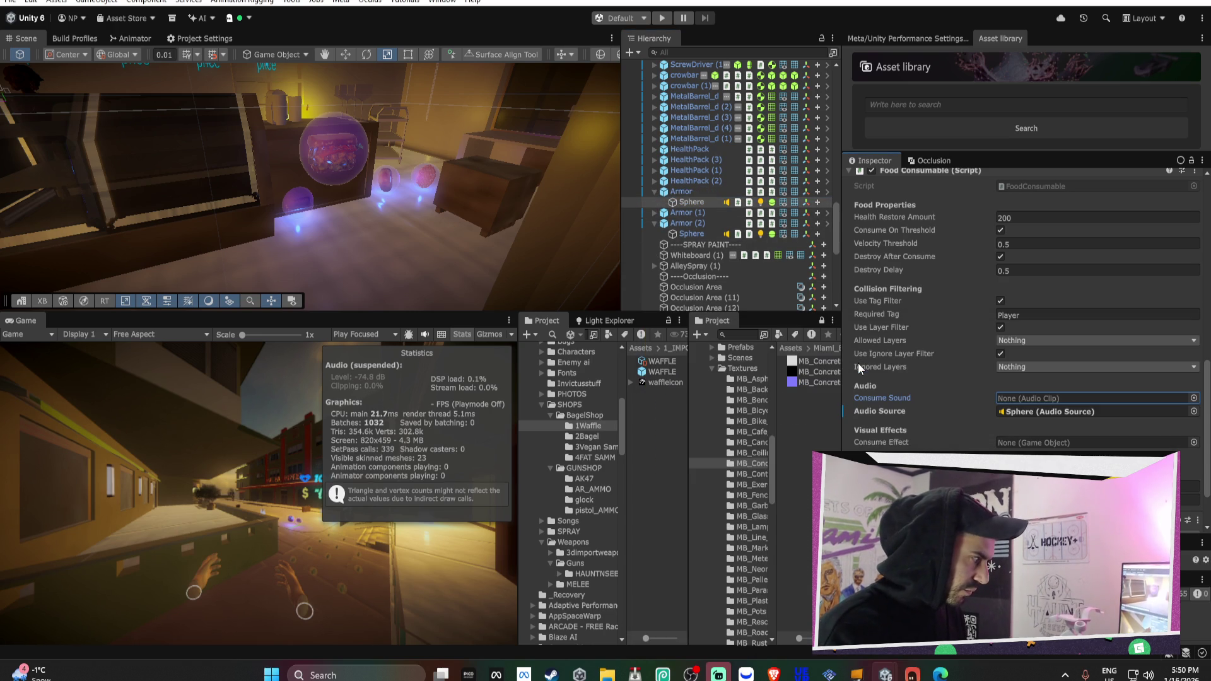
left_click(1194, 410)
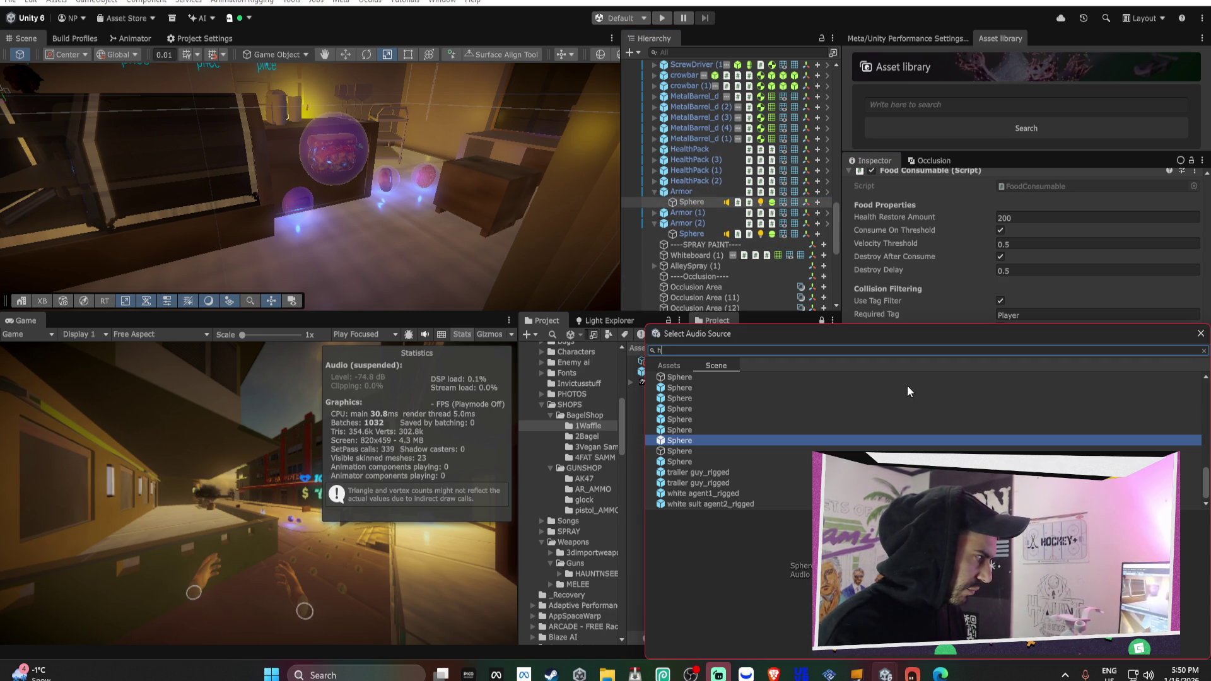
type("e")
left_click(1201, 334)
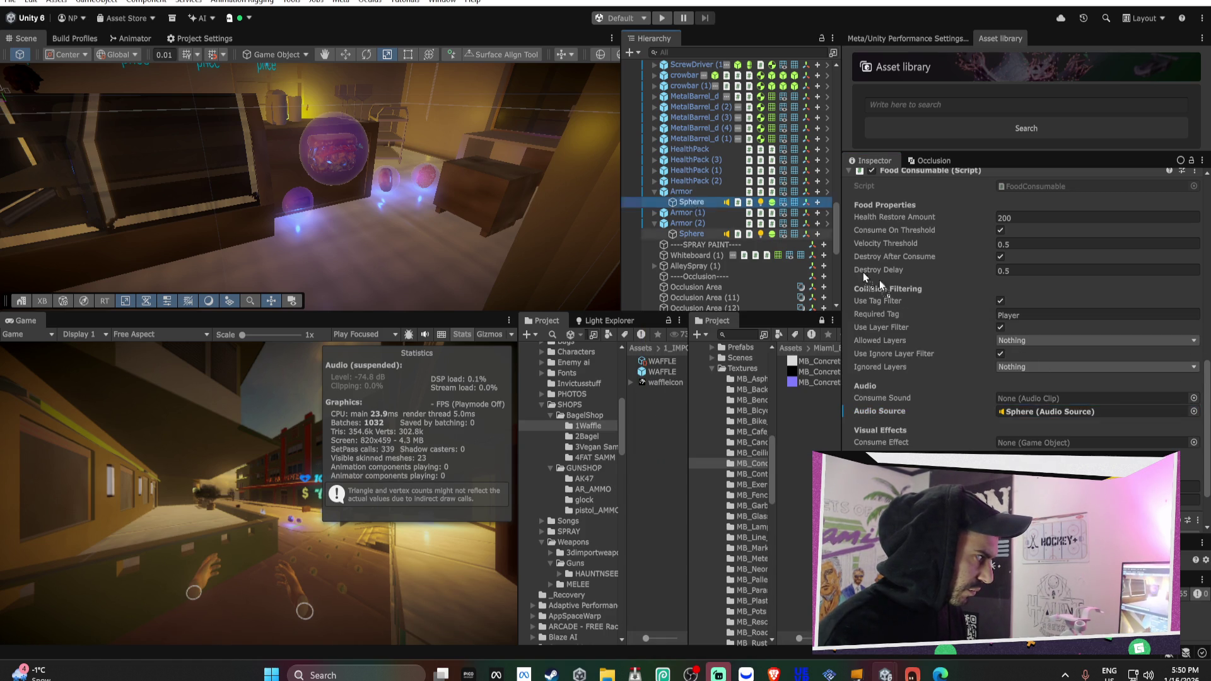
left_click(1194, 398)
type("heal")
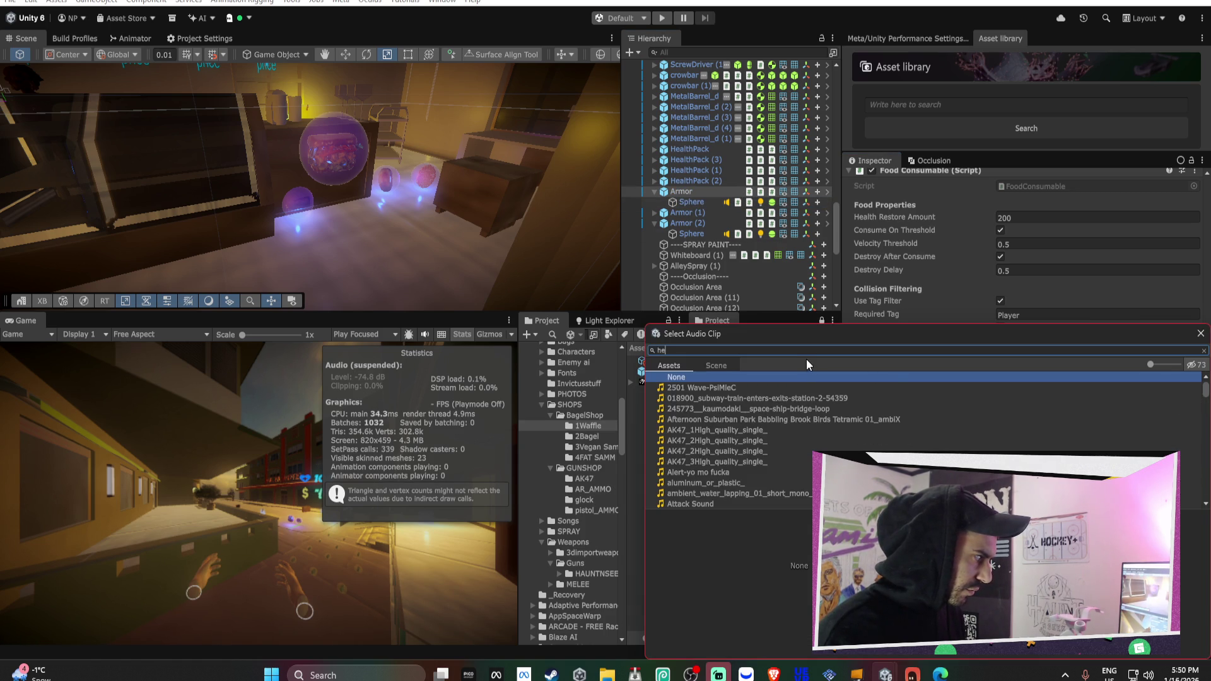
double_click(687, 387)
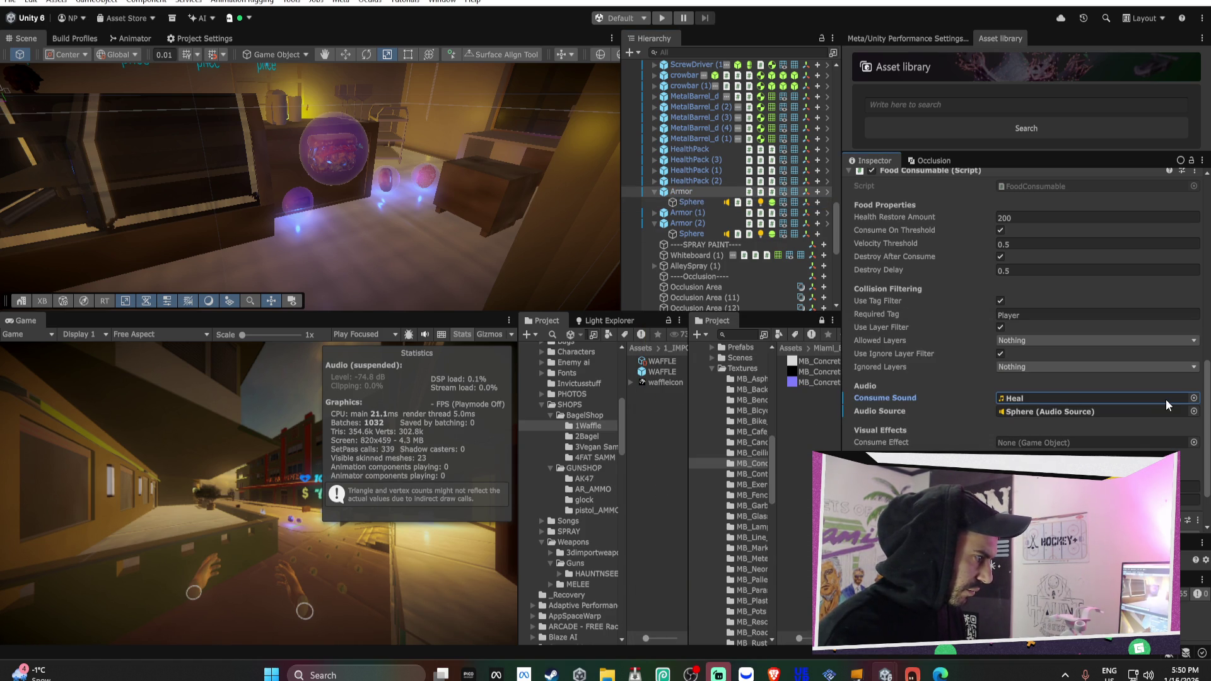
Apply HealthPack's modified Food Consumable overrides to its prefab
scroll(872, 388, "up", 2)
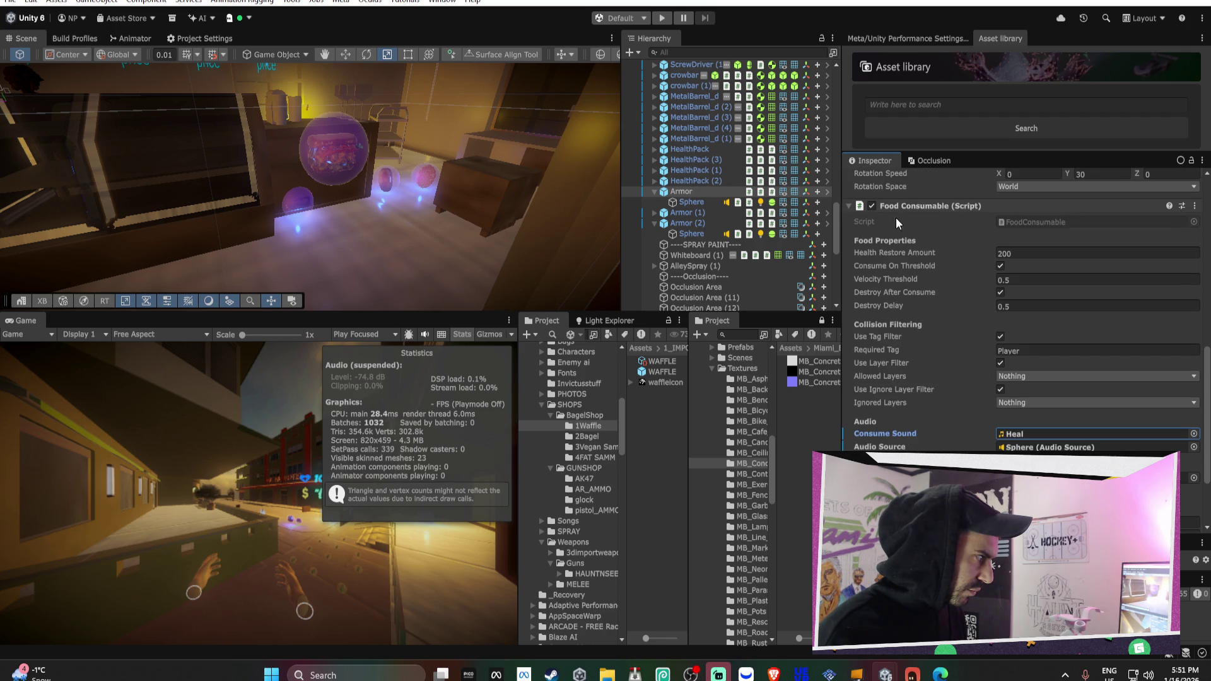
right_click(896, 206)
left_click(1066, 250)
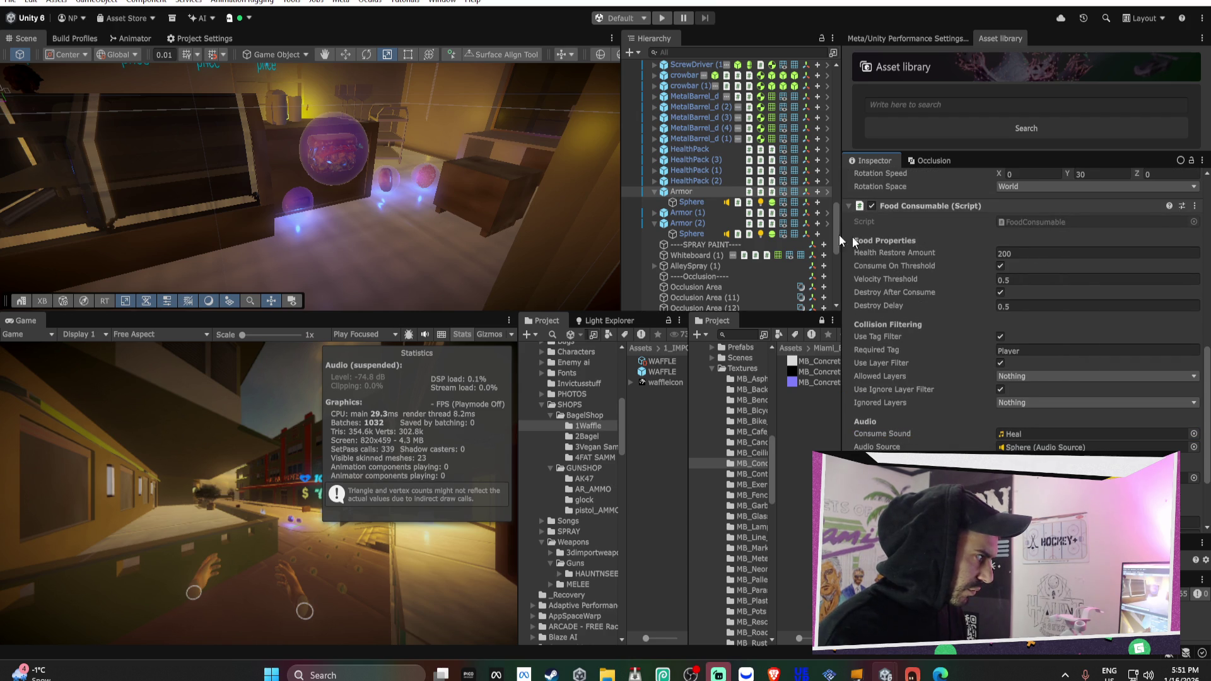
left_click(655, 148)
left_click(674, 150)
mouse_move(694, 162)
left_mouse_down()
mouse_move(971, 343)
mouse_move(957, 345)
mouse_move(953, 378)
mouse_move(1009, 448)
left_mouse_up()
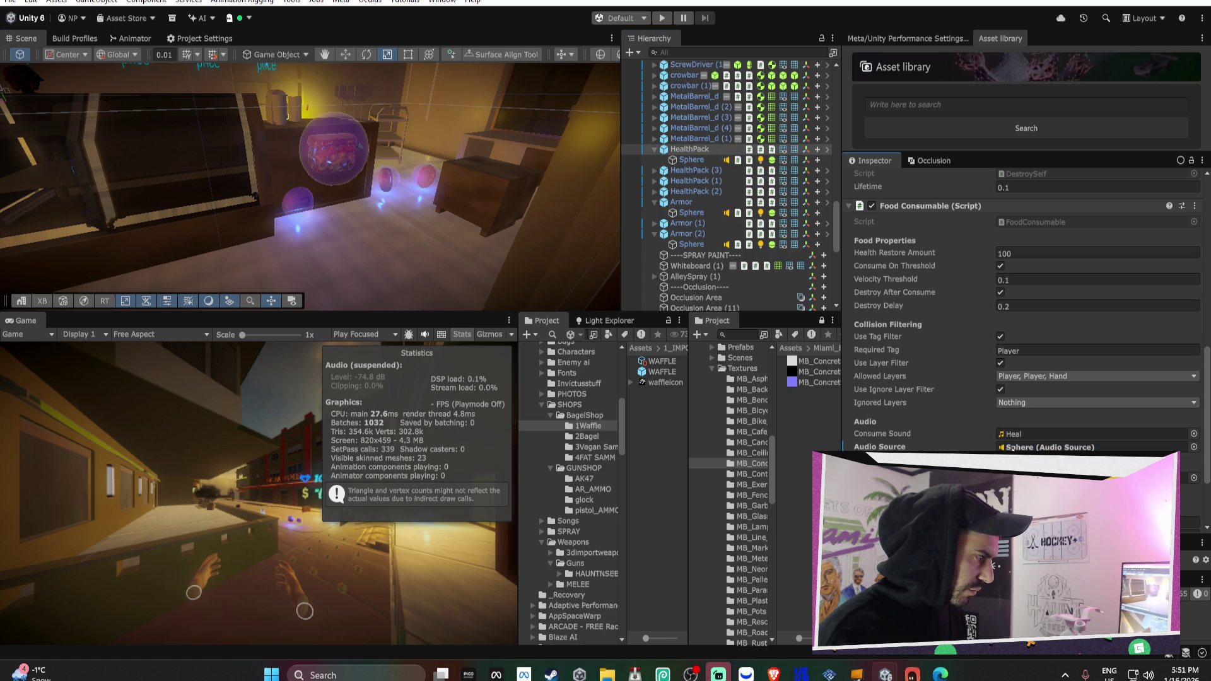
right_click(694, 149)
left_click(944, 411)
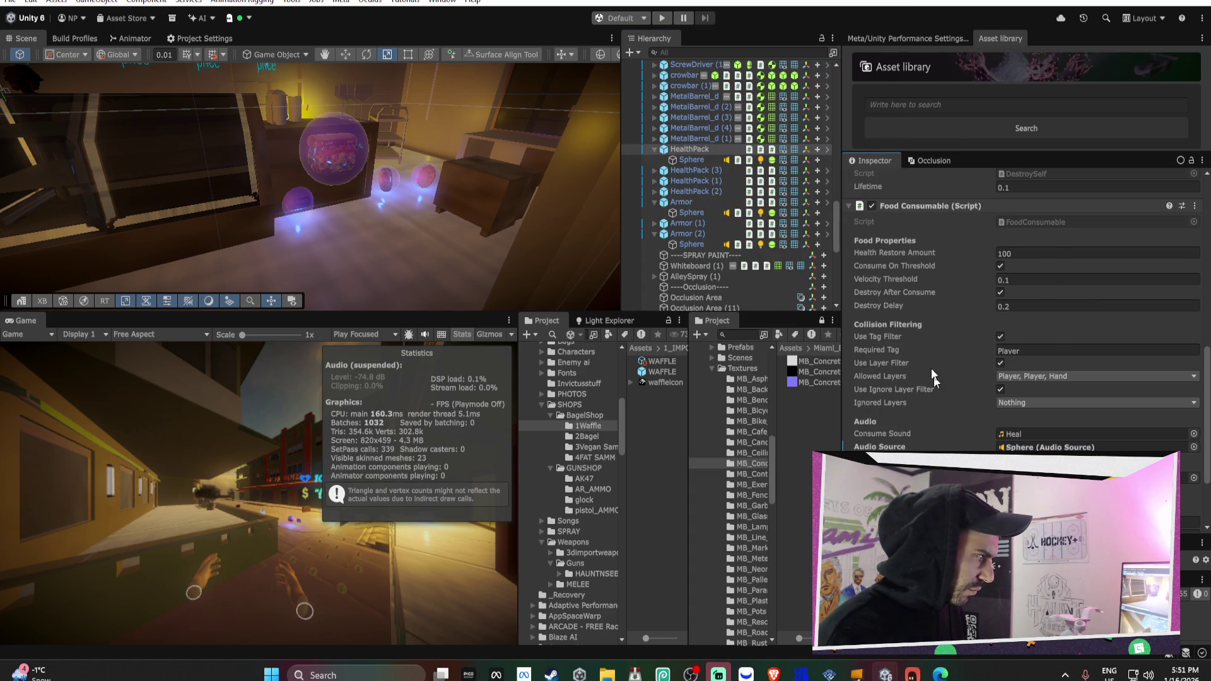
right_click(907, 207)
mouse_move(965, 249)
left_click(1072, 248)
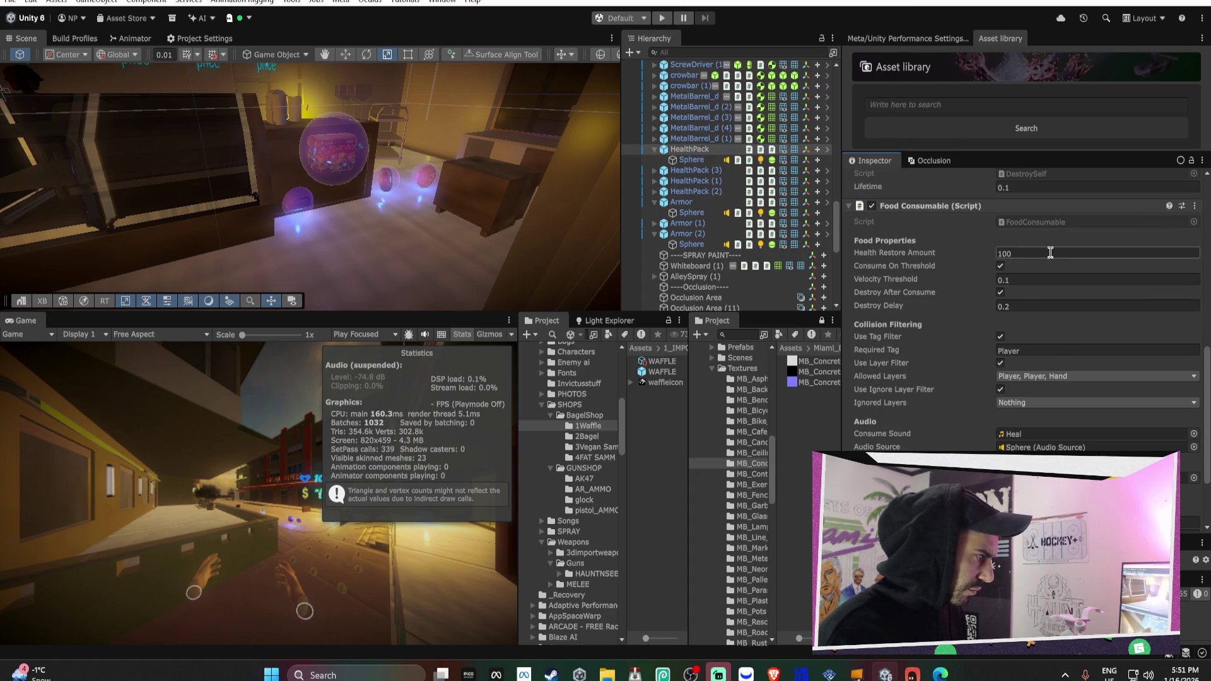
left_click(688, 200)
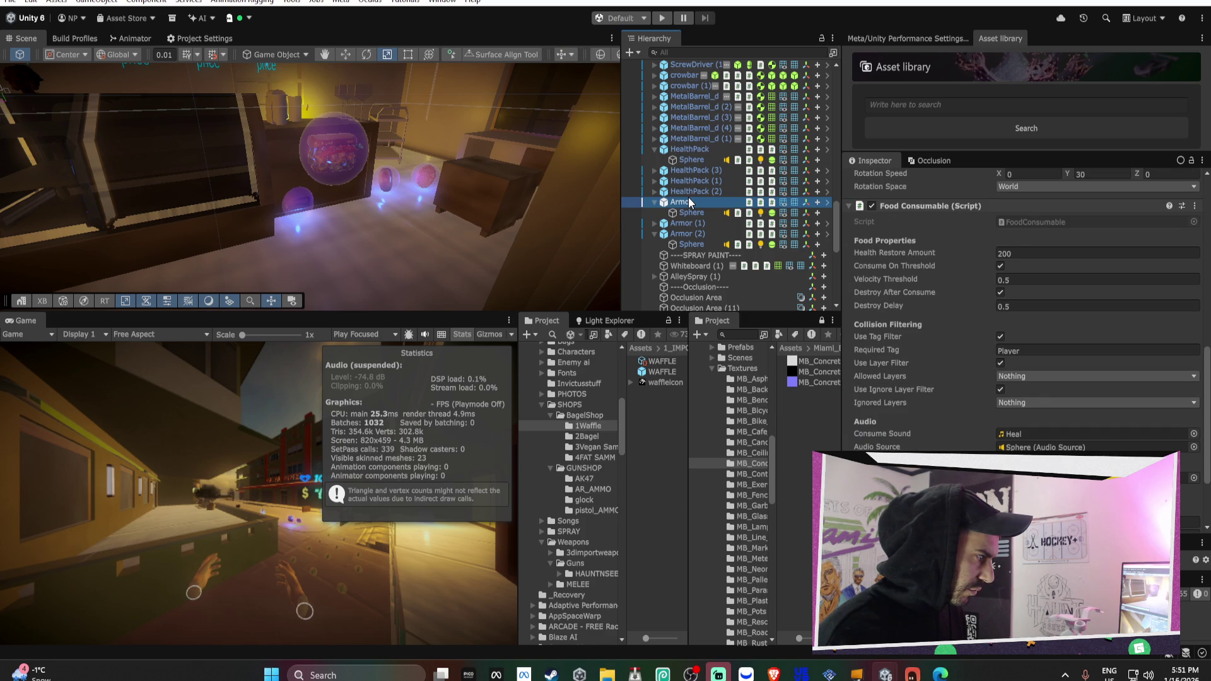
Remove the HVR Collision Events component from the Sphere inside Armor (2)
left_click(683, 150)
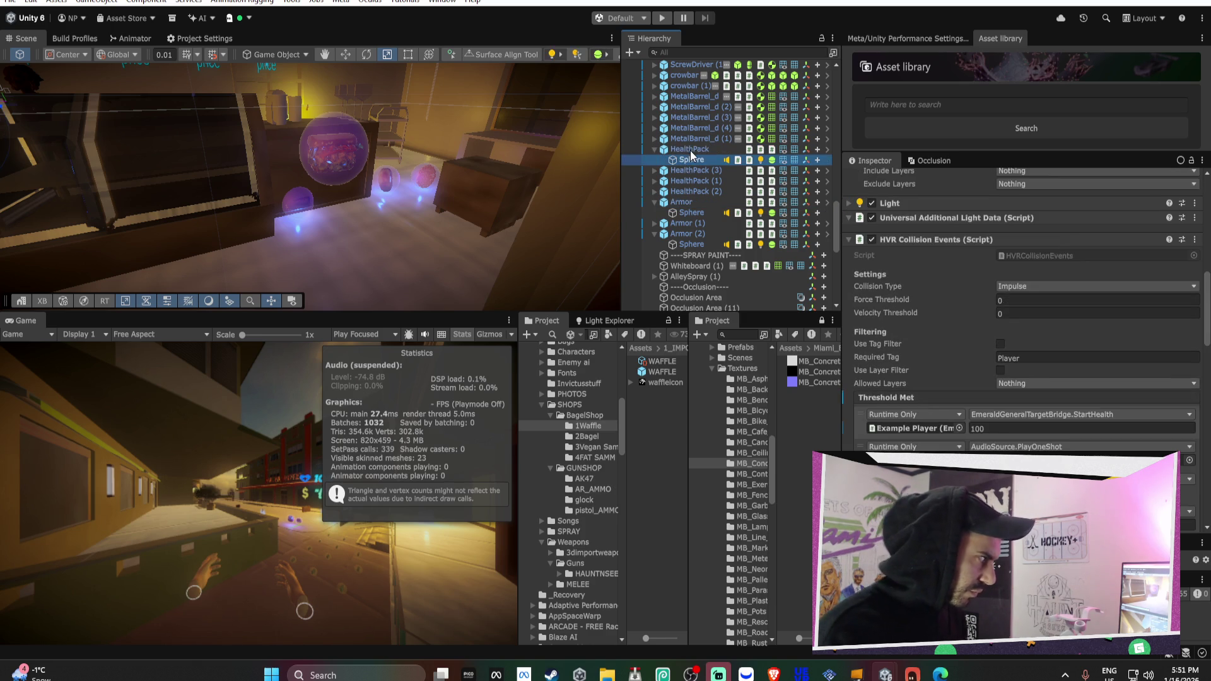
left_click(655, 149)
left_click(655, 191)
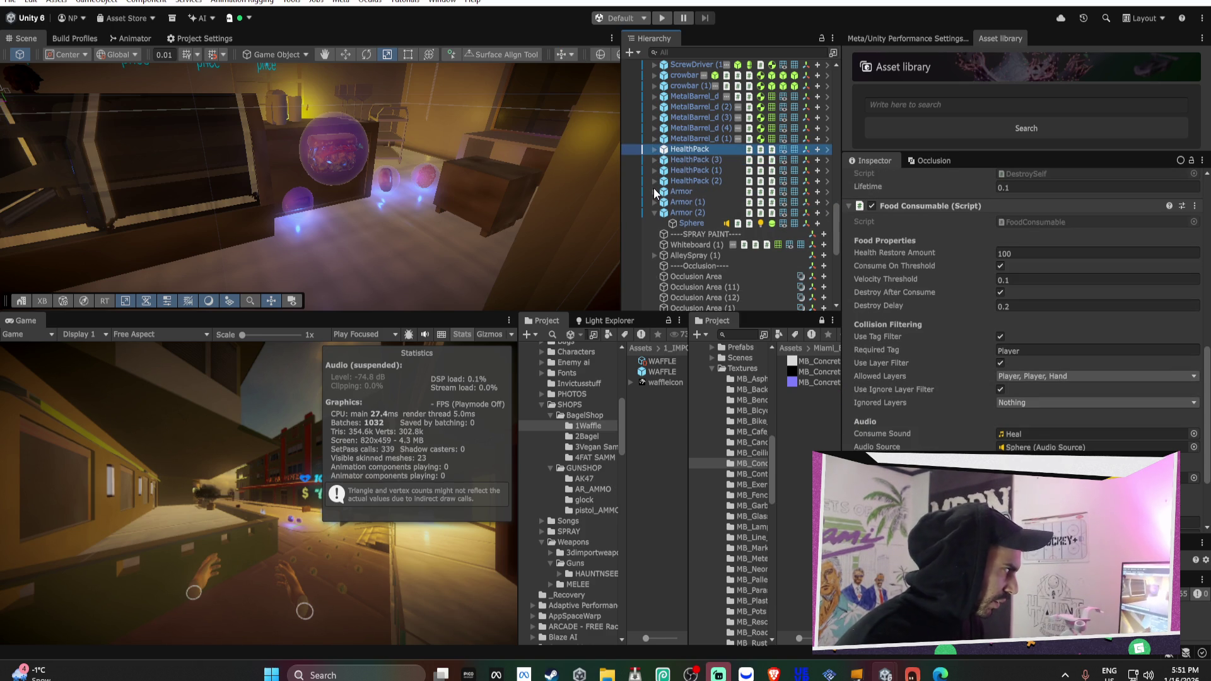
left_click(672, 222)
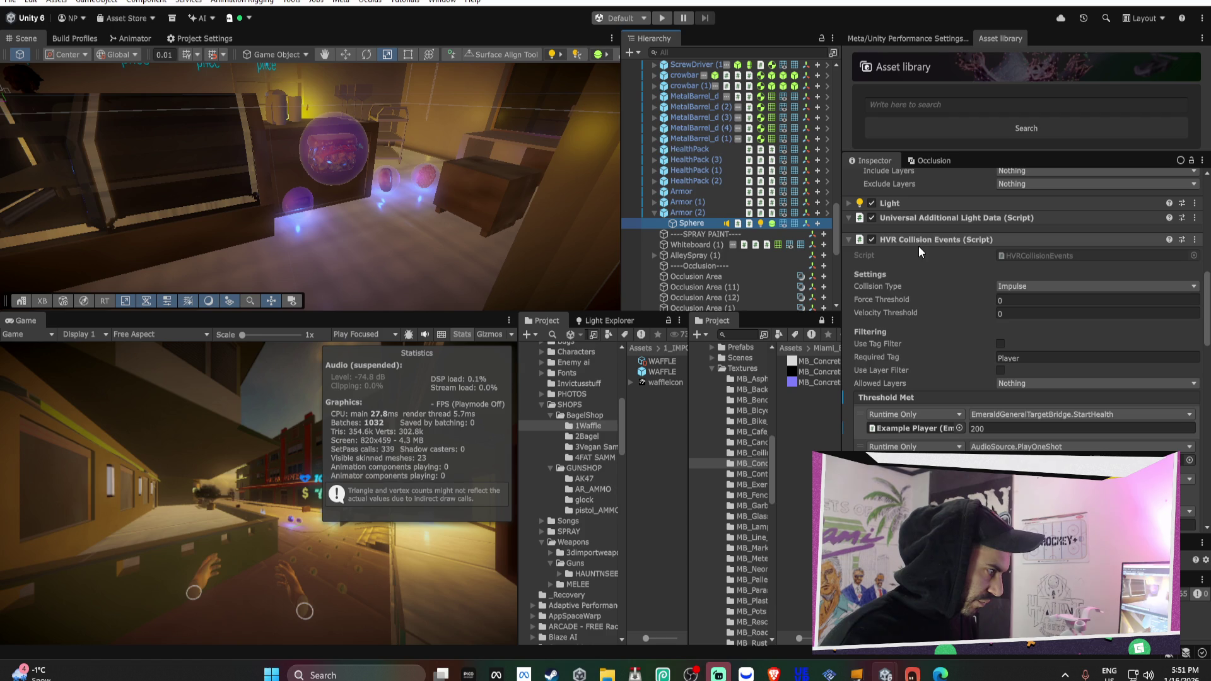
scroll(921, 249, "down", 3)
scroll(929, 254, "up", 3)
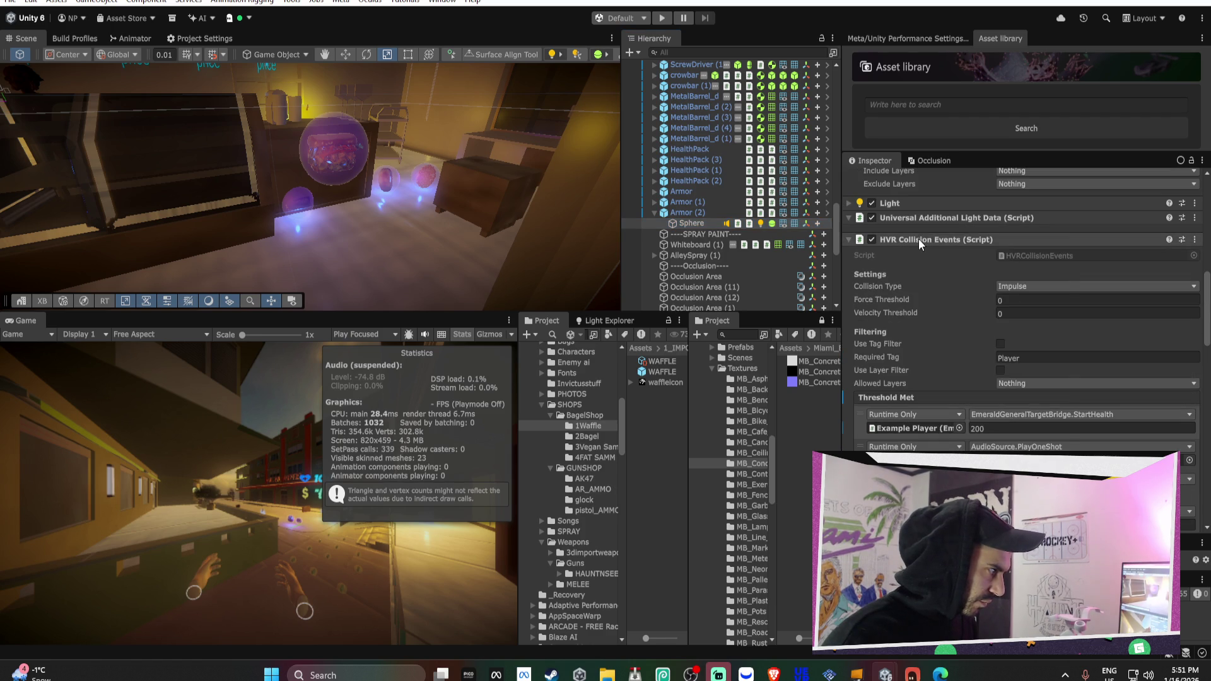
right_click(918, 238)
left_click(974, 332)
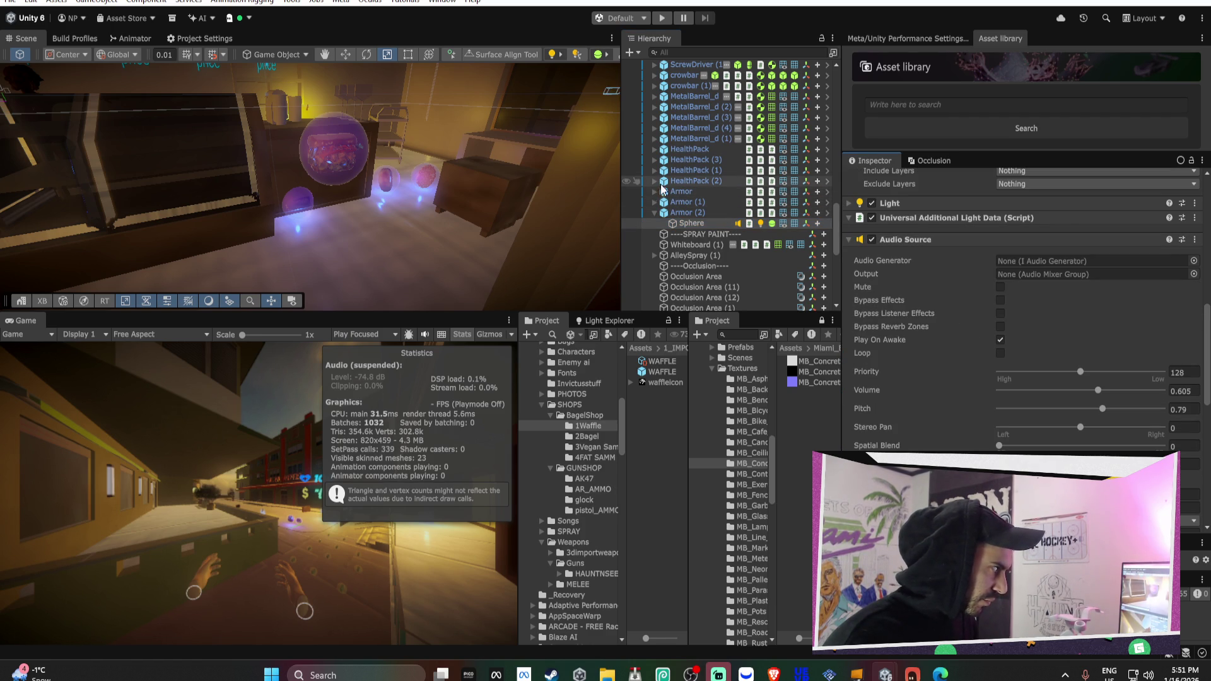
Remove HVR Collision Events from HealthPack (2)'s Sphere and apply the removal to its prefab
left_click(654, 182)
left_click(691, 191)
right_click(908, 239)
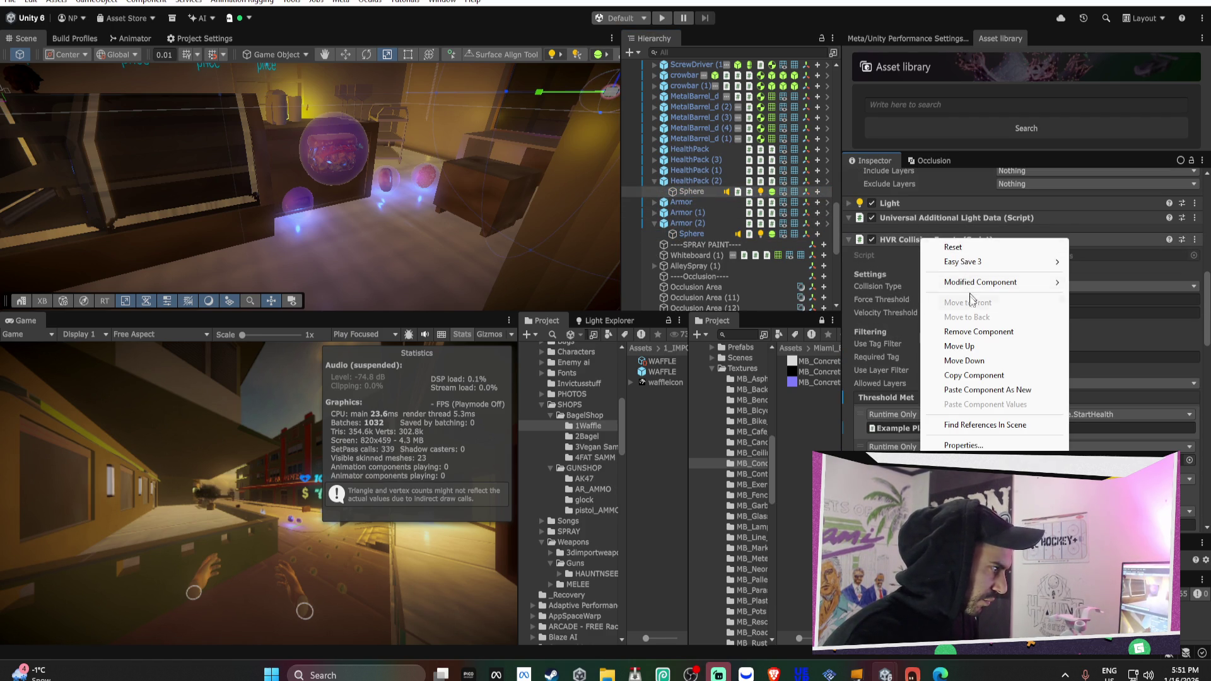
left_click(984, 333)
right_click(906, 240)
left_click(1083, 251)
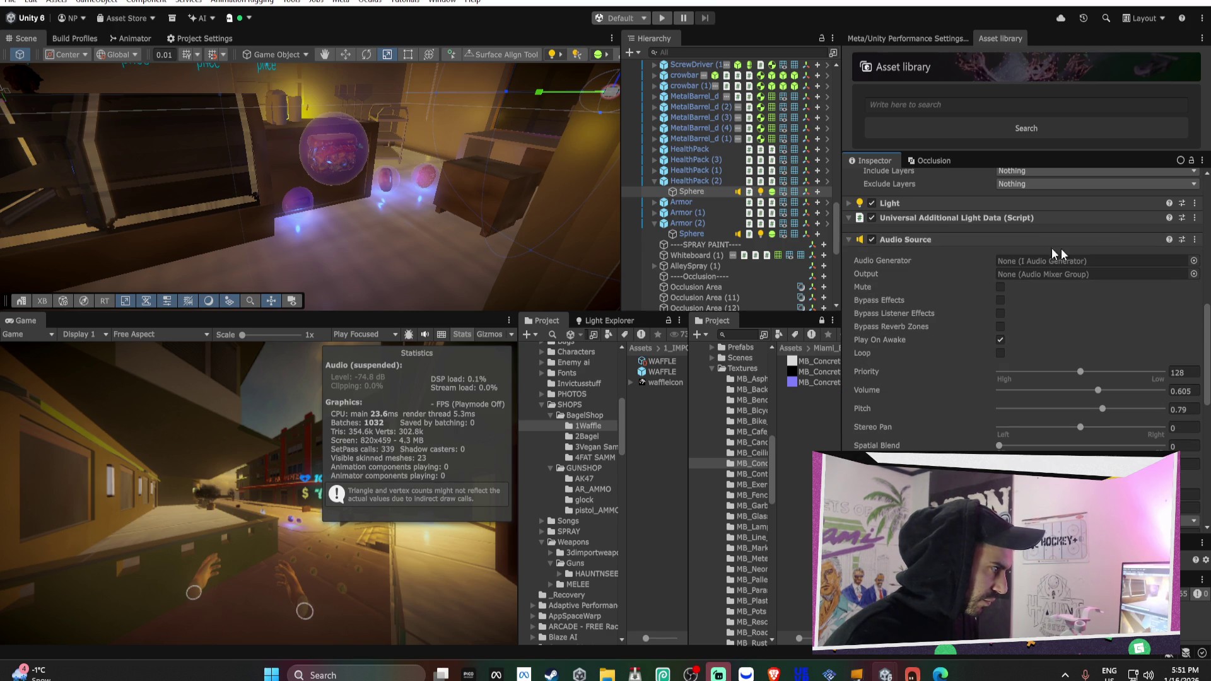
Remove HVR Collision Events from FAT SANDWHICH's Sphere and apply it to the prefab
left_click(654, 181)
left_click(654, 212)
scroll(693, 196, "down", 10)
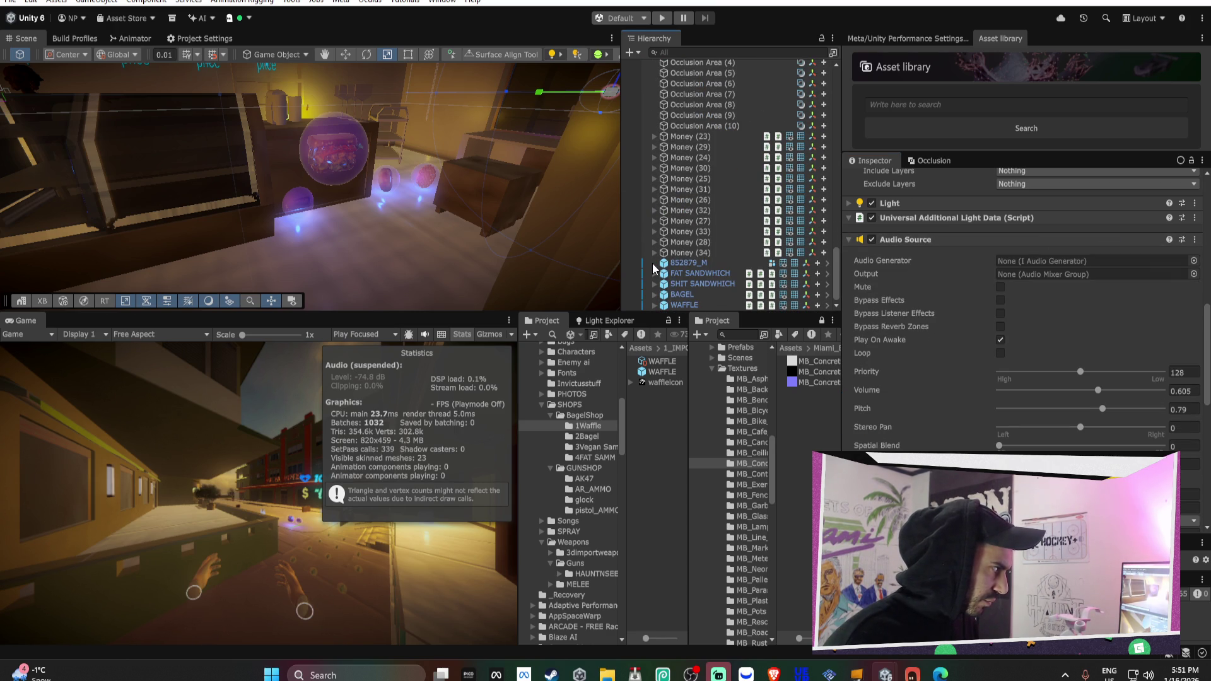
left_click(676, 272)
left_click(654, 273)
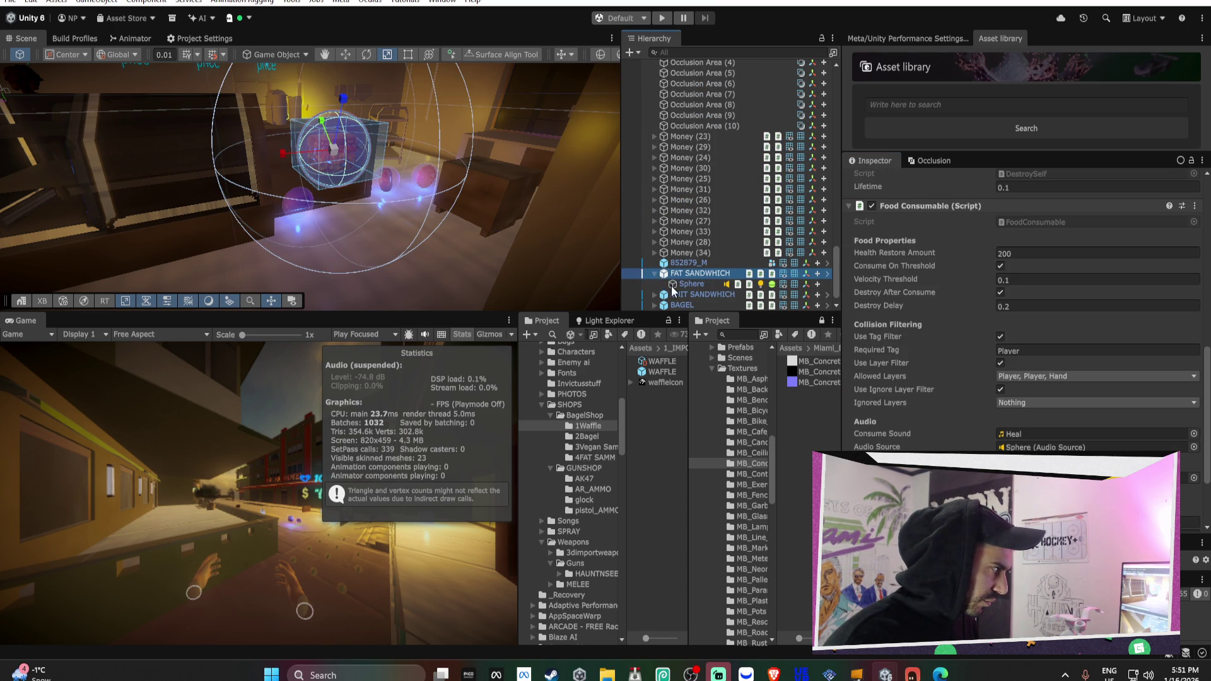
left_click(691, 284)
scroll(902, 288, "down", 2)
right_click(917, 209)
mouse_move(995, 259)
left_click(977, 302)
right_click(902, 213)
mouse_move(971, 212)
left_click(864, 213)
Apply the HVR Collision Events removal to the SHIT SANDWHICH, BAGEL and WAFFLE Sphere prefabs
scroll(656, 291, "down", 1)
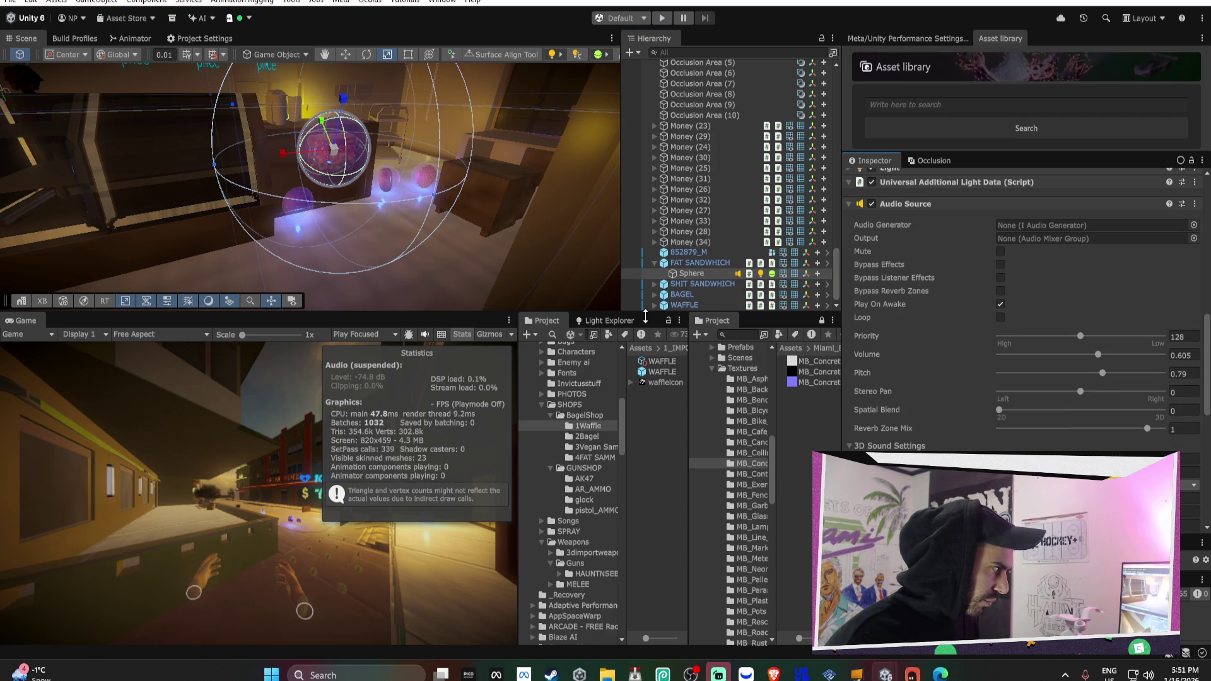
left_click(654, 305)
left_click(691, 262)
right_click(908, 239)
mouse_move(965, 246)
left_click(874, 247)
left_click(691, 284)
right_click(884, 241)
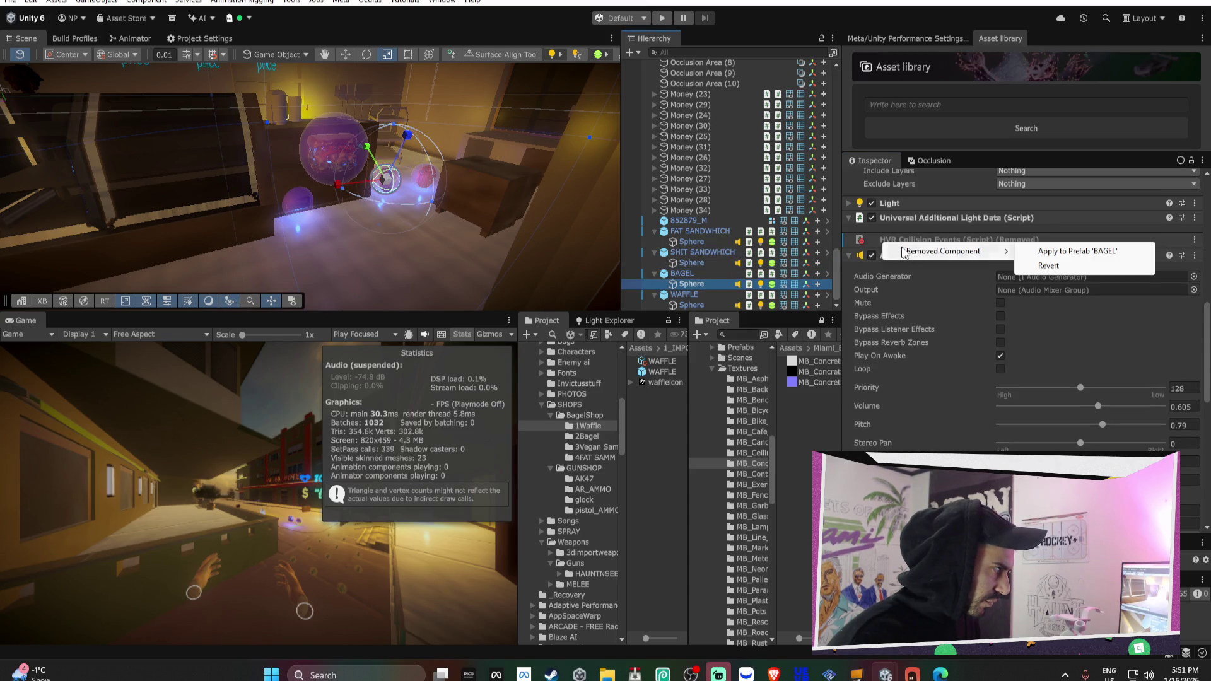
left_click(1079, 252)
left_click(687, 295)
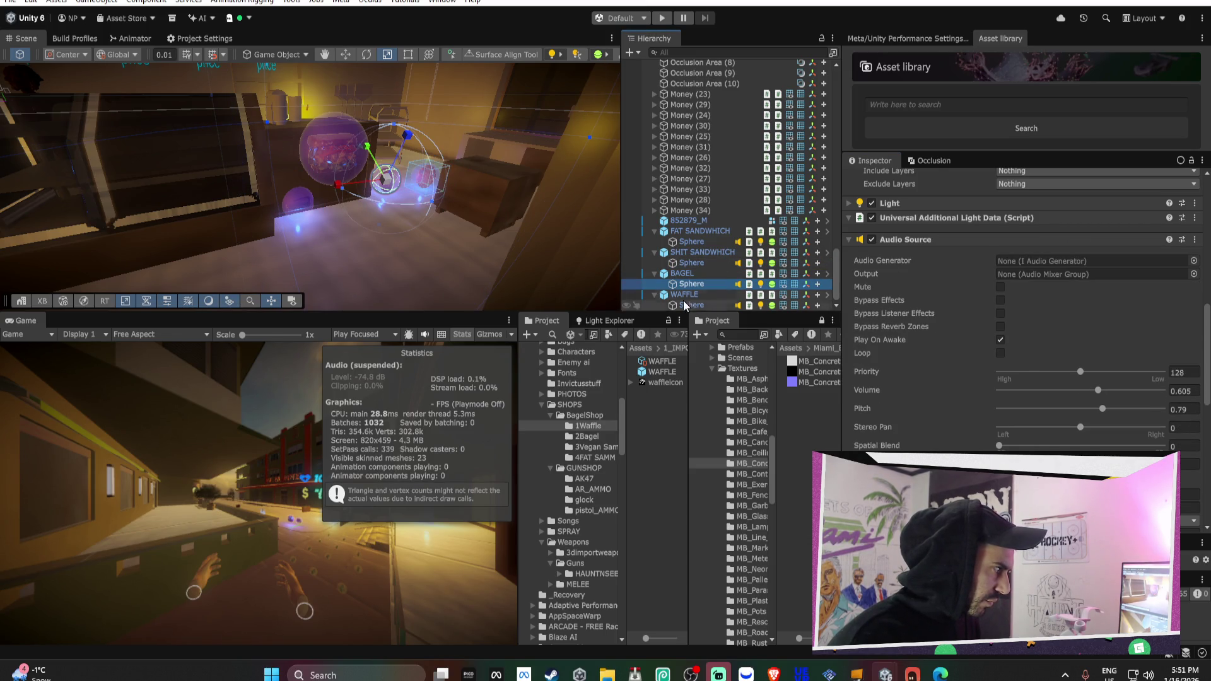
left_click(692, 305)
right_click(935, 241)
mouse_move(959, 246)
left_click(877, 247)
Collapse the four food pickups and begin a selection range at FAT SANDWHICH
left_click(655, 231)
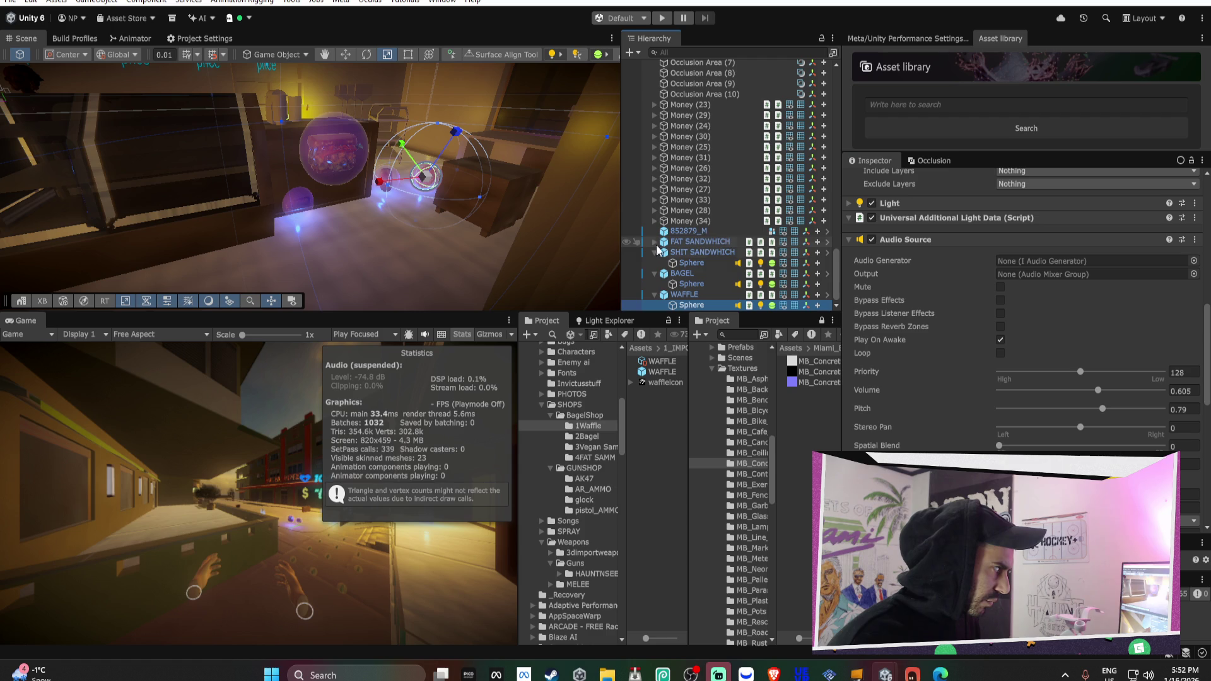
left_click(654, 252)
left_click(654, 273)
left_click(650, 294)
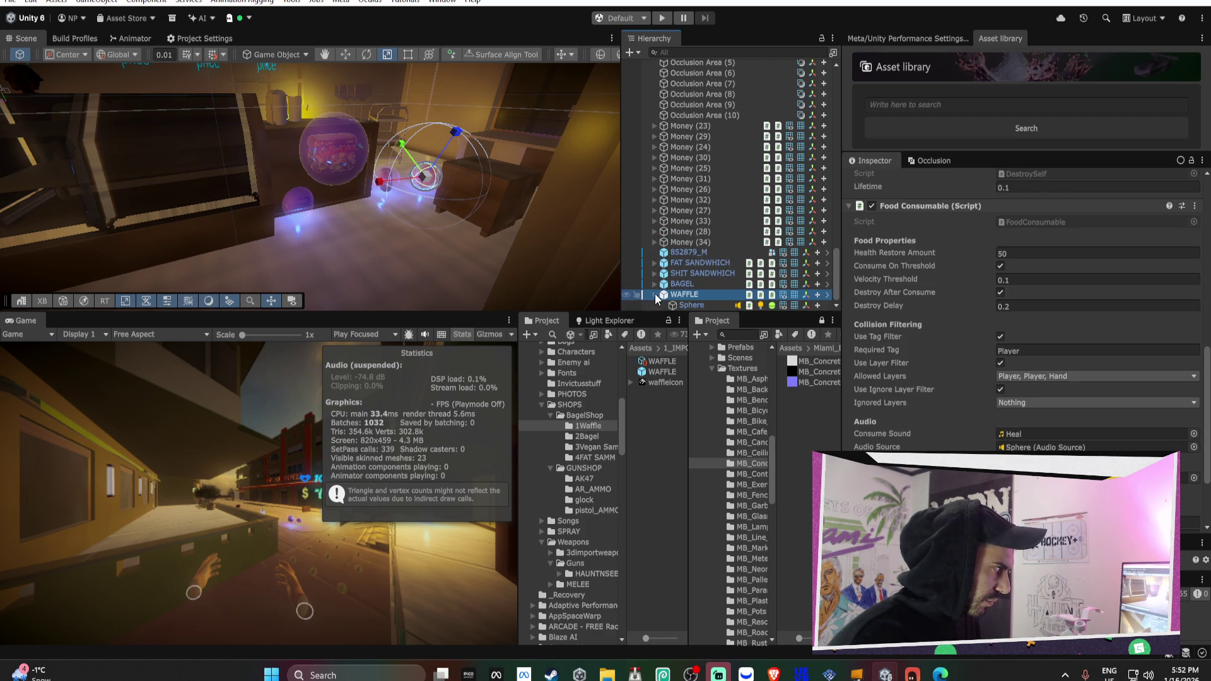
left_click(655, 295)
mouse_move(418, 202)
left_mouse_down()
mouse_move(280, 109)
mouse_move(328, 190)
left_mouse_up()
left_click(697, 273)
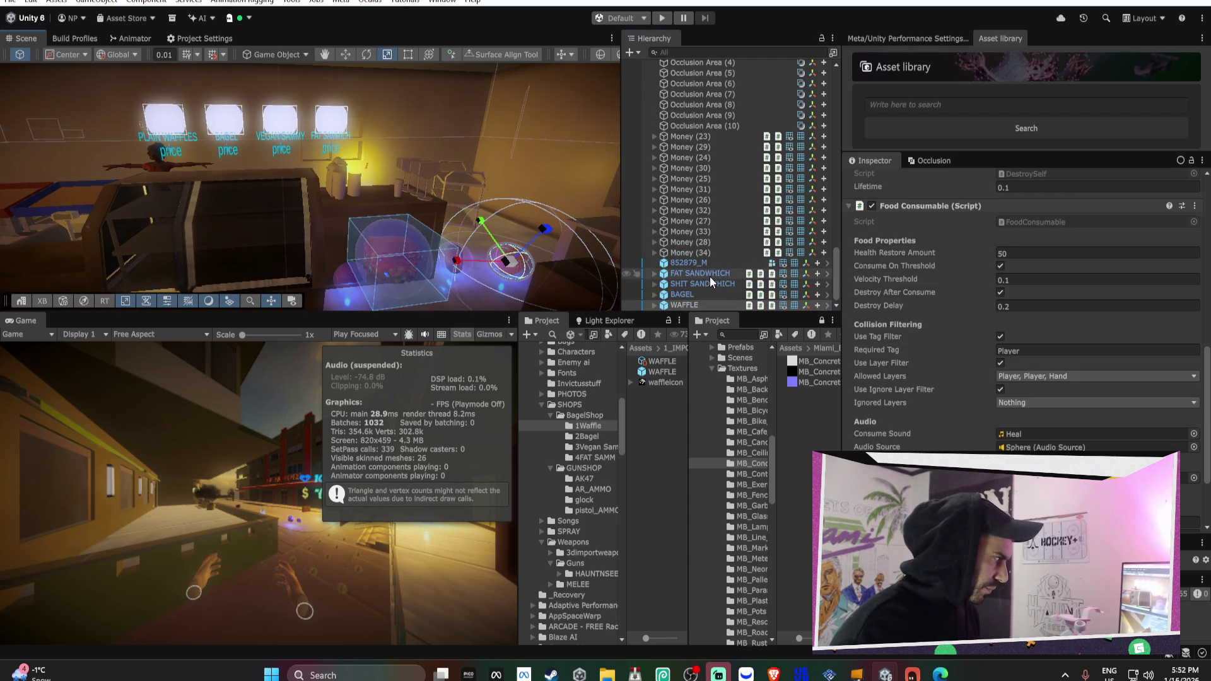
Delete the four food pickups FAT SANDWHICH through WAFFLE, then undo to restore them
left_click(705, 307, "shift")
key("Delete")
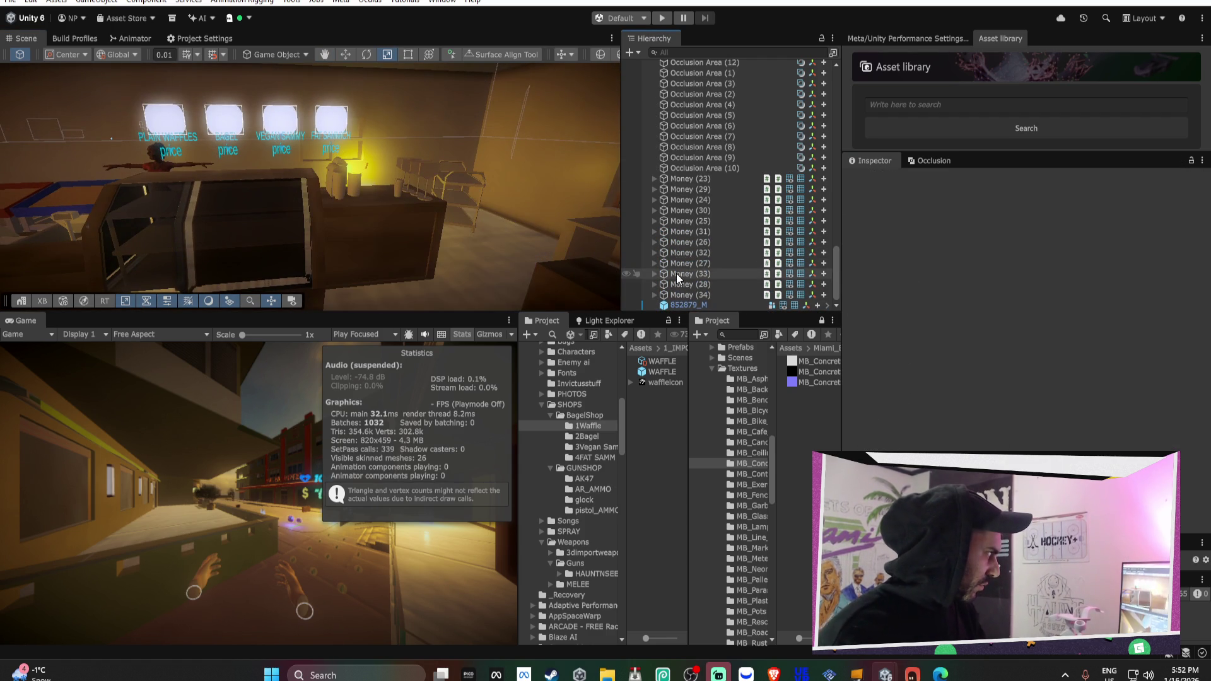
scroll(723, 283, "up", 15)
scroll(720, 268, "up", 5)
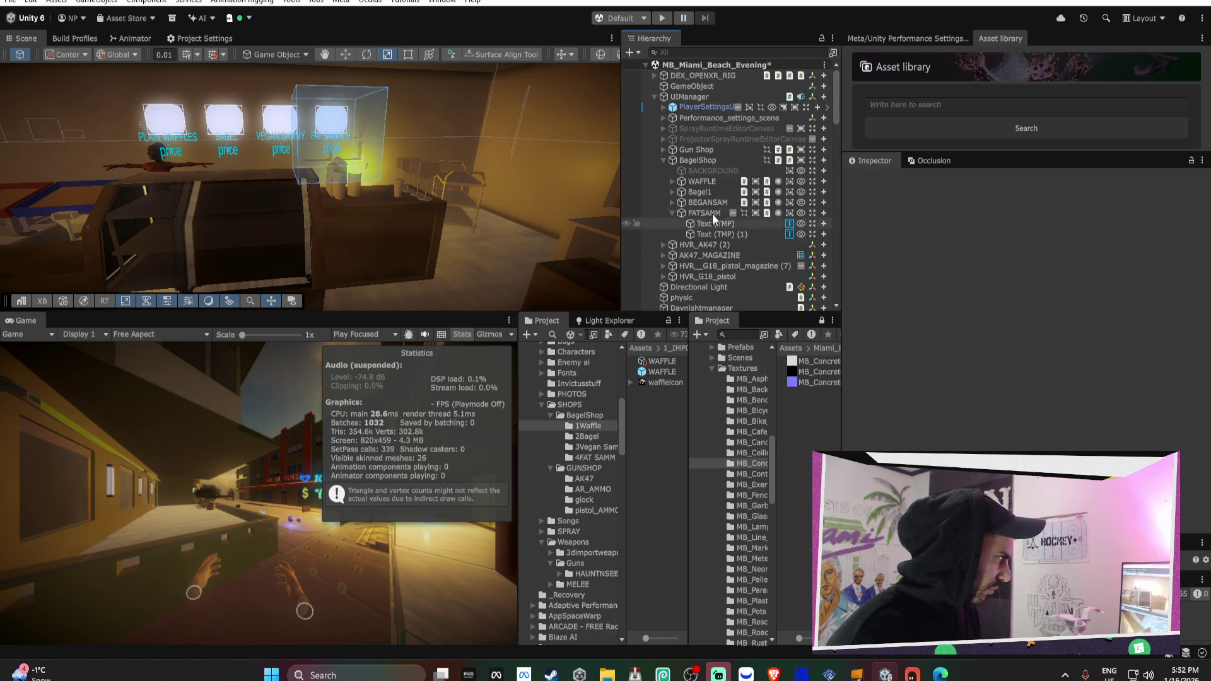
left_click(691, 161)
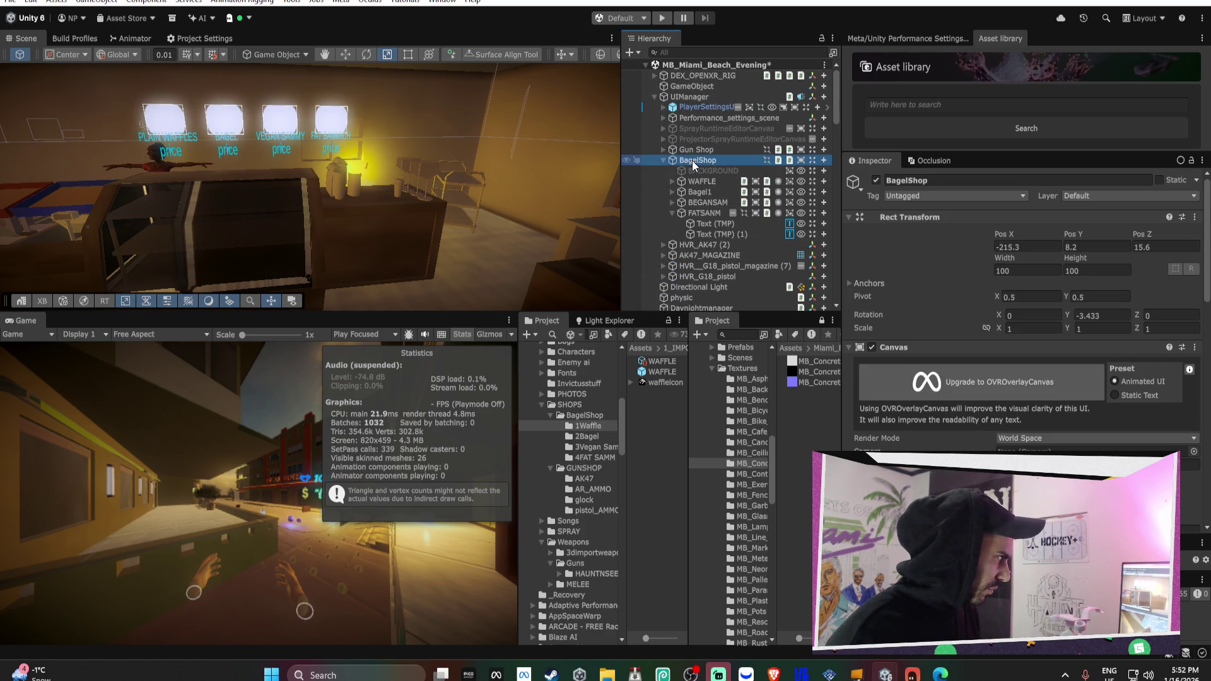
key("ctrl+z")
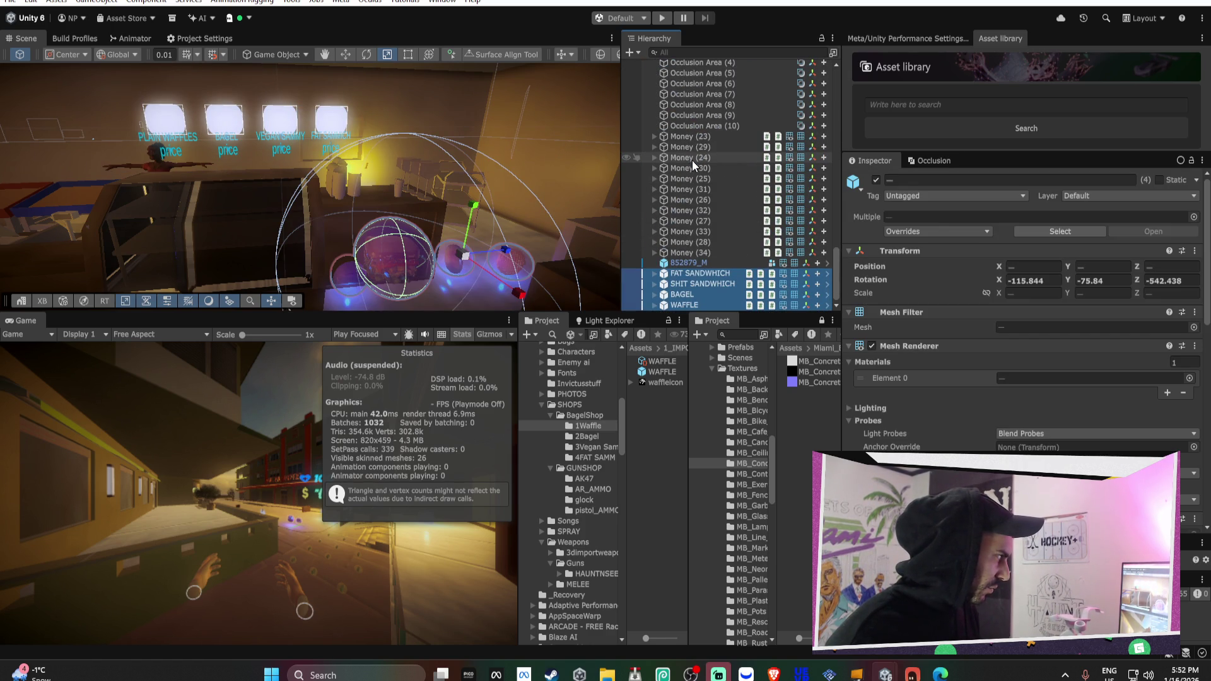
Deselect the food objects and collapse the FATSANM button's text children
left_click(578, 182)
scroll(718, 176, "up", 10)
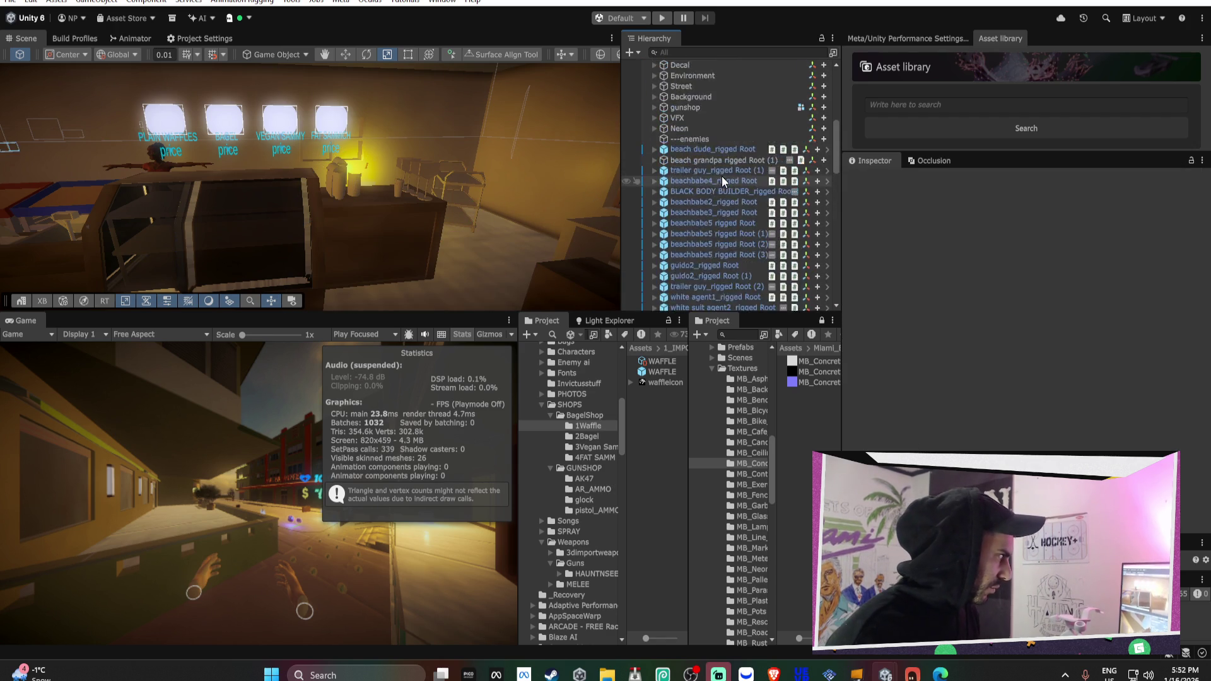
scroll(706, 156, "up", 4)
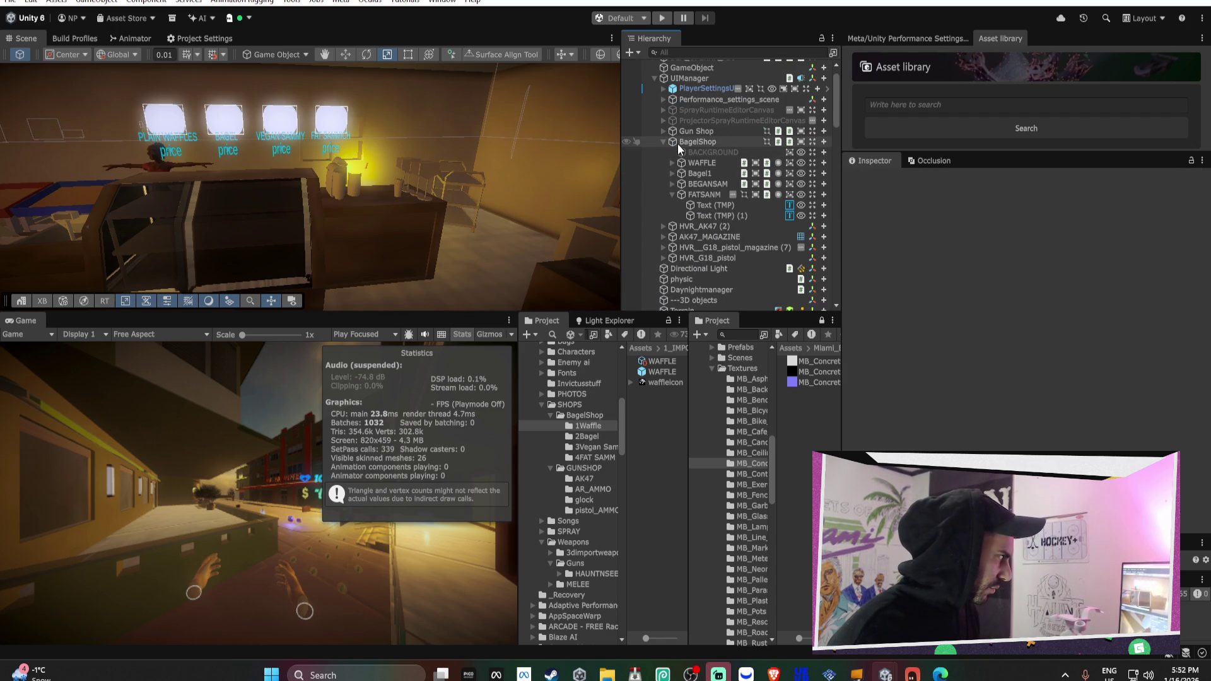
left_click(672, 195)
left_click(687, 194)
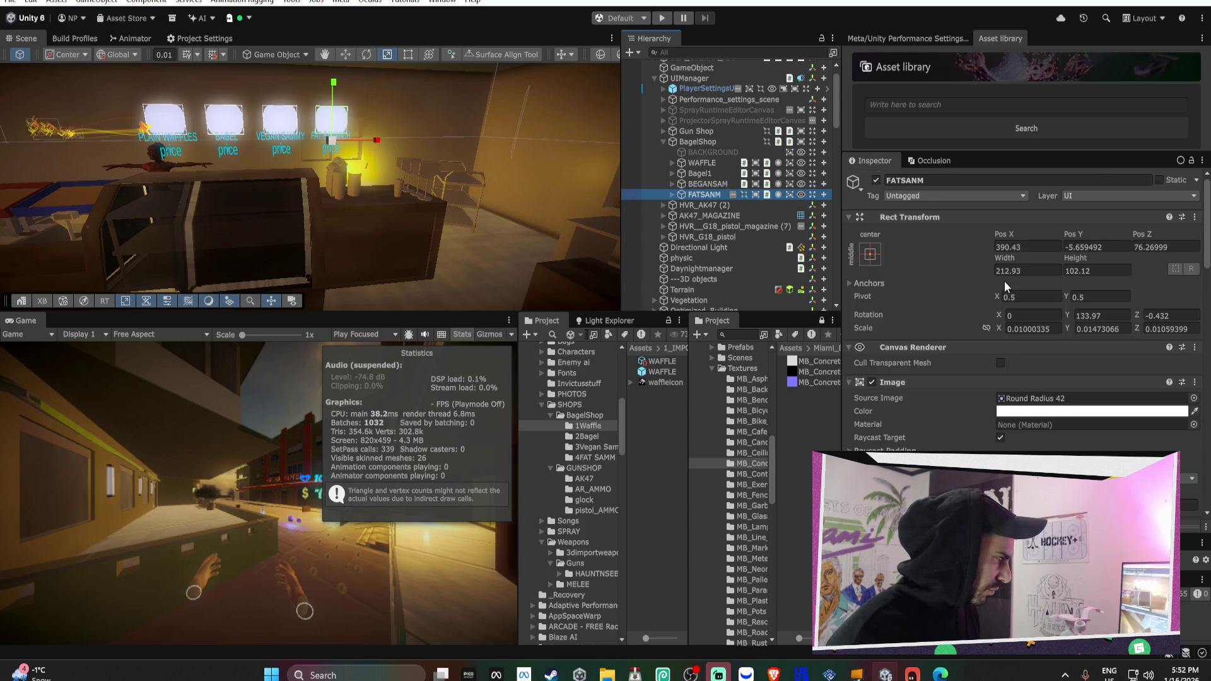
Select BagelShop, frame its price signs in the Scene view, then show the Android build profile
scroll(1004, 282, "down", 5)
scroll(952, 237, "down", 3)
double_click(944, 240)
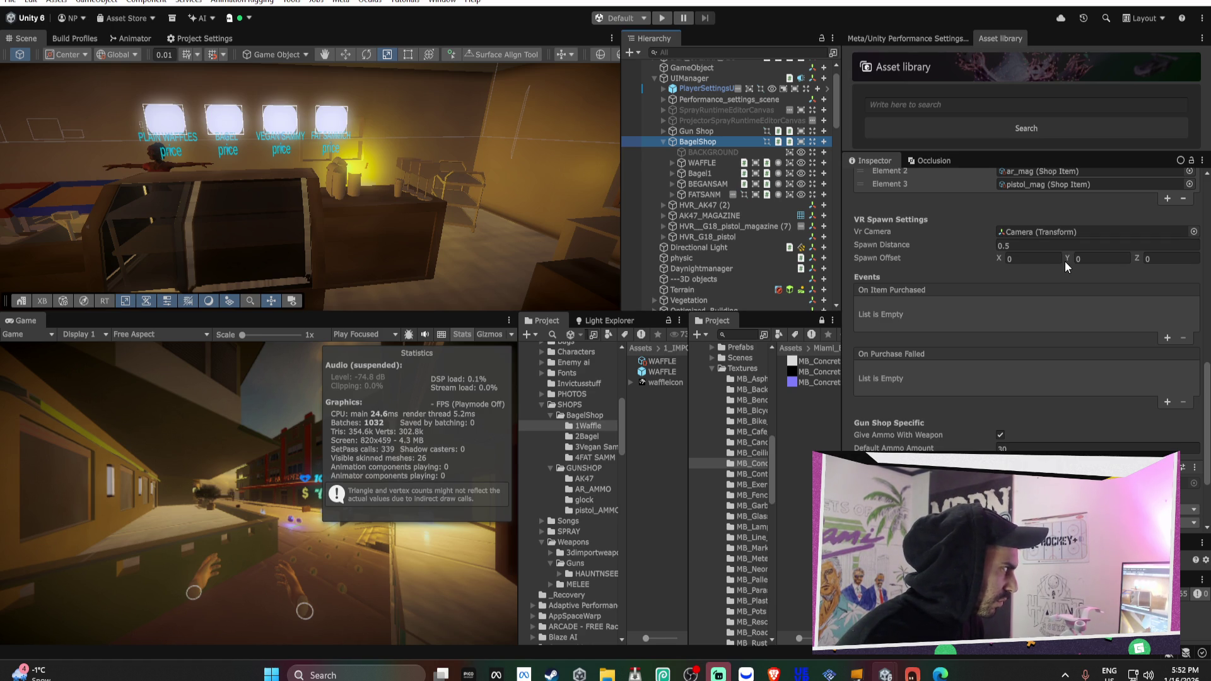
left_click_drag(568, 189, 629, 193)
key("f")
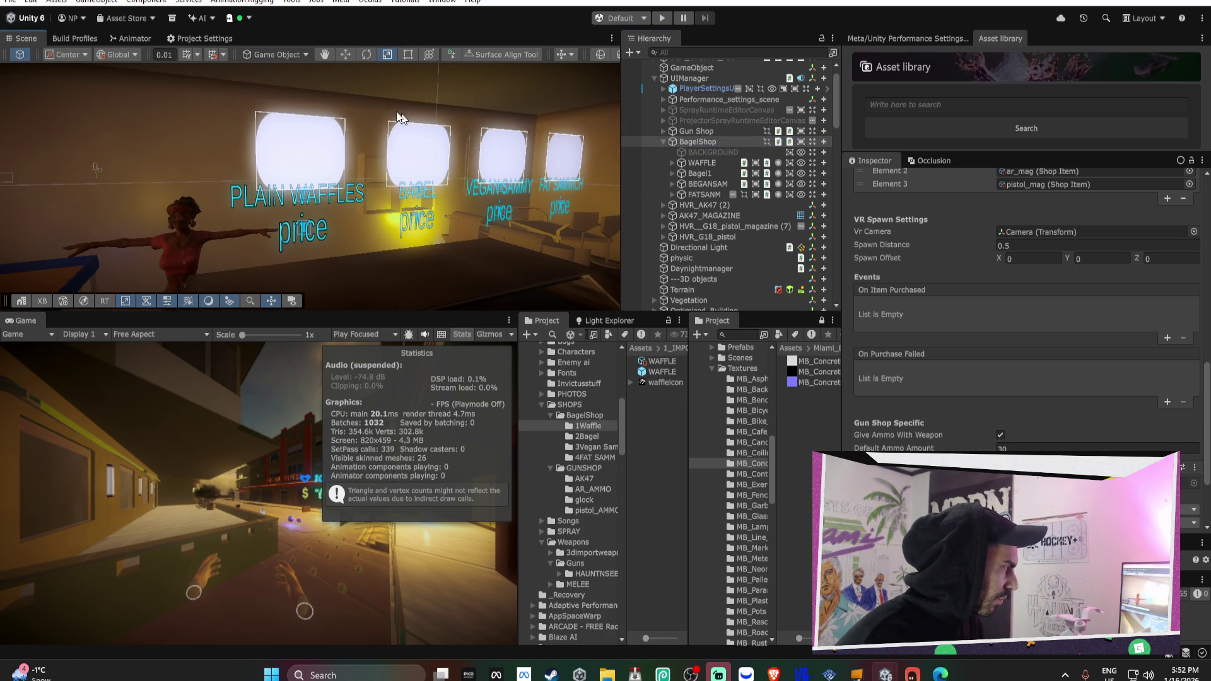
left_click(95, 39)
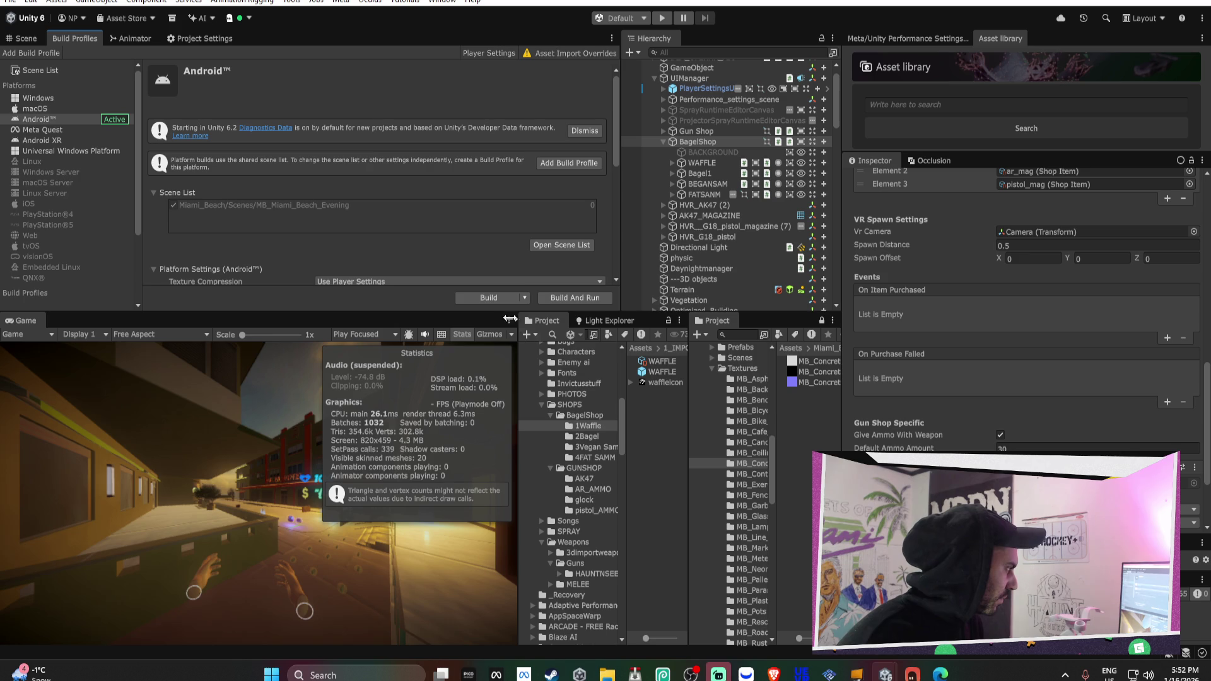
Start the Android build, decline replacing the existing APK, and cancel the build
left_click(491, 301)
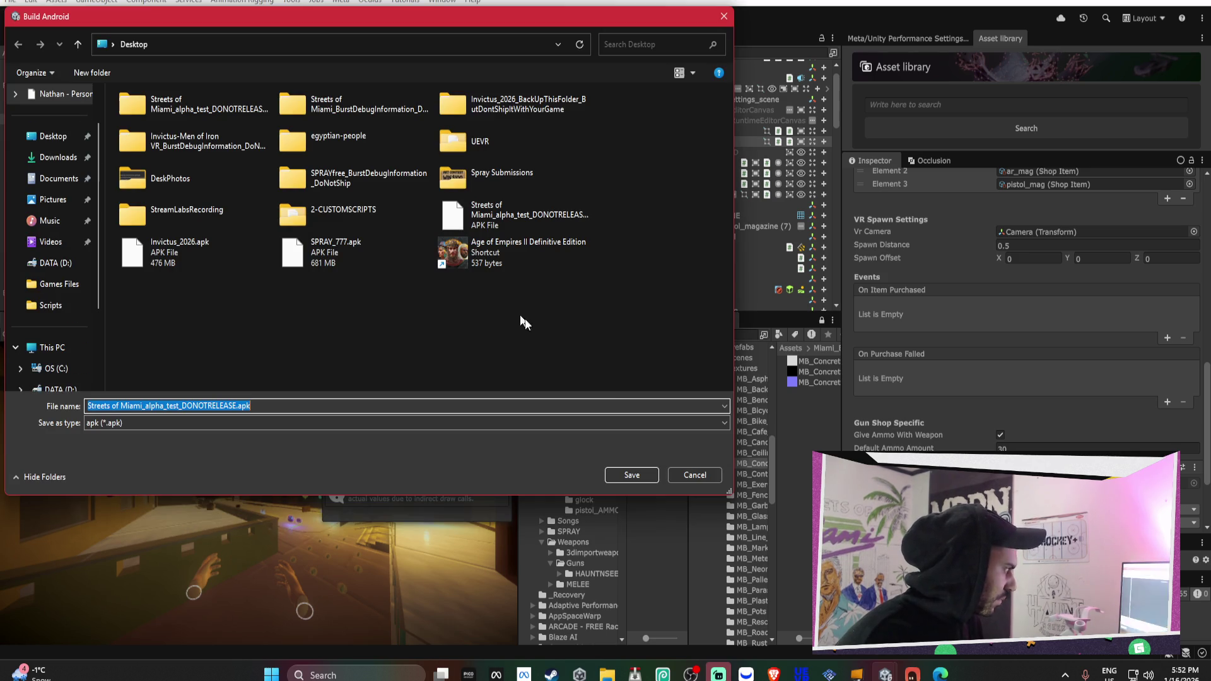
left_click(638, 476)
left_click(699, 325)
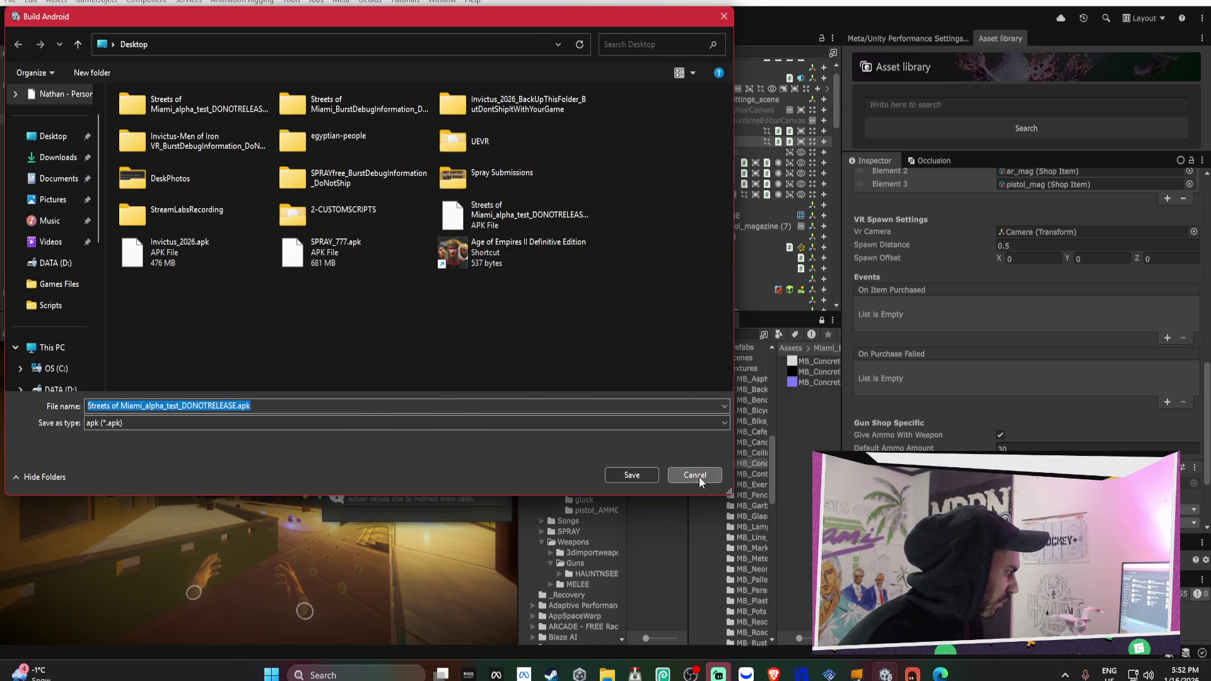
left_click(697, 475)
Open Project Settings > Player and scroll to the Publishing Settings keystore fields
left_click(202, 39)
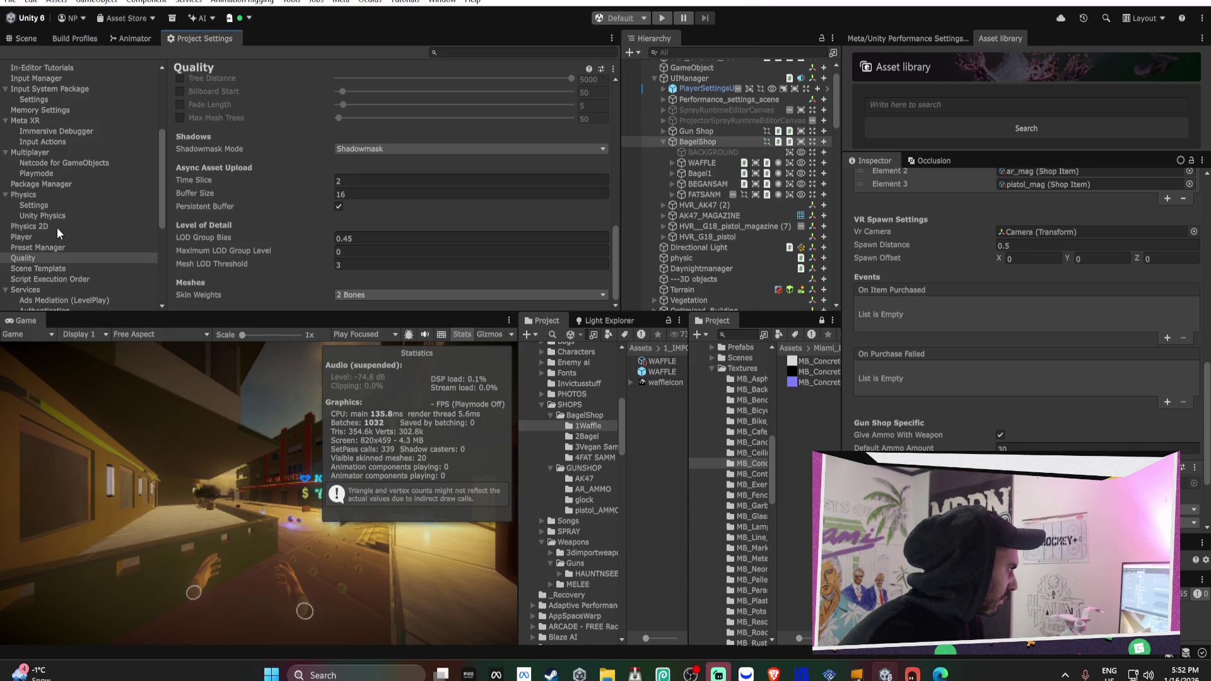
left_click(75, 238)
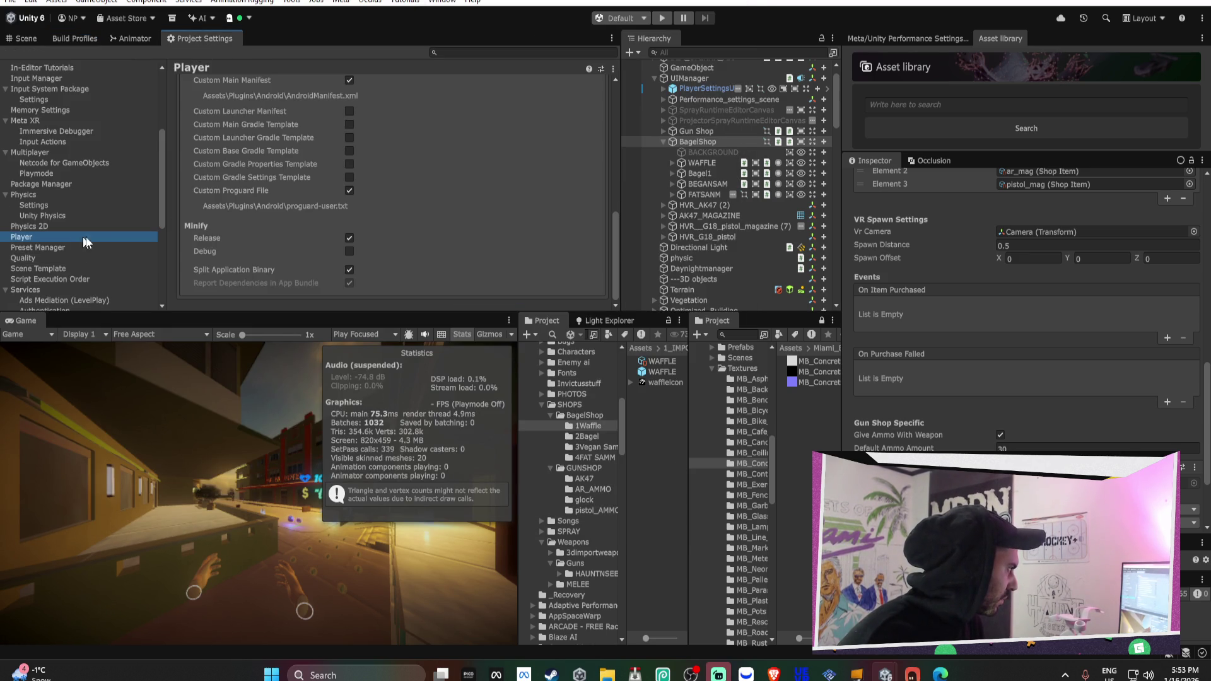
scroll(396, 237, "up", 5)
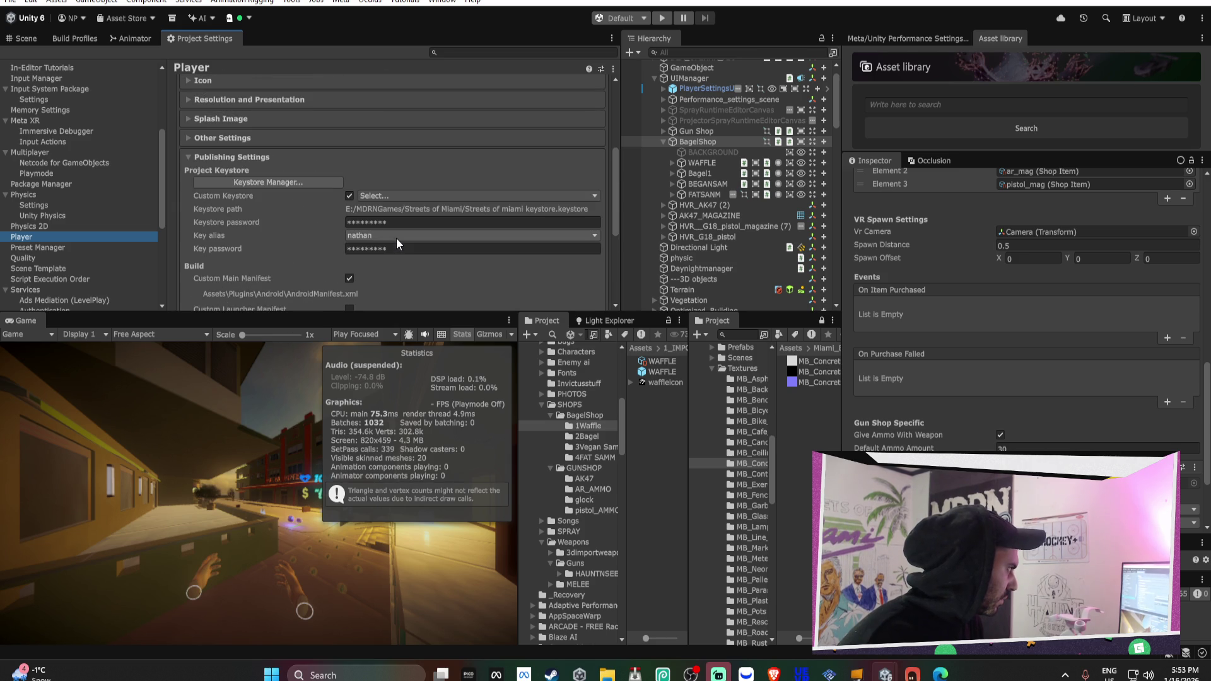
scroll(584, 528, "down", 15)
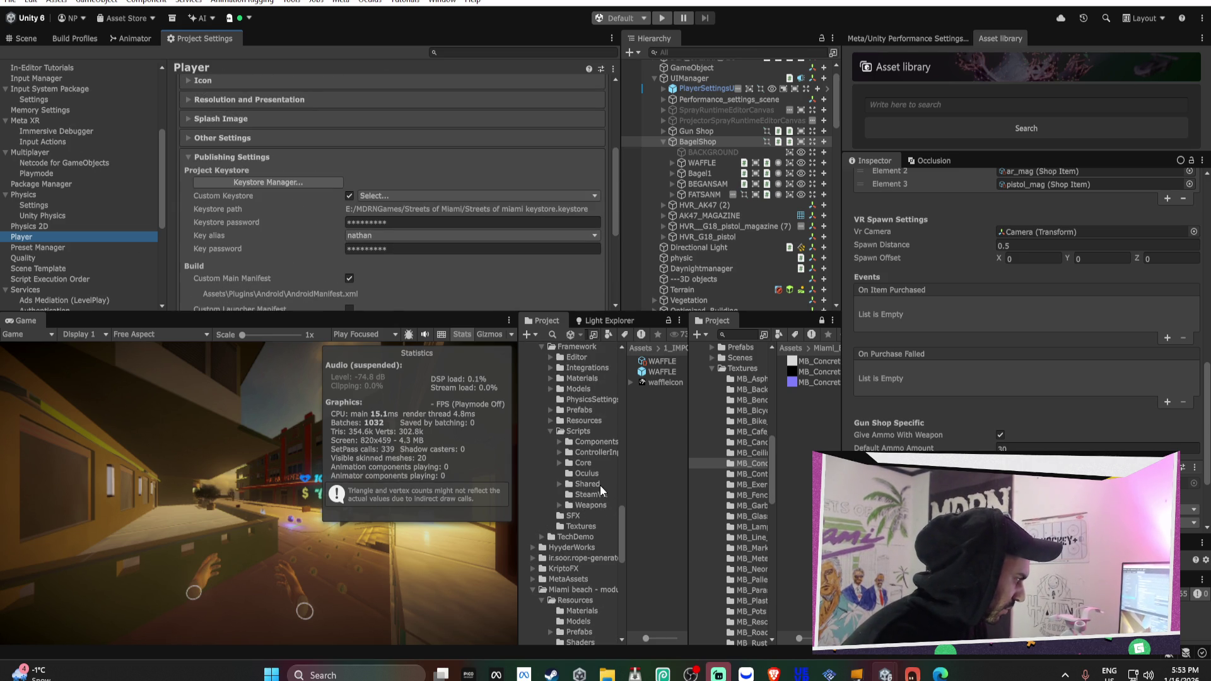
scroll(603, 492, "down", 3)
Open the VRMPAssets Settings folder and select the URP-Performant pipeline asset
left_click(550, 433)
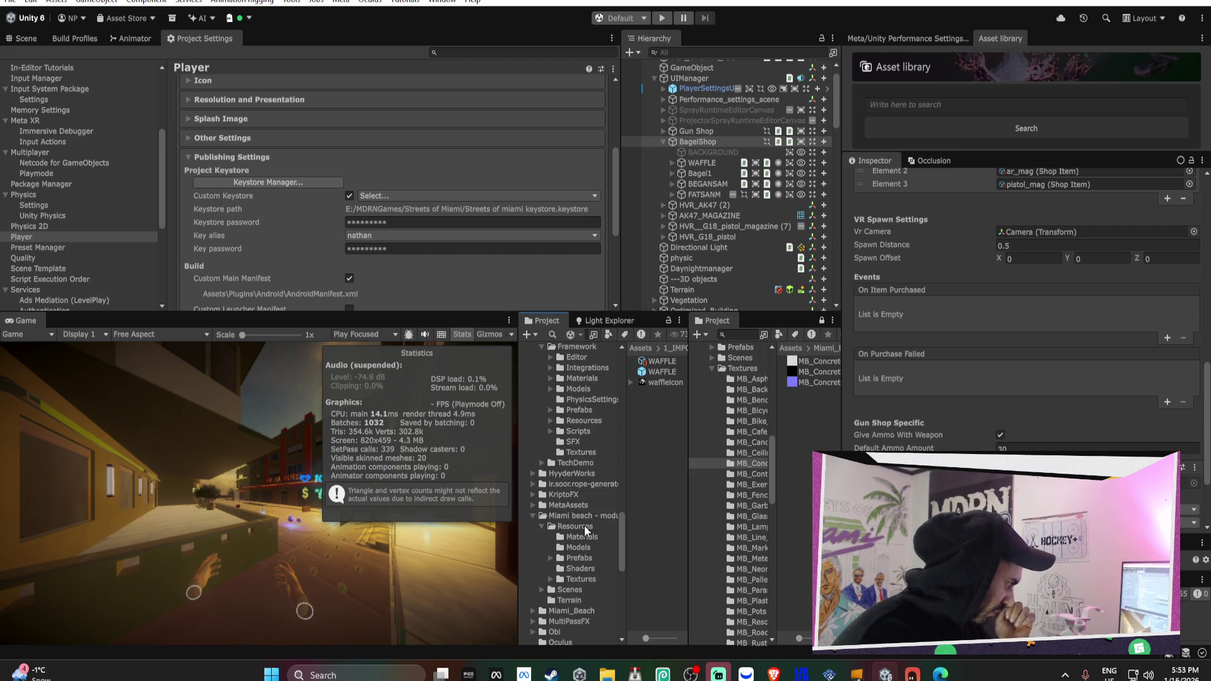
scroll(588, 511, "down", 6)
scroll(588, 503, "down", 9)
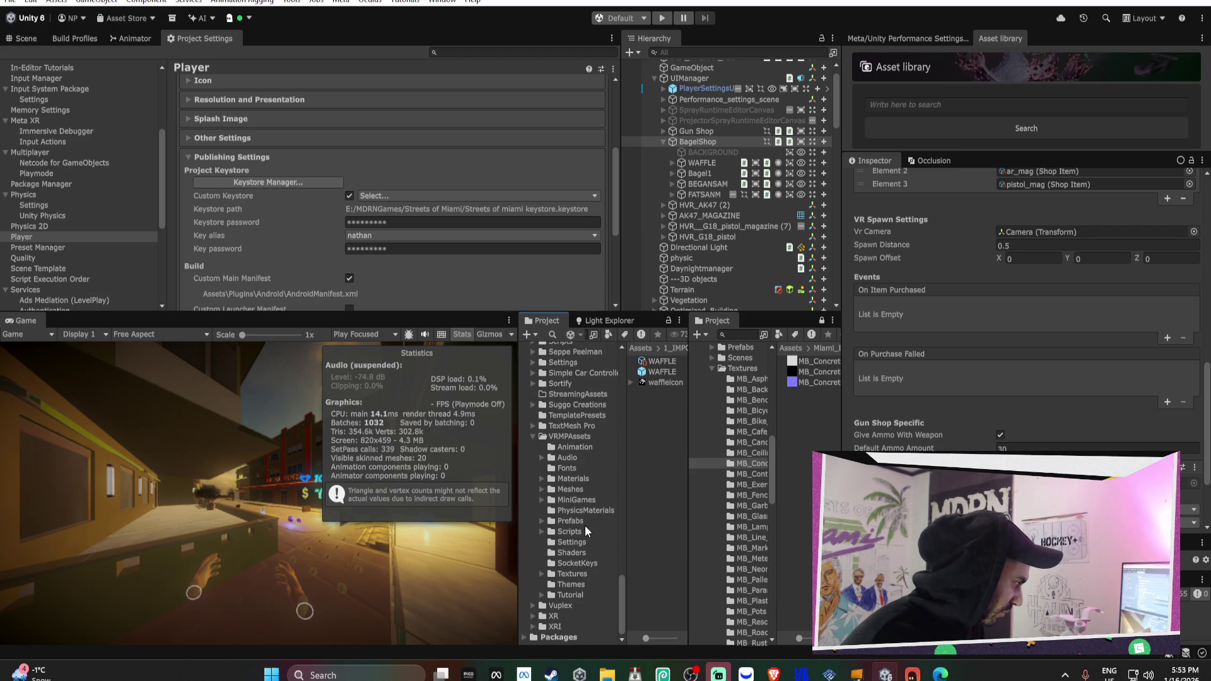
left_click(582, 544)
left_click(666, 371)
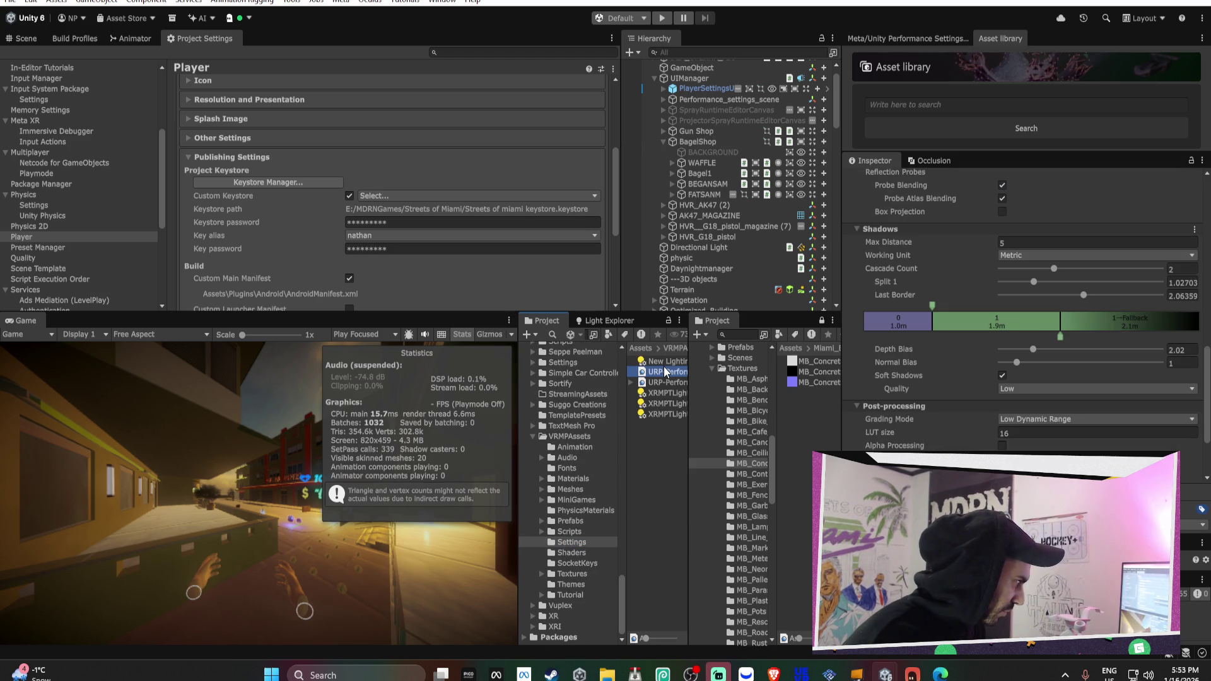
scroll(1034, 327, "up", 5)
scroll(1022, 319, "up", 4)
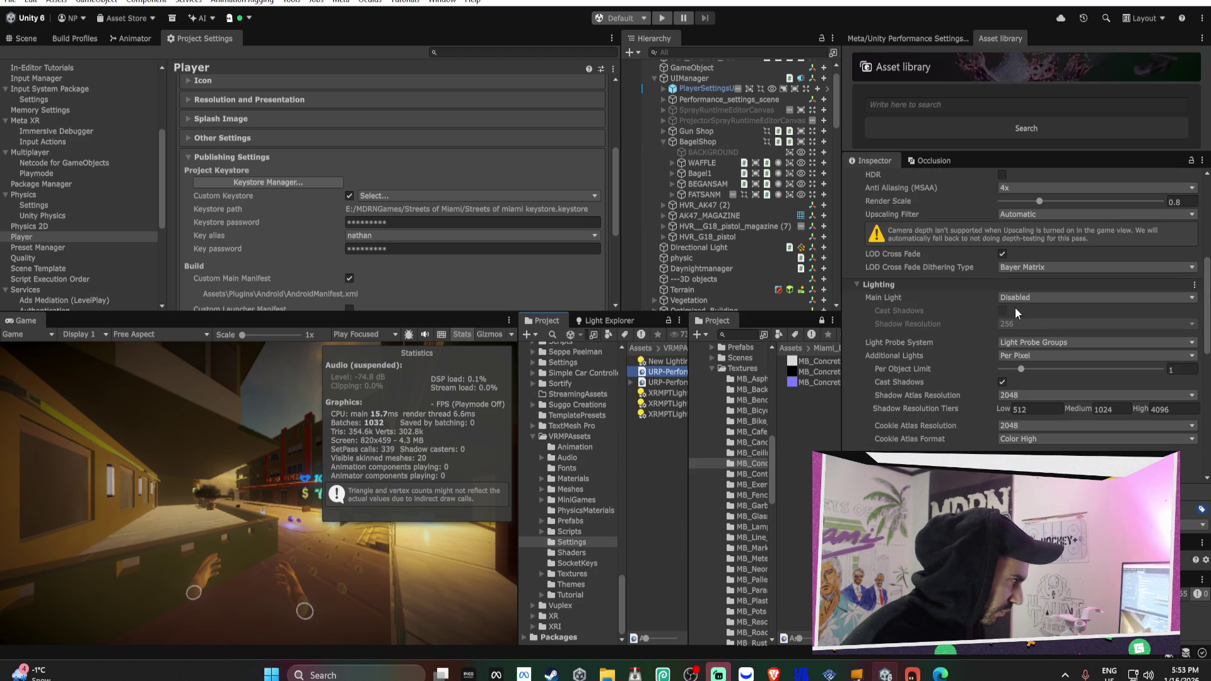
Inspect URP-Performant's renderer and lighting settings, then return to the Android build profile
left_click(662, 383)
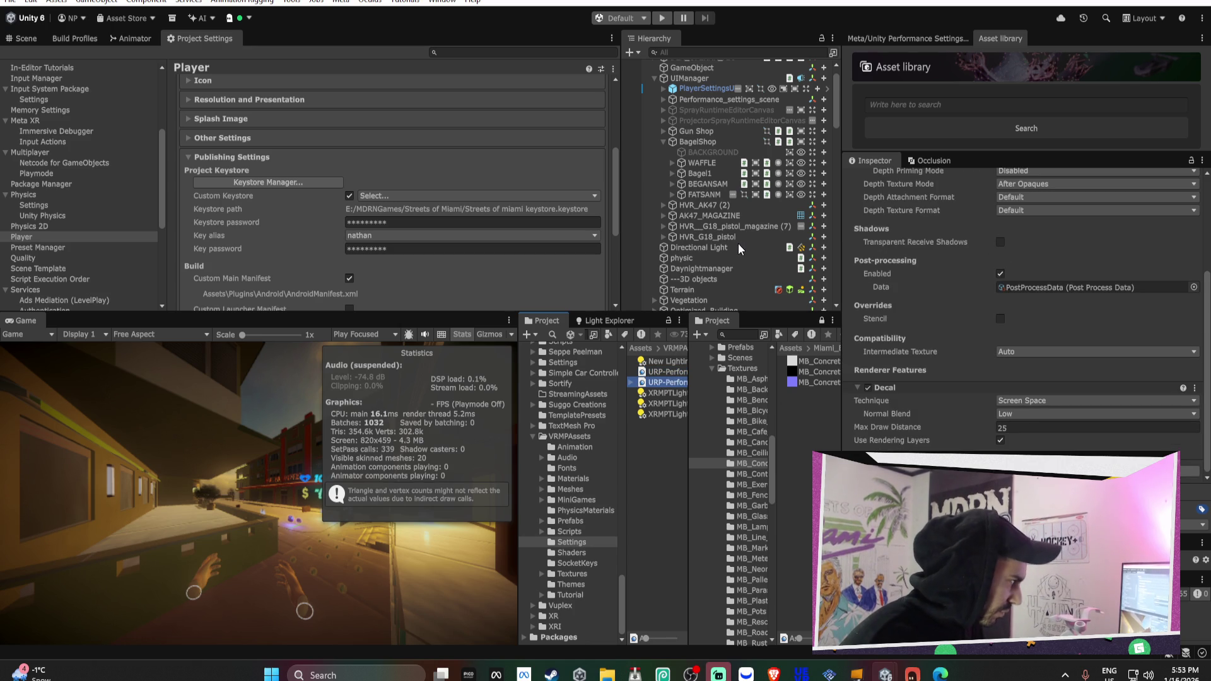
left_click(662, 371)
scroll(1017, 391, "down", 3)
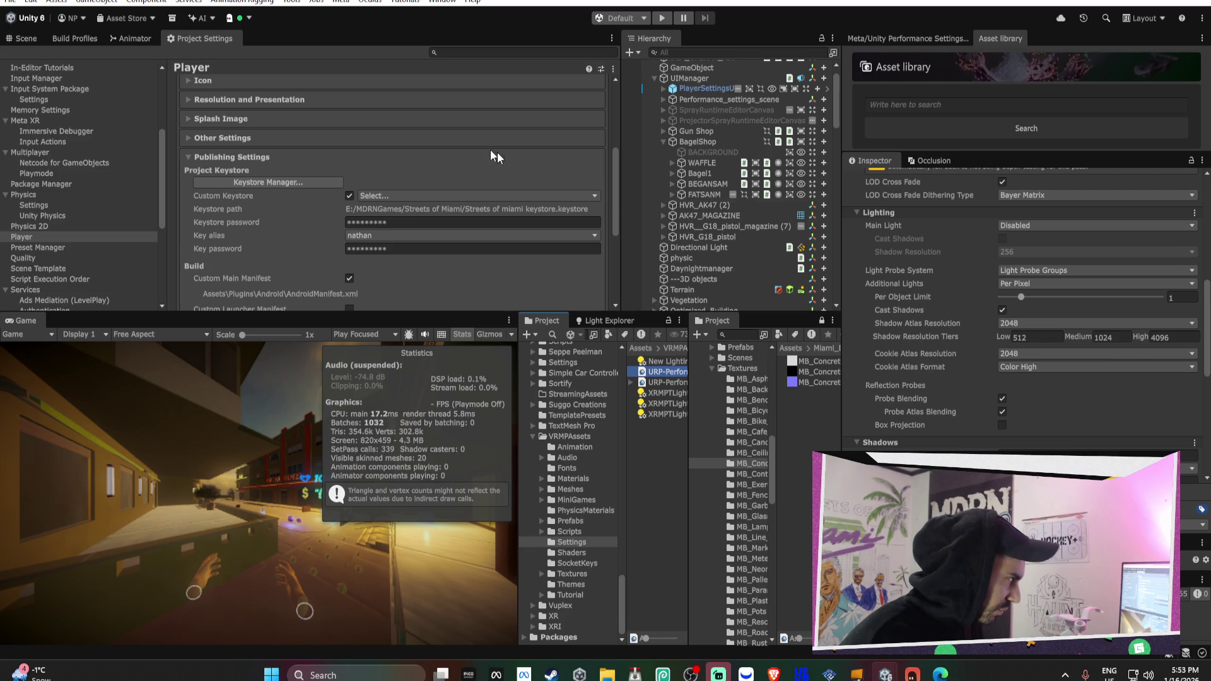
left_click(90, 41)
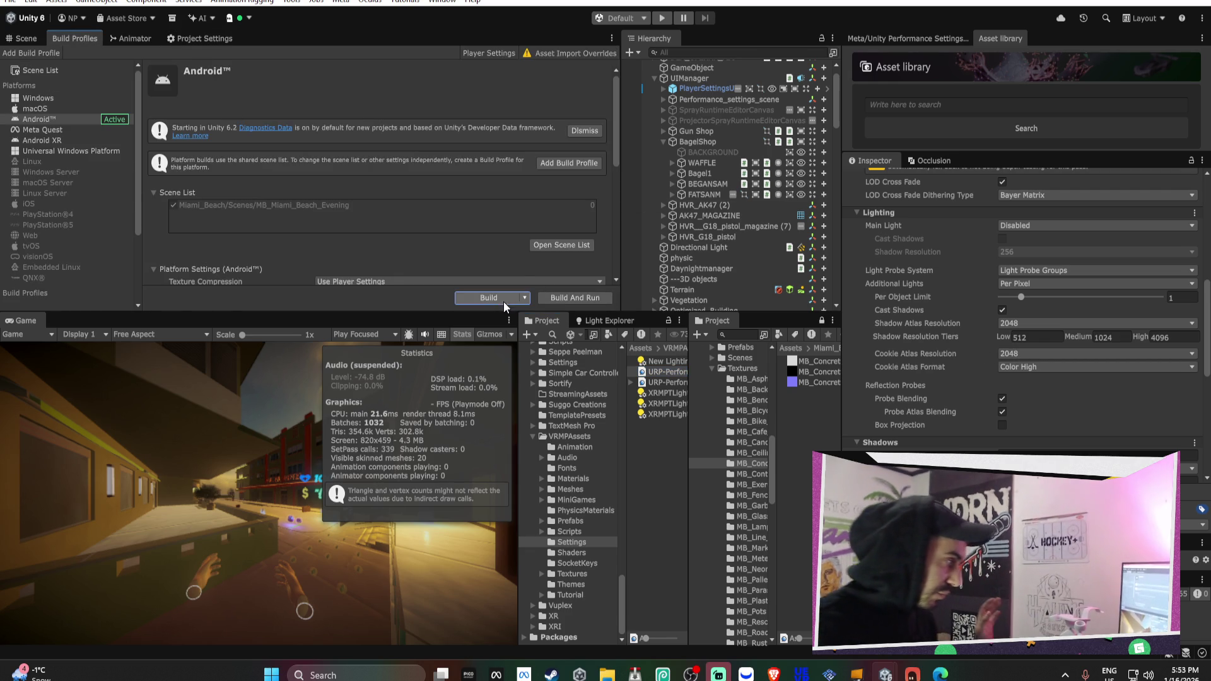
Build the Android APK, saving over and replacing the existing APK file
left_click(503, 301)
left_click(643, 482)
left_click(649, 327)
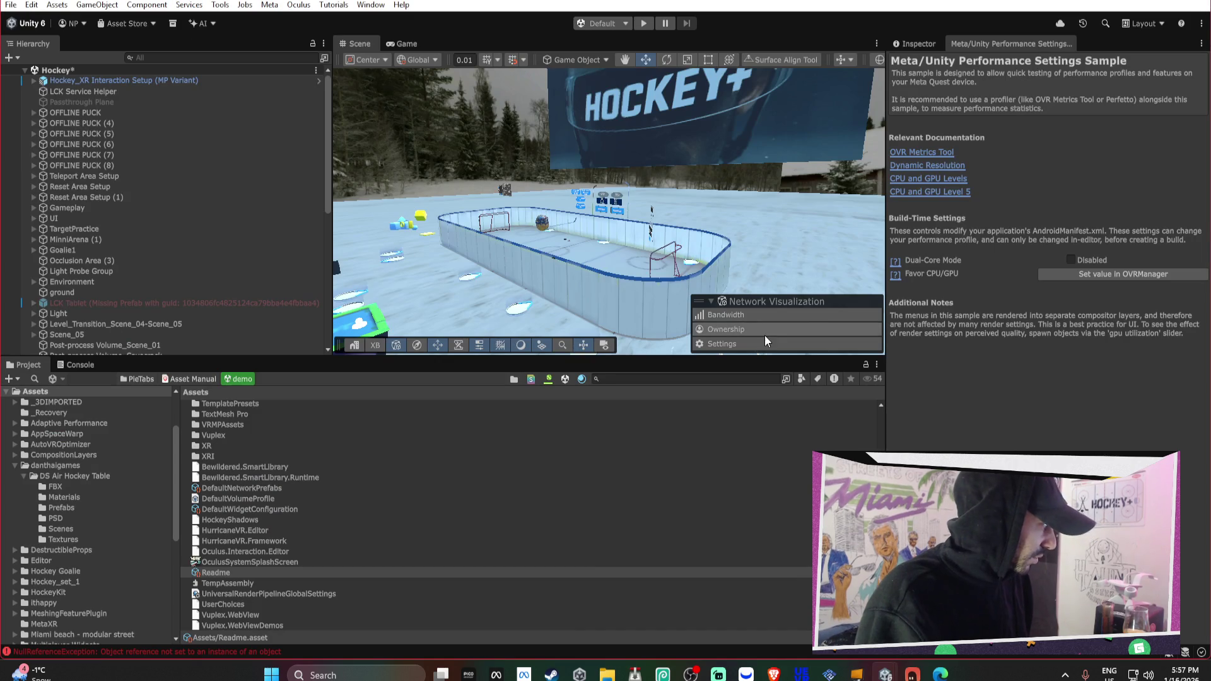
Orbit the Scene view, scroll the Hierarchy, and open the Window menu
mouse_move(697, 220)
left_mouse_down()
mouse_move(599, 232)
mouse_move(768, 189)
mouse_move(668, 208)
left_mouse_up()
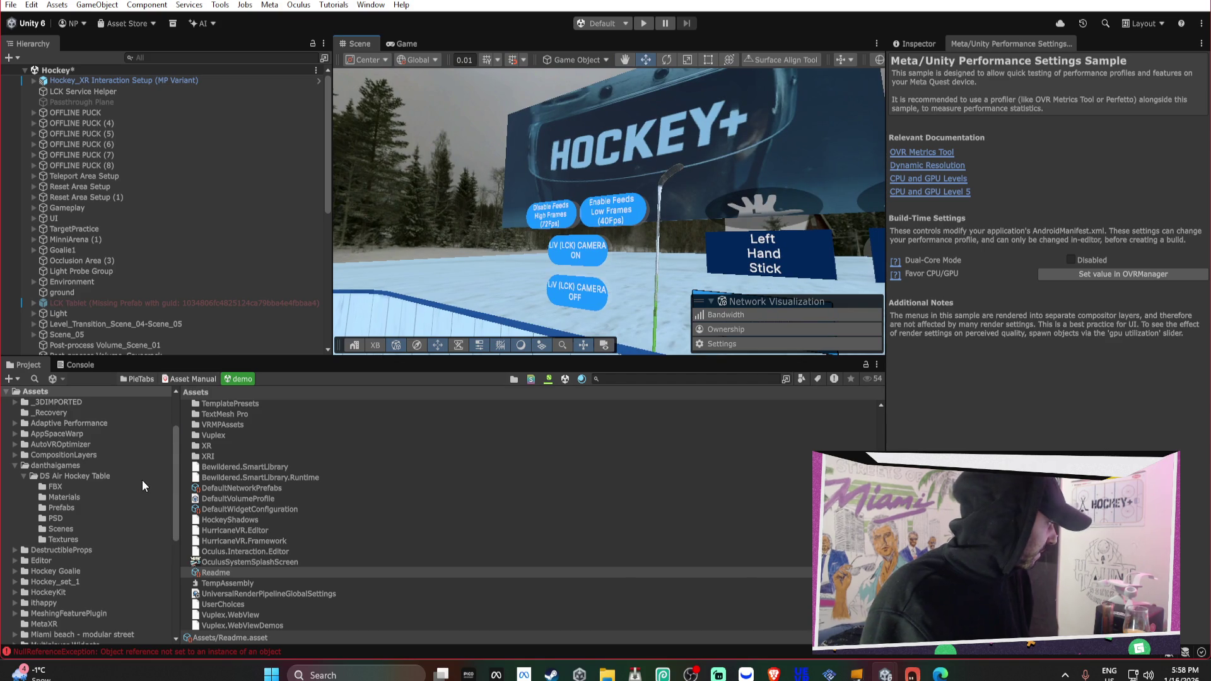
scroll(137, 479, "up", 3)
scroll(229, 244, "down", 5)
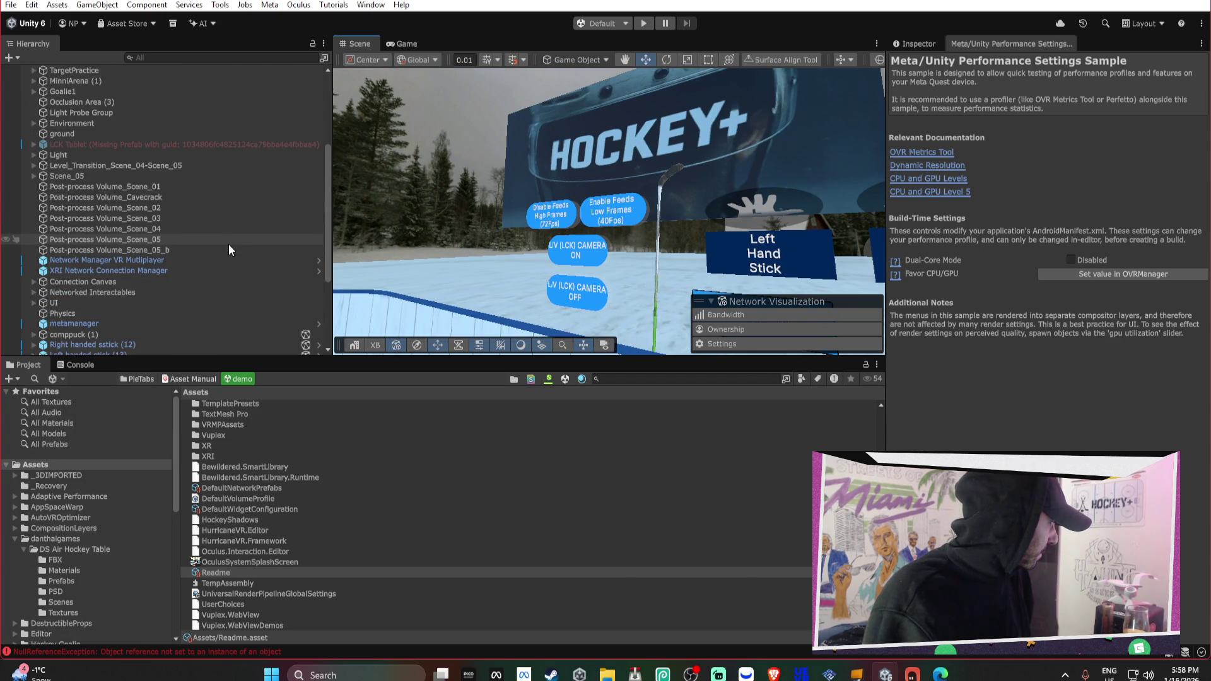
left_click(372, 5)
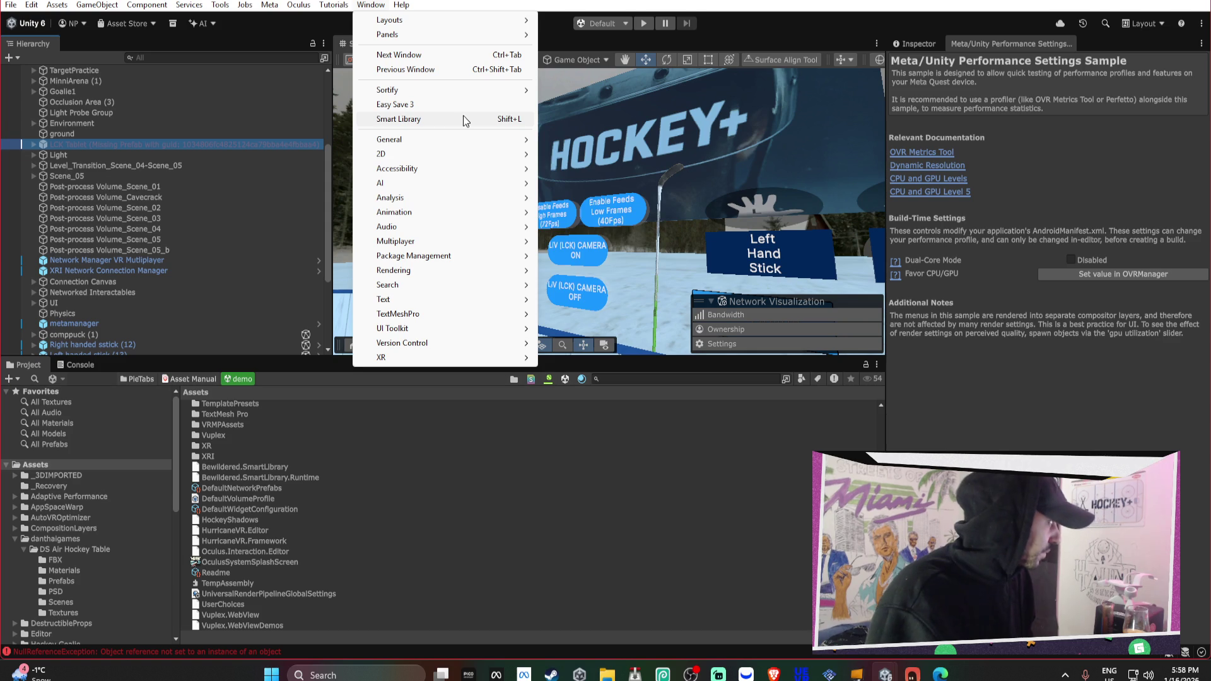
Search My Assets in Package Manager for 'environ' and select Mobile Environment Pack Reforged
left_click(579, 258)
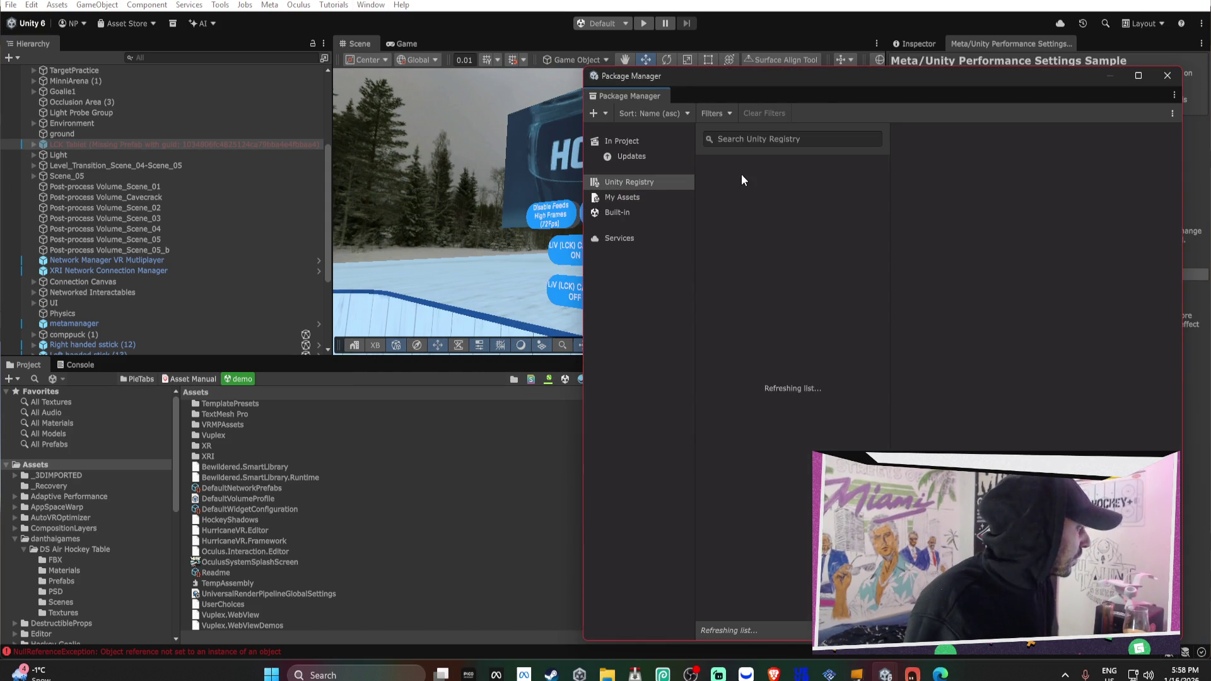
mouse_move(830, 80)
left_mouse_down()
mouse_move(493, 89)
mouse_move(357, 78)
left_mouse_up()
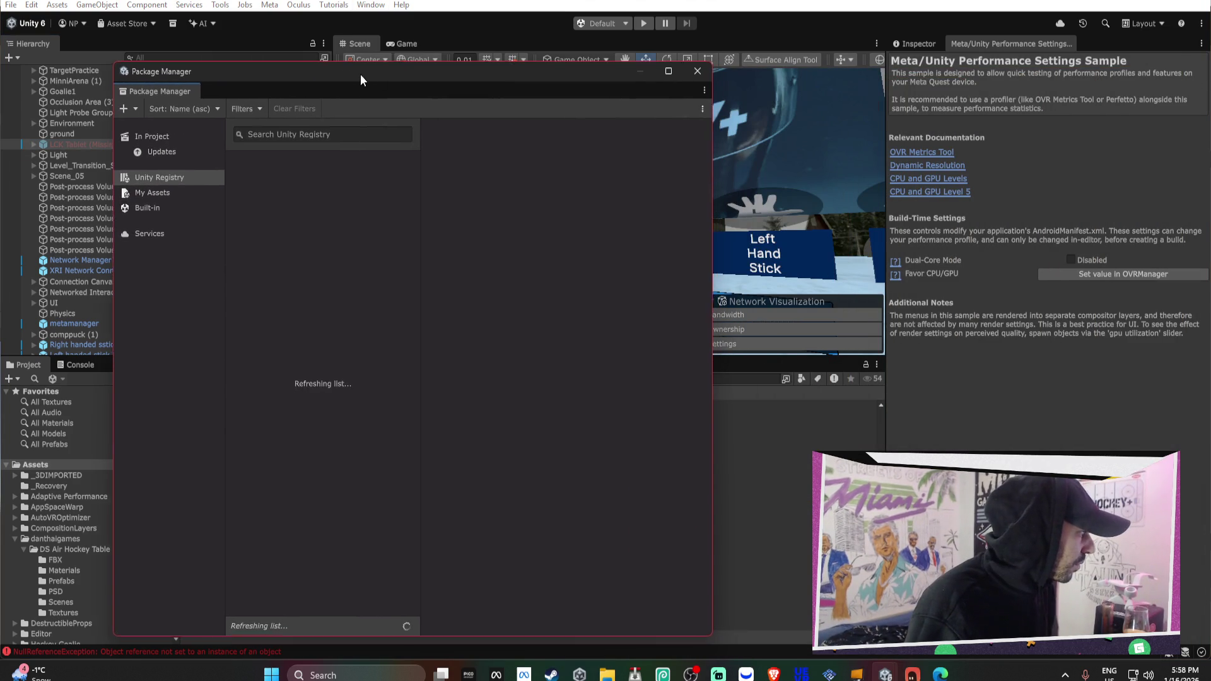
left_click(916, 43)
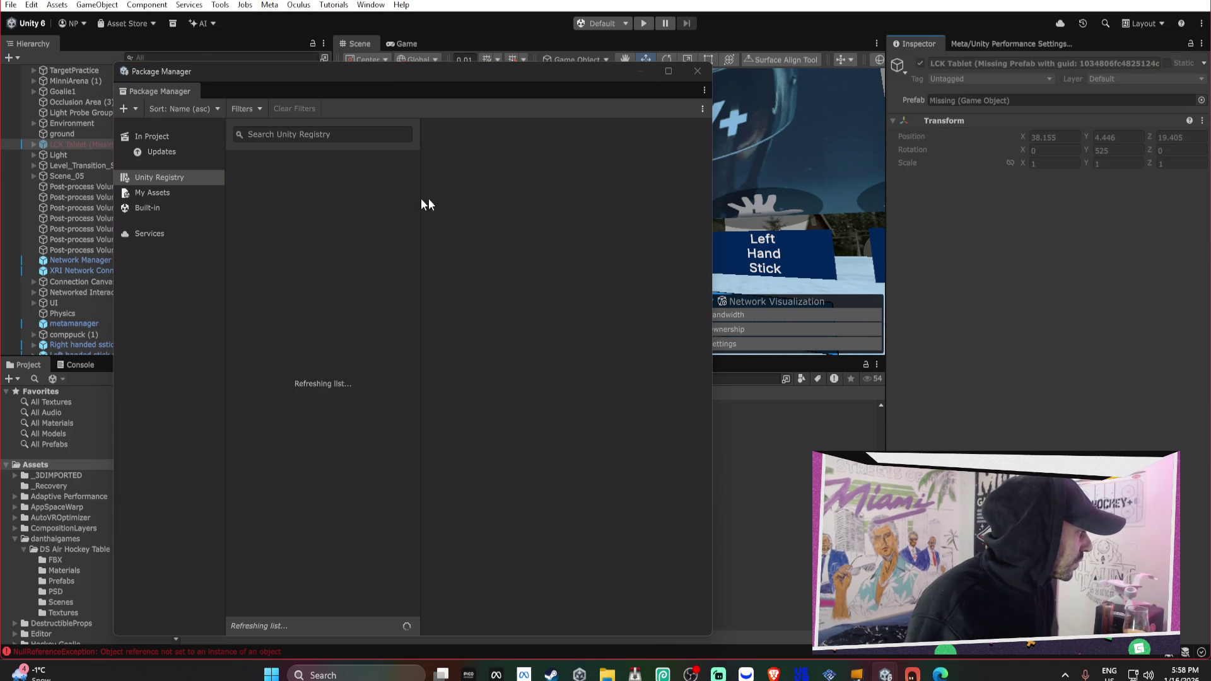
left_click(157, 192)
type("eb")
key("BackSpace")
type("nviron")
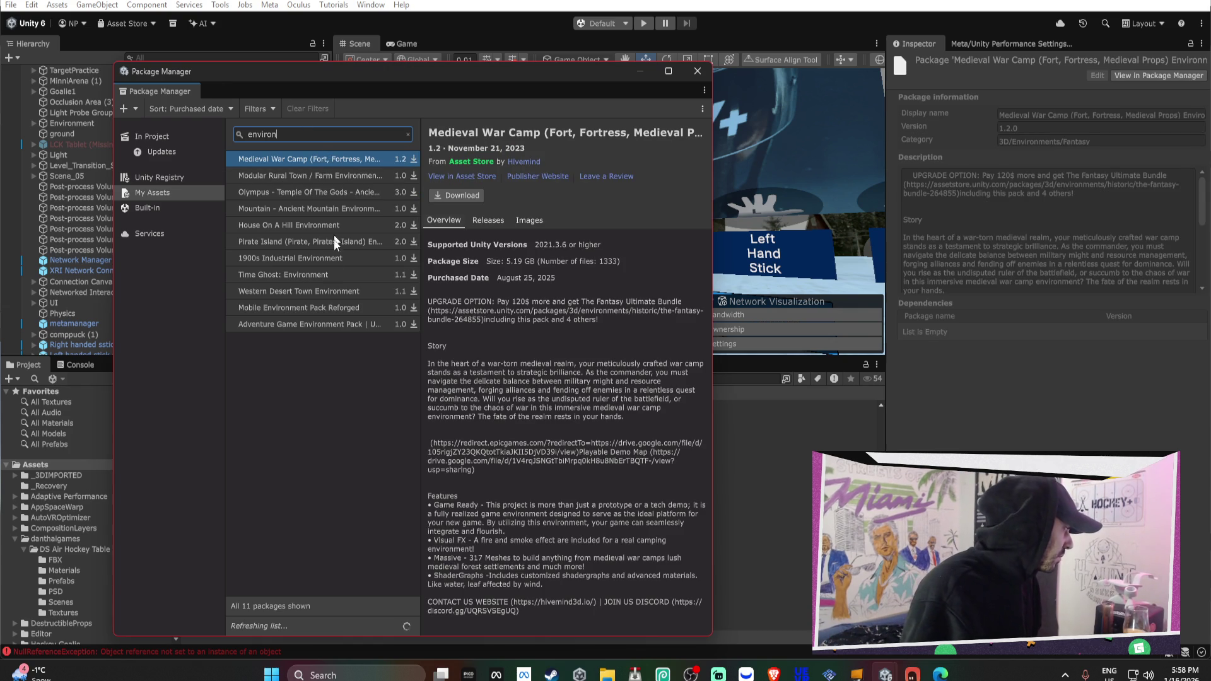
left_click(328, 309)
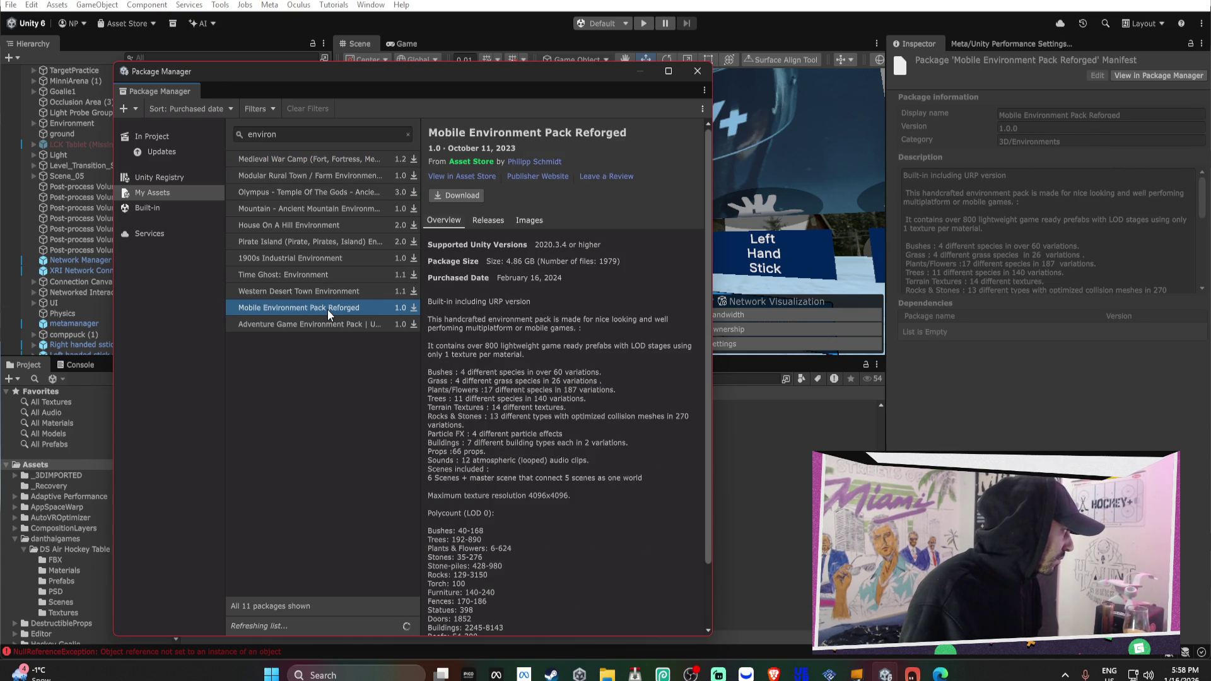
Collapse the danthaigames folder, close Package Manager, and open the Assets menu
left_click(15, 539)
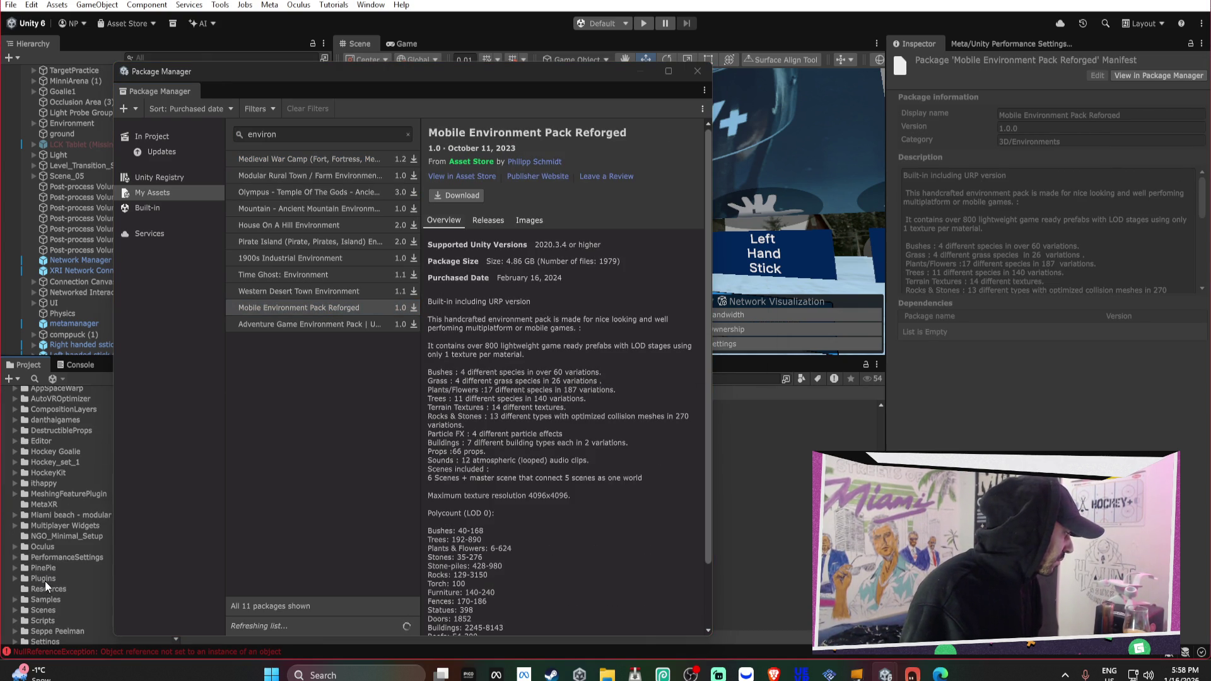
scroll(54, 598, "down", 2)
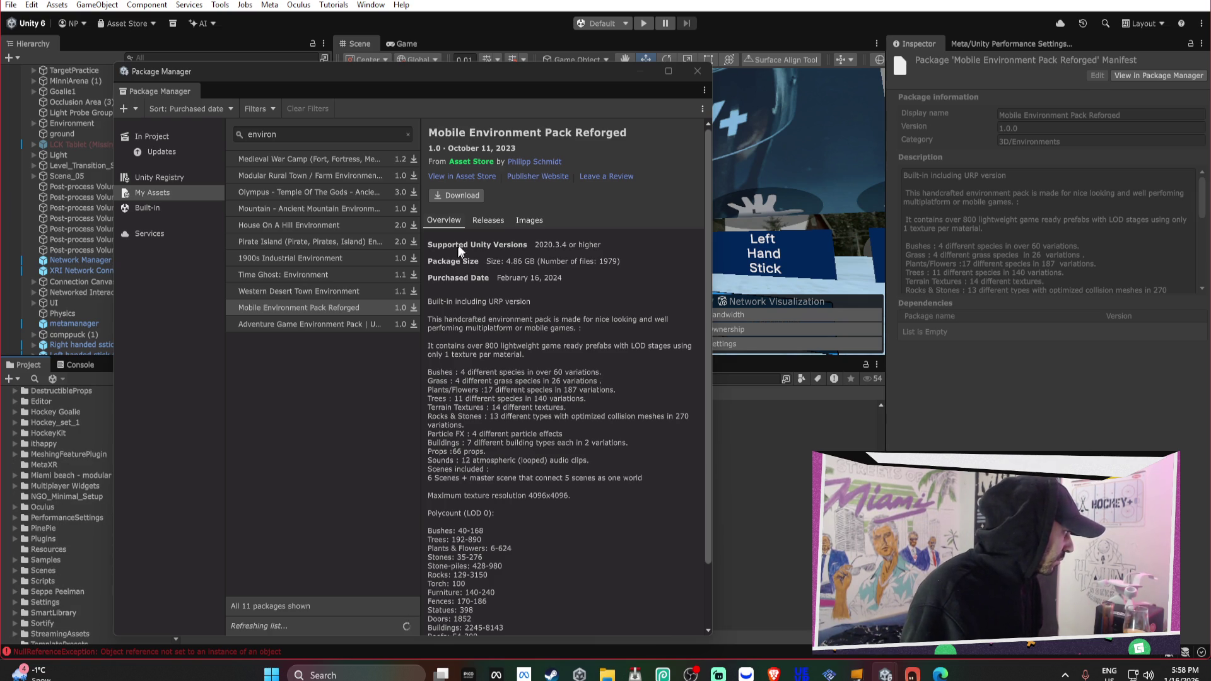
left_click(697, 71)
left_click(31, 5)
left_click(33, 5)
left_click(55, 7)
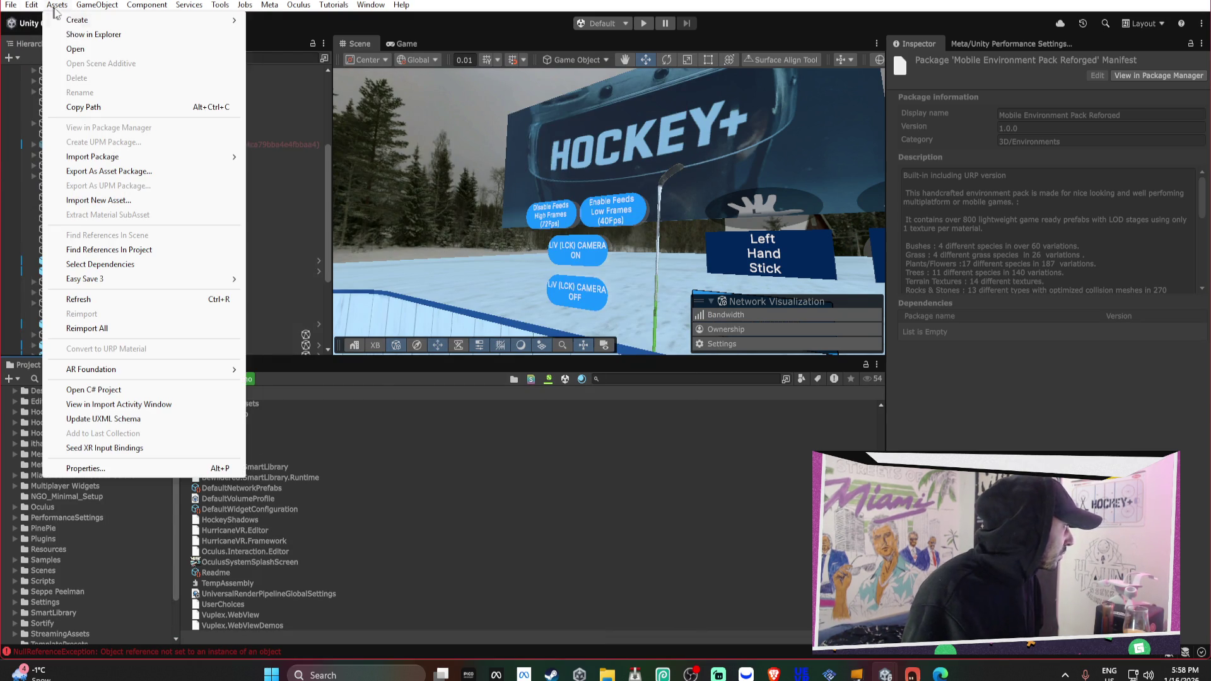
Import a custom package, browsing to the Asset Store-5.x folder on the DATA (D:) drive
mouse_move(165, 159)
left_click(280, 157)
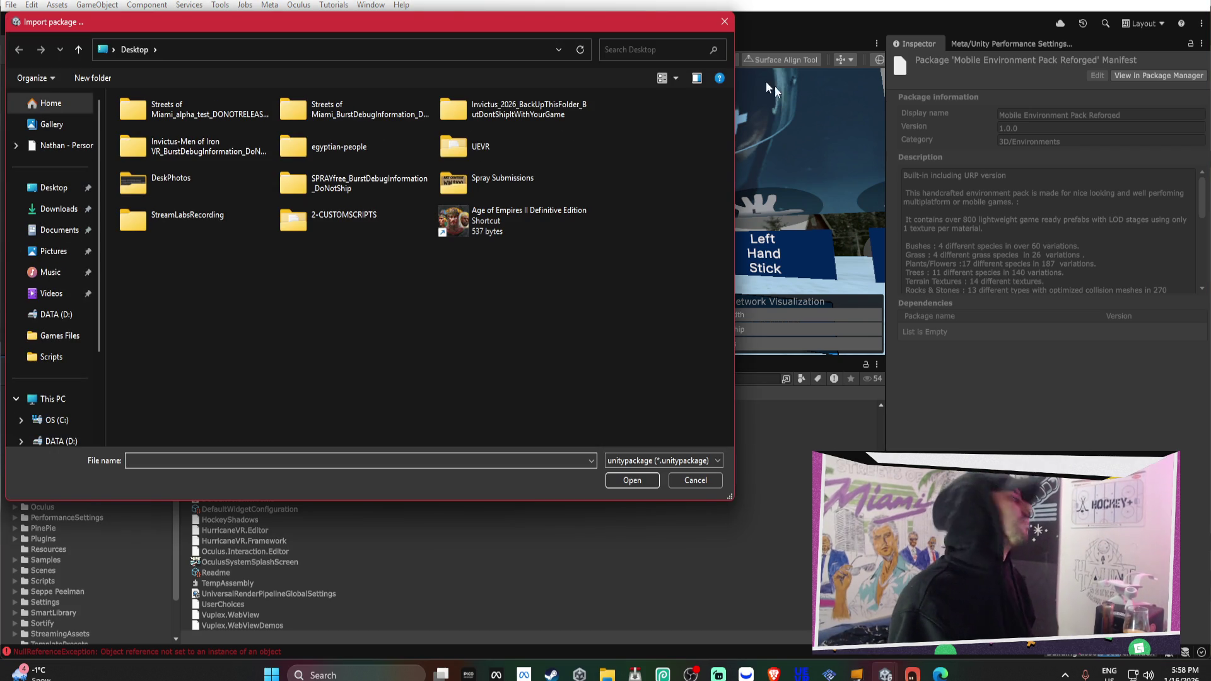
left_click(74, 315)
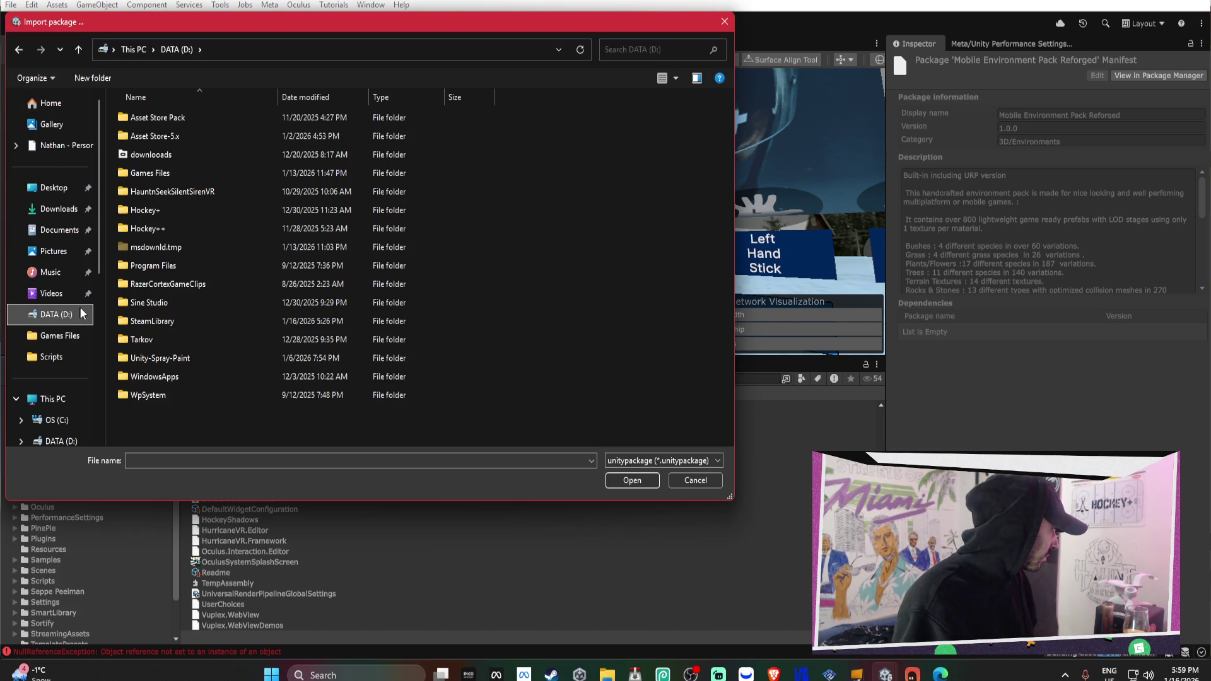
double_click(185, 136)
scroll(246, 134, "down", 8)
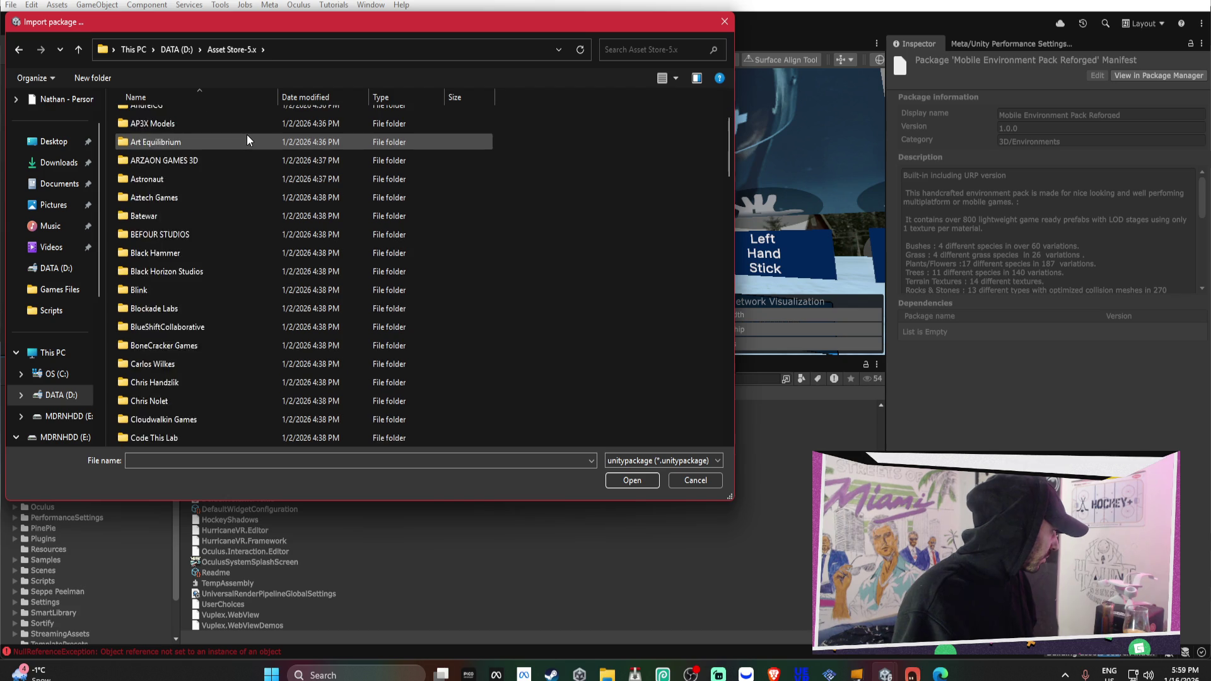
scroll(243, 151, "down", 12)
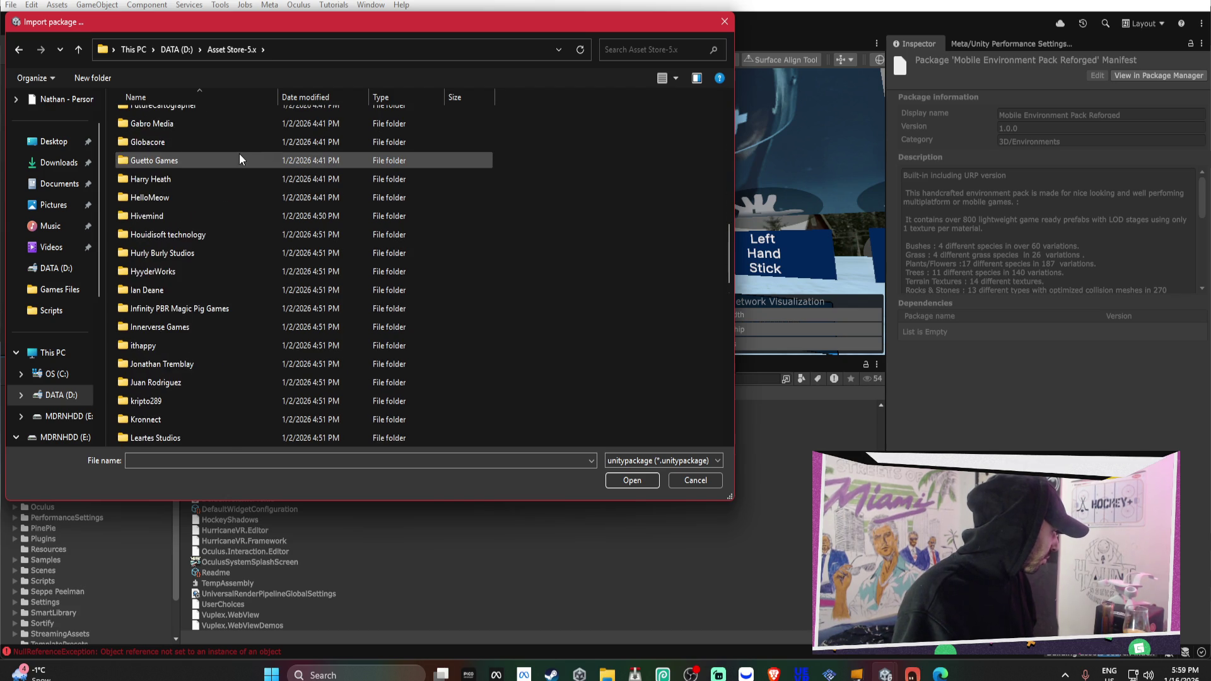
scroll(240, 154, "down", 7)
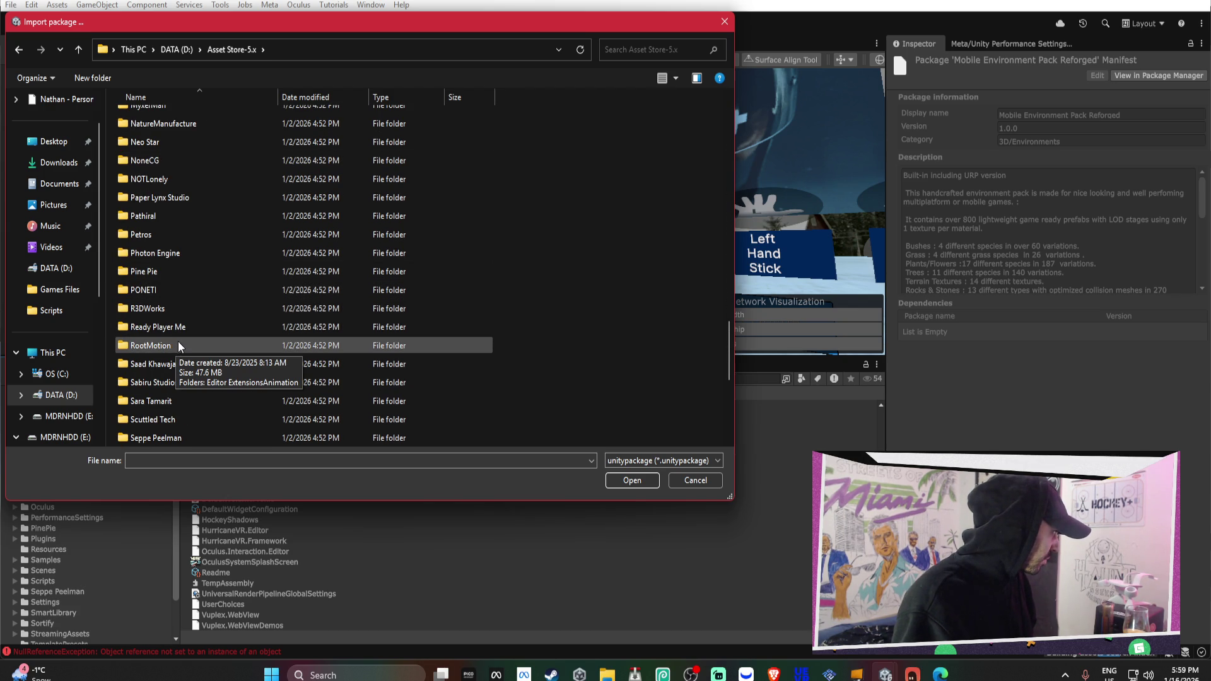
Cancel the package import dialog and bring up the Window menu
mouse_move(608, 29)
left_mouse_down()
mouse_move(611, 70)
mouse_move(761, 309)
mouse_move(590, 86)
mouse_move(608, 76)
left_mouse_up()
left_click(946, 397)
mouse_move(886, 675)
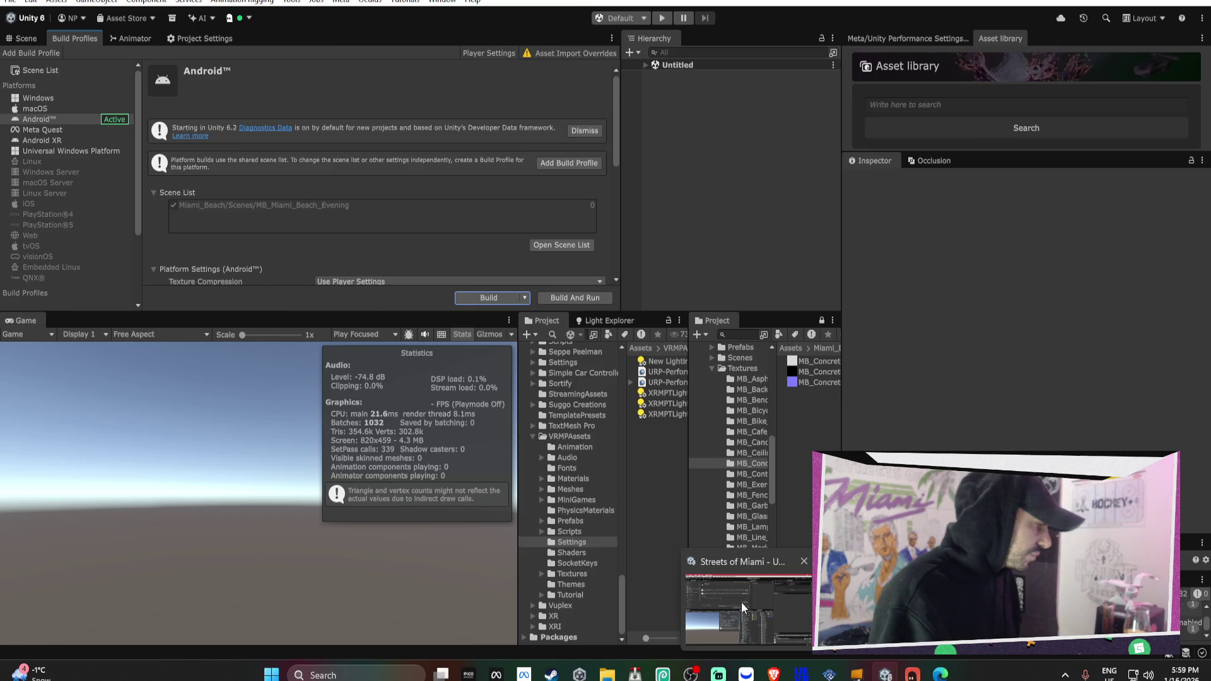
left_click(748, 606)
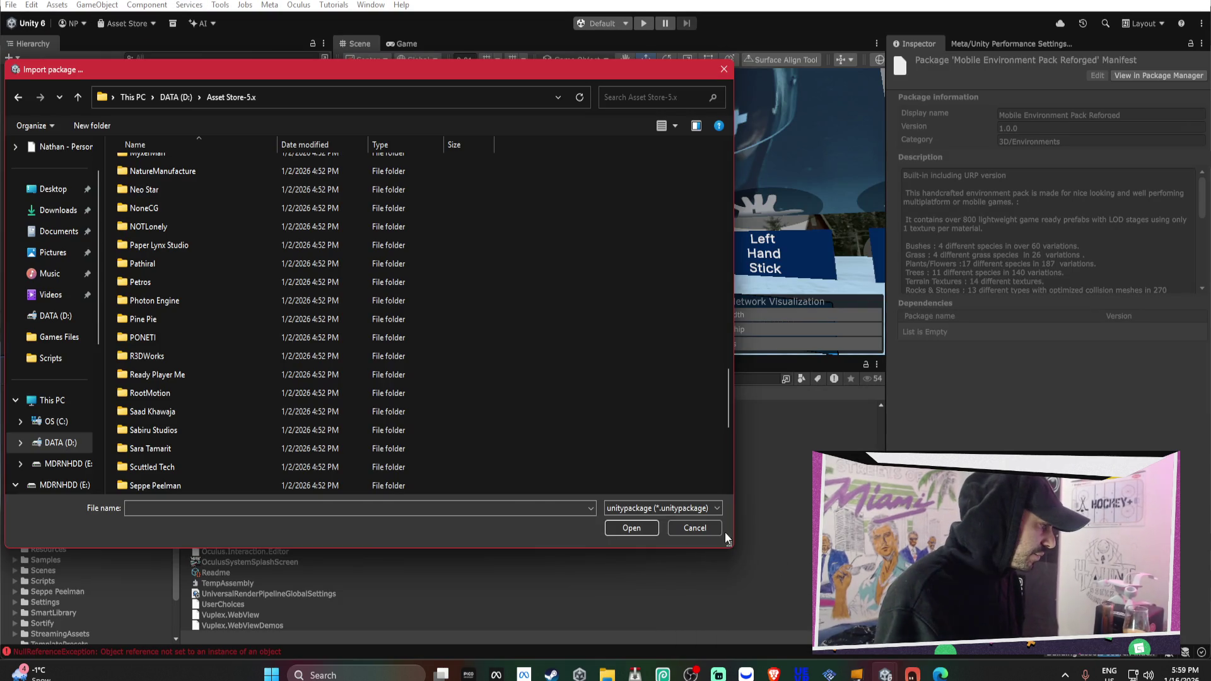
left_click(707, 526)
left_click(370, 4)
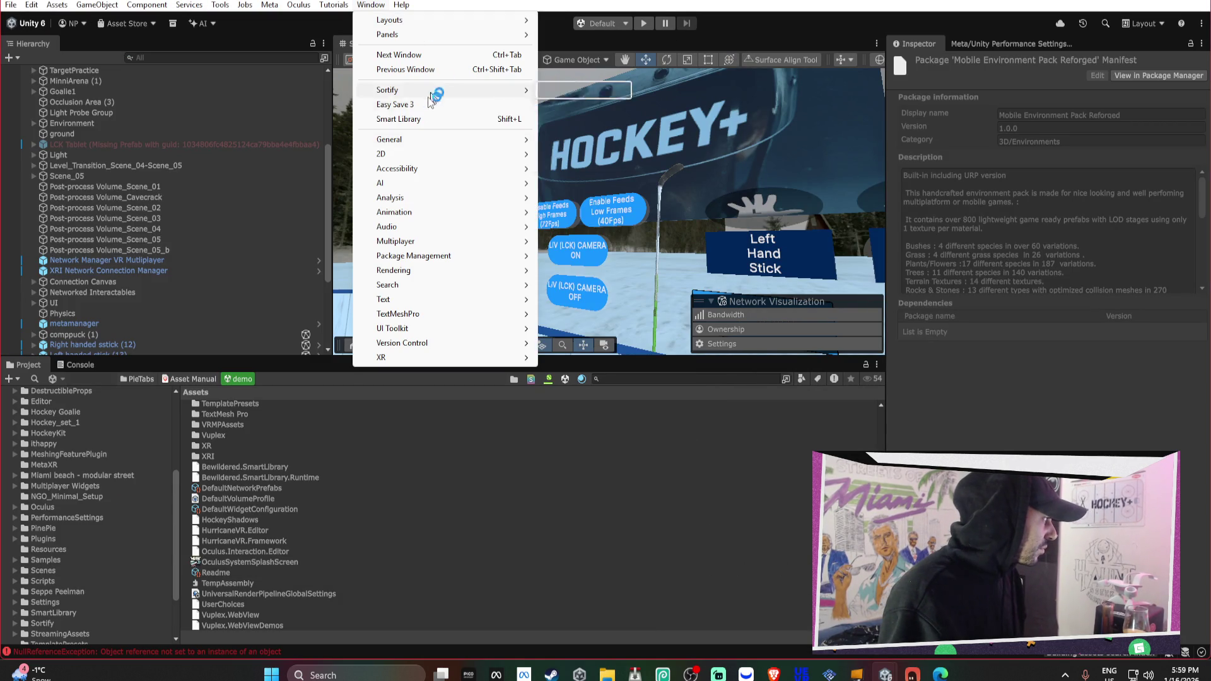
View Mobile Environment Pack Reforged (4.86 GB) in My Assets, close Package Manager, open Assets menu
mouse_move(431, 245)
mouse_move(497, 258)
left_click(576, 270)
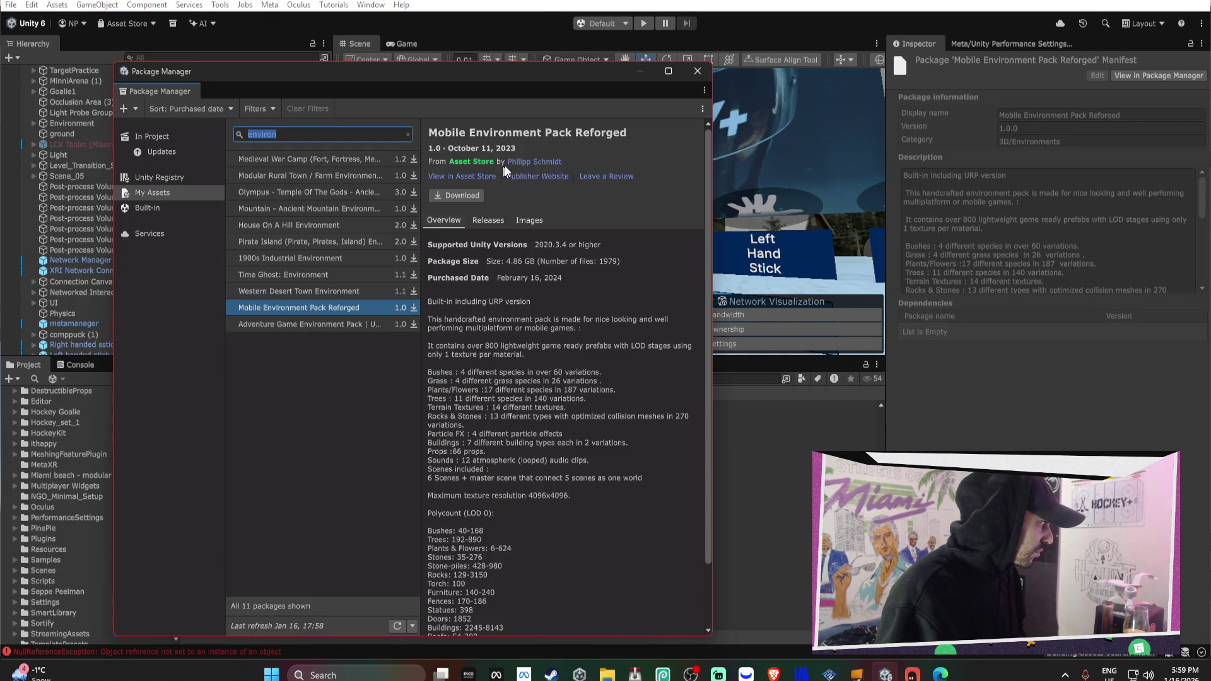
left_click(576, 158)
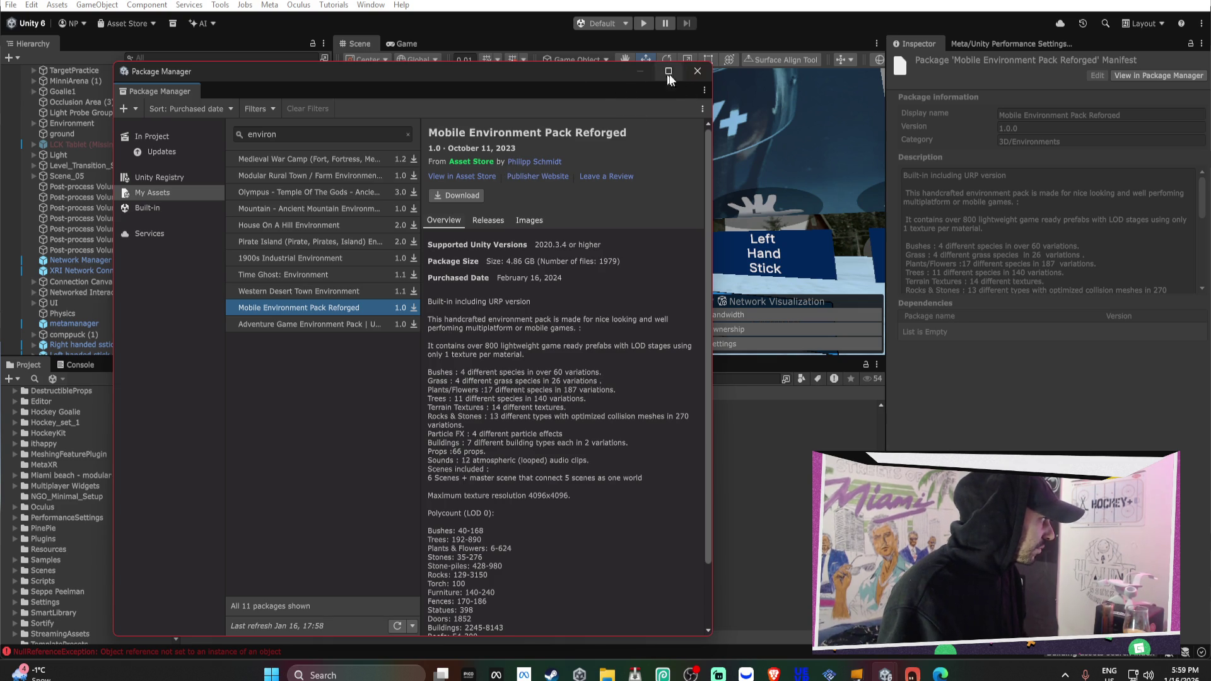
left_click(698, 71)
left_click(57, 4)
mouse_move(101, 156)
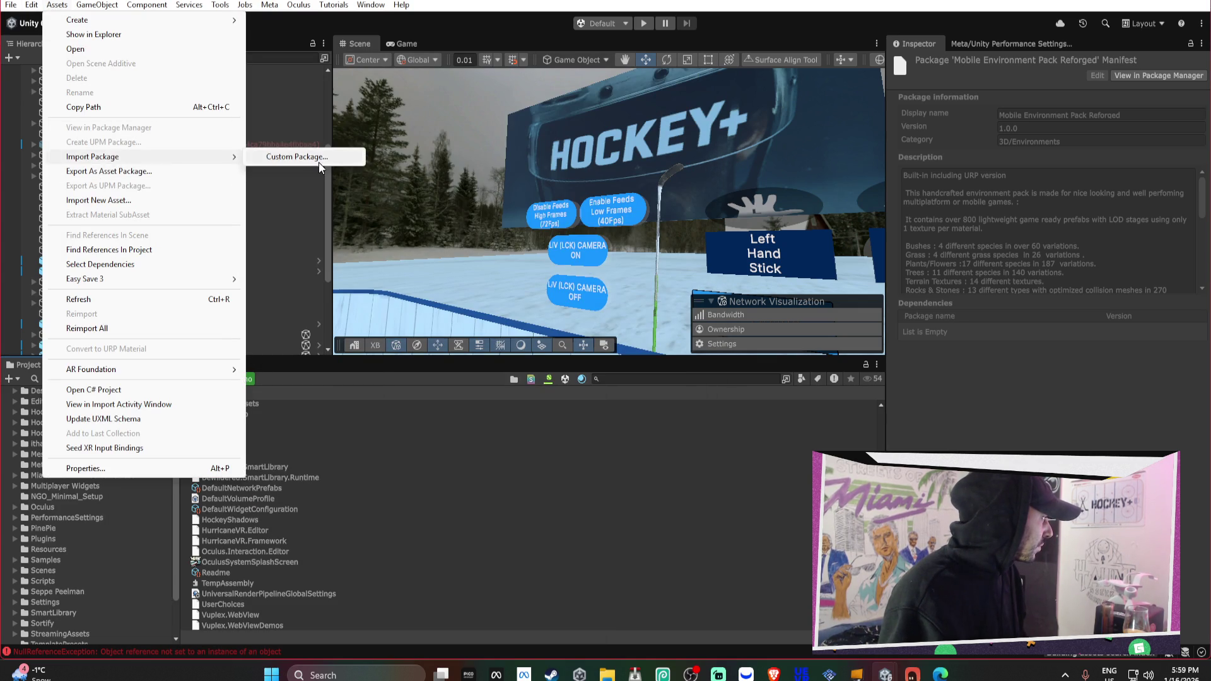
left_click(287, 157)
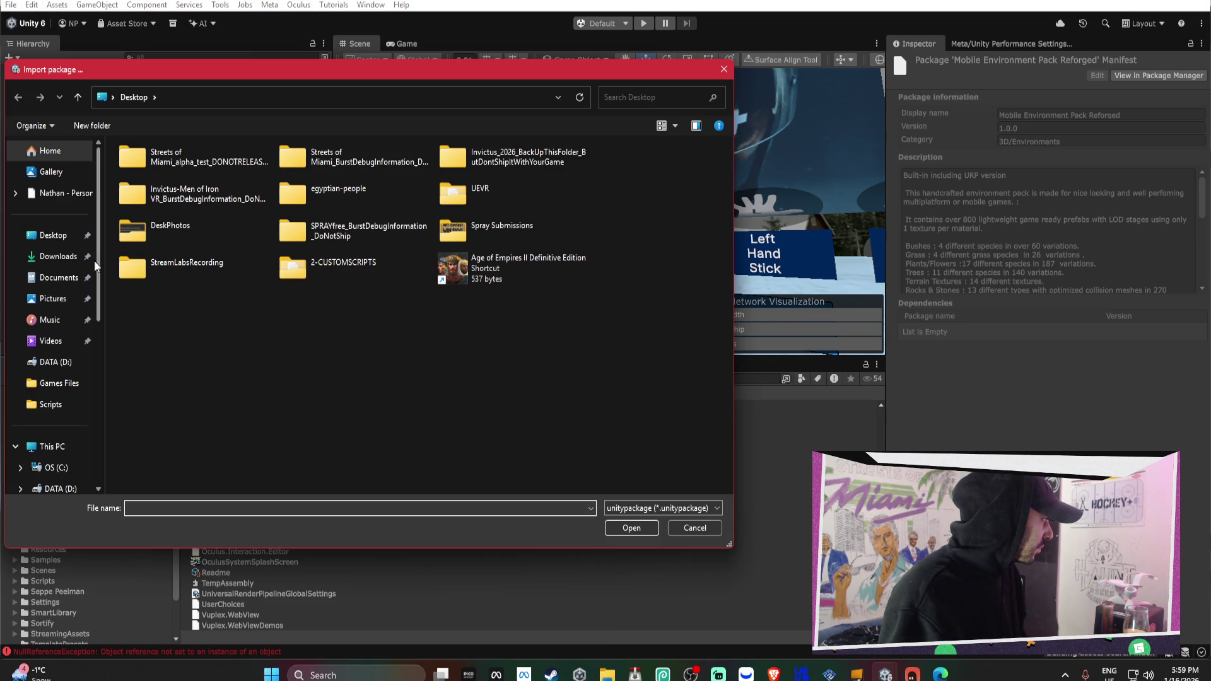
left_click(63, 362)
double_click(181, 179)
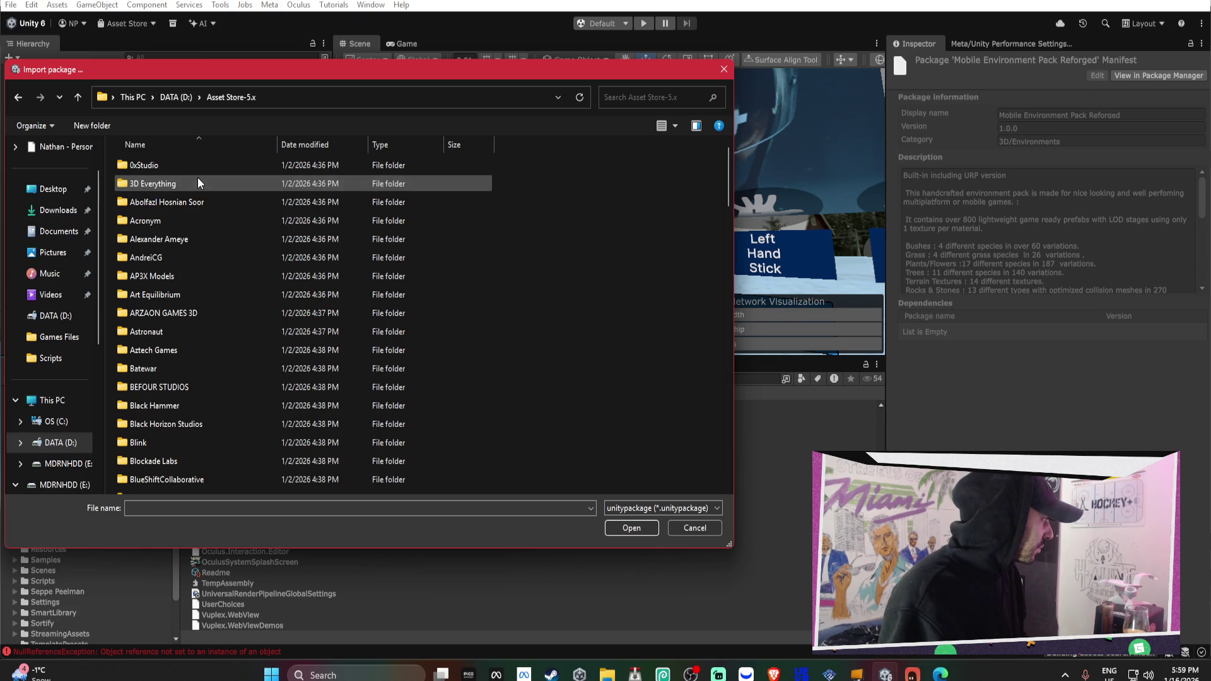
key("p")
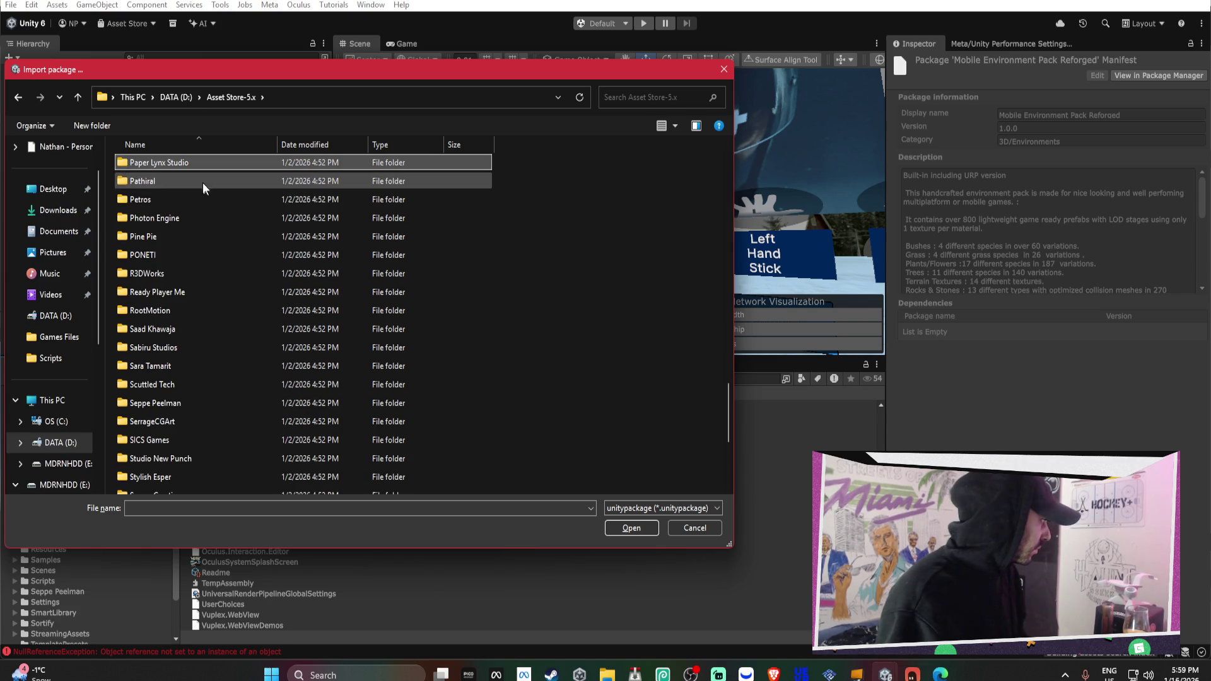
scroll(192, 208, "up", 1)
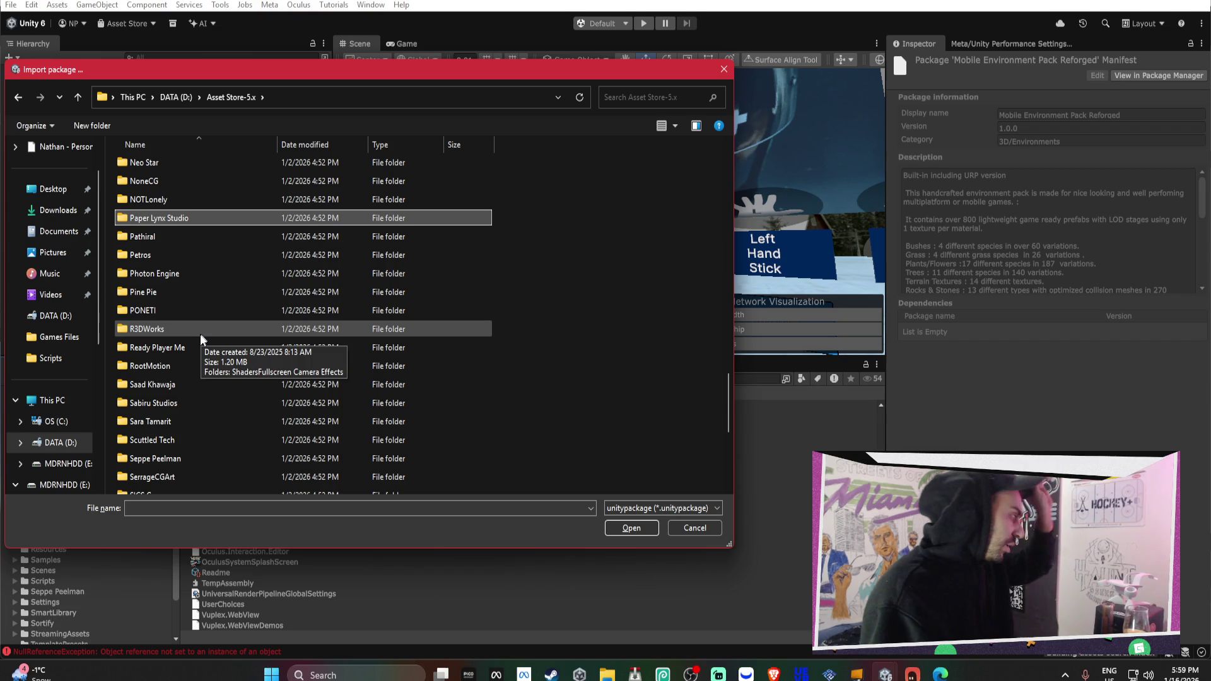
scroll(217, 358, "down", 2)
scroll(300, 300, "down", 3)
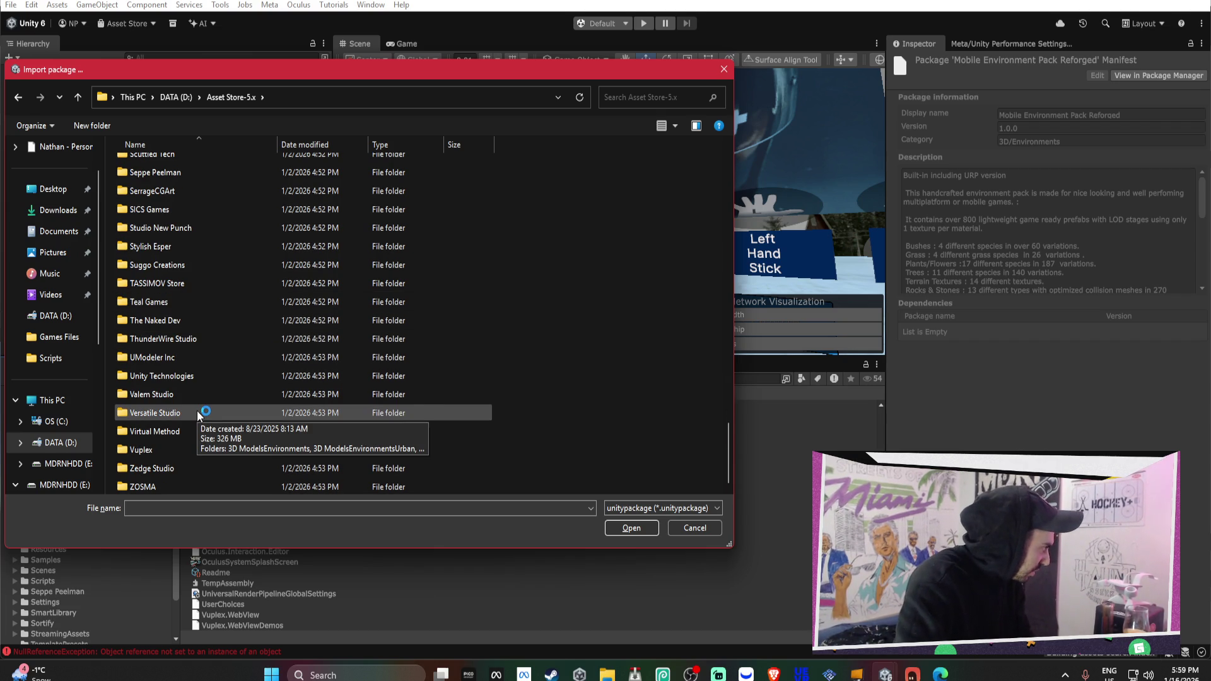
scroll(196, 418, "up", 2)
scroll(203, 416, "up", 1)
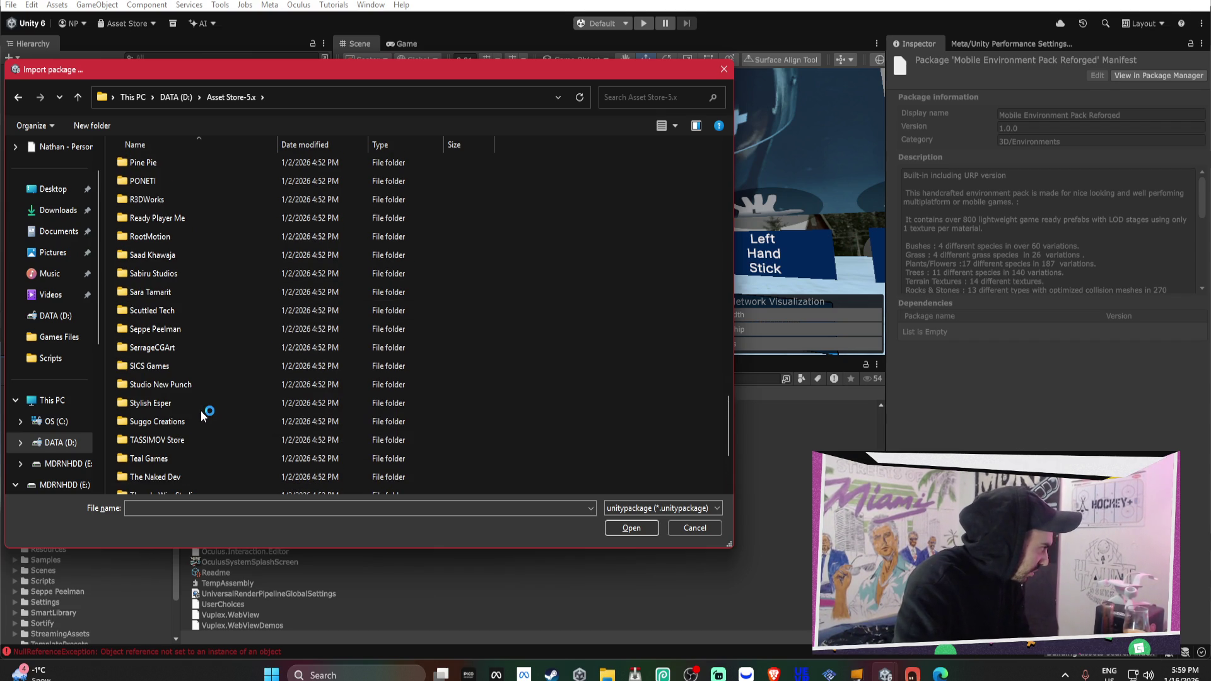
scroll(204, 416, "up", 2)
scroll(203, 415, "up", 12)
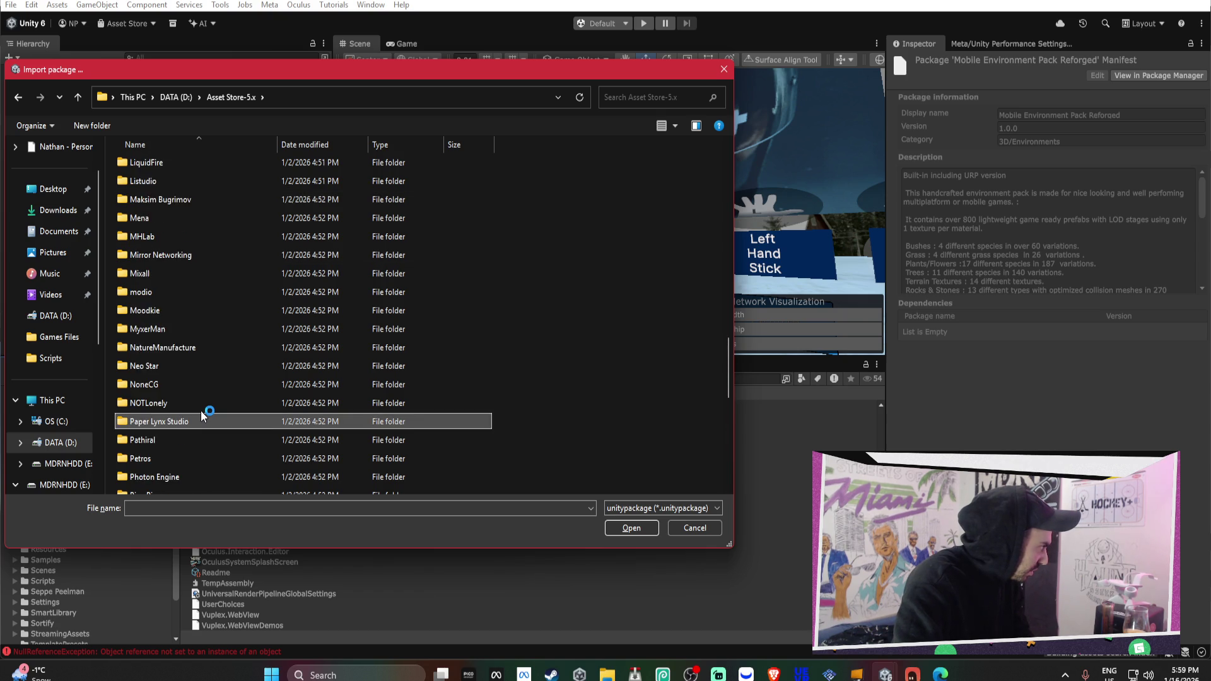
scroll(203, 413, "up", 15)
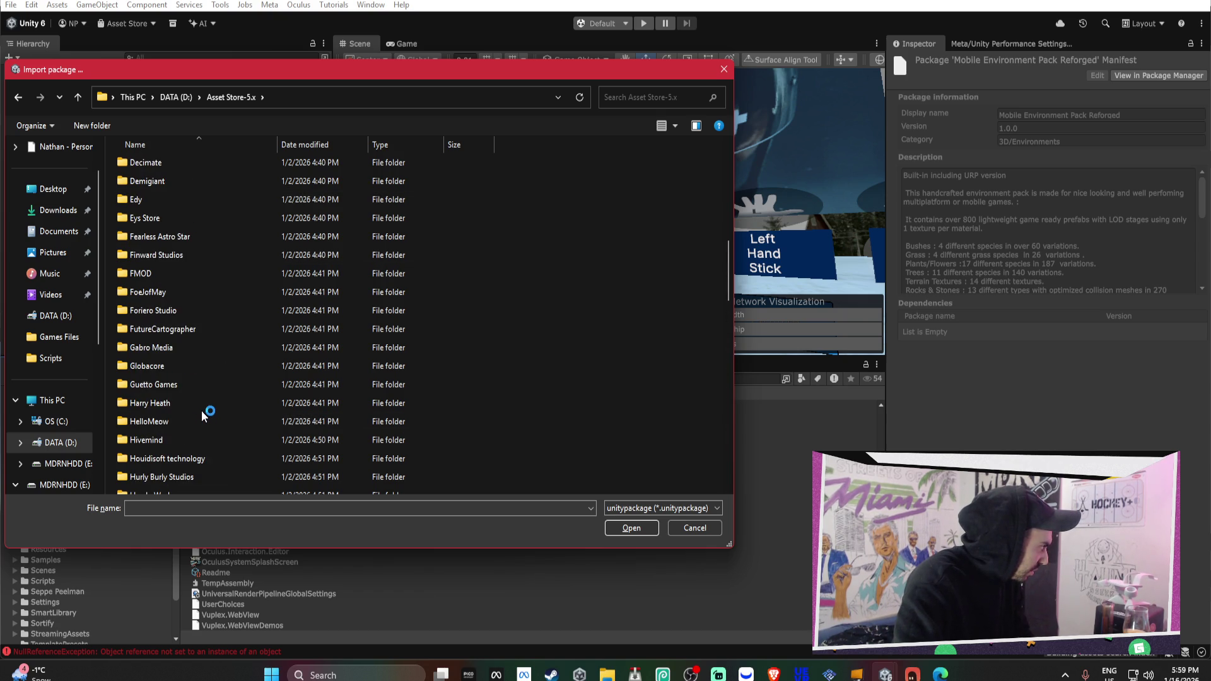
scroll(203, 415, "down", 18)
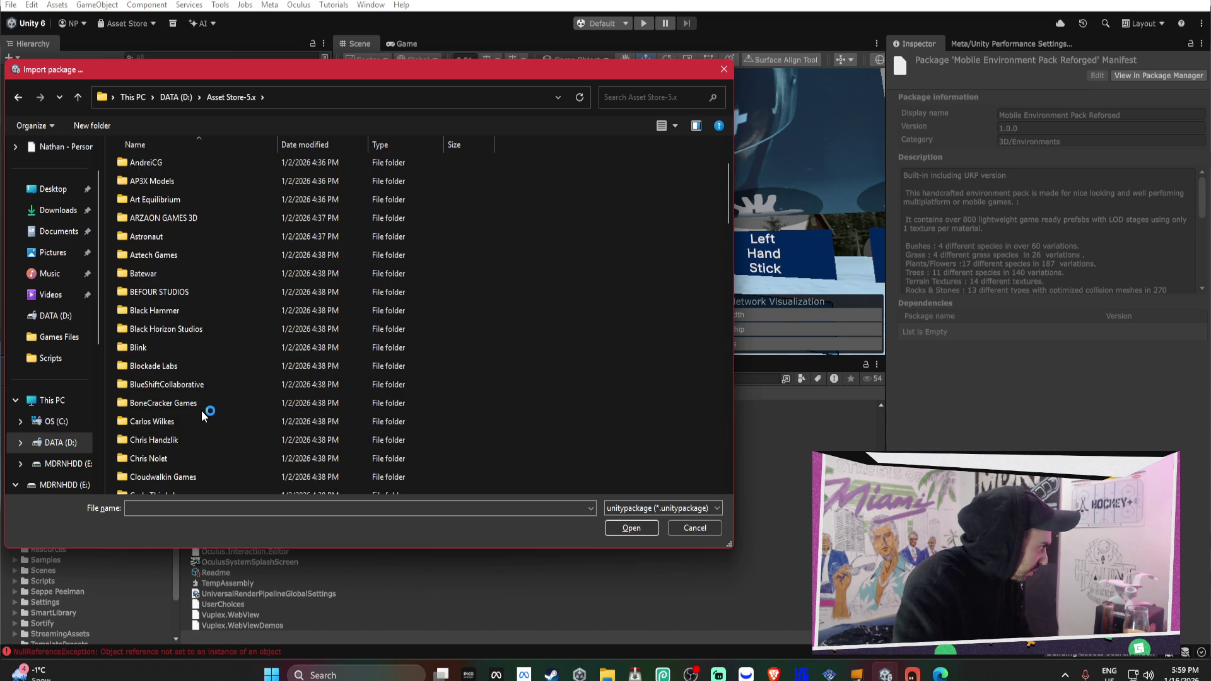
scroll(202, 410, "down", 4)
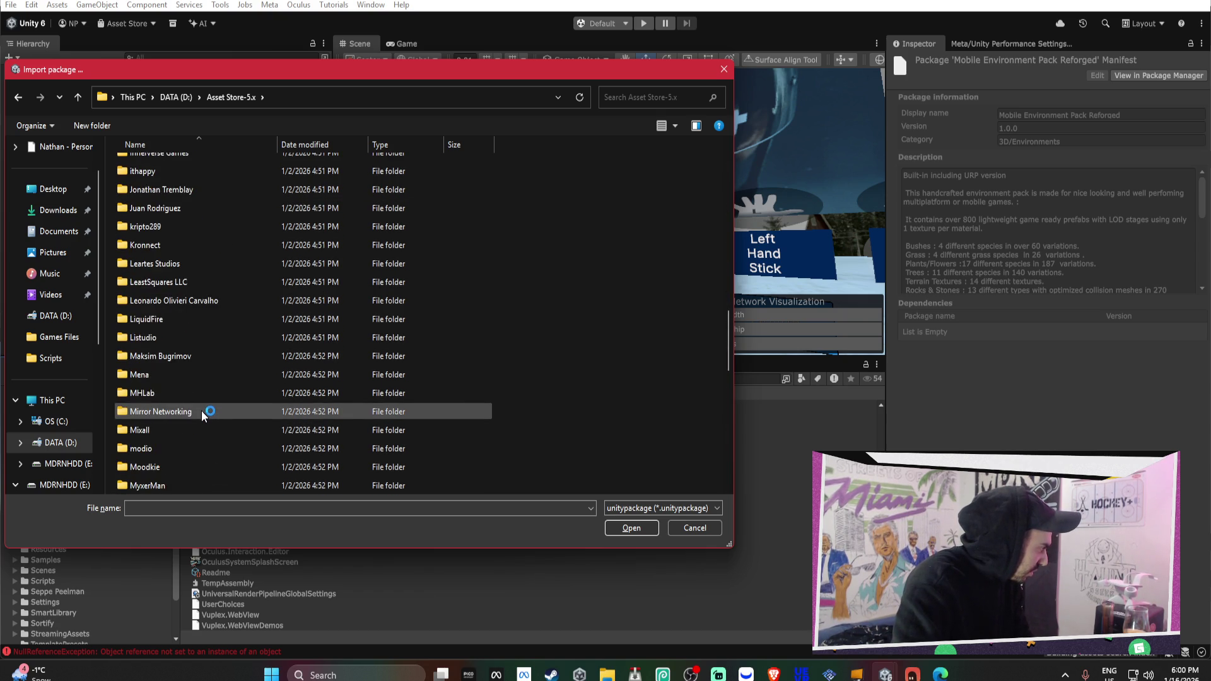
left_click(1005, 427)
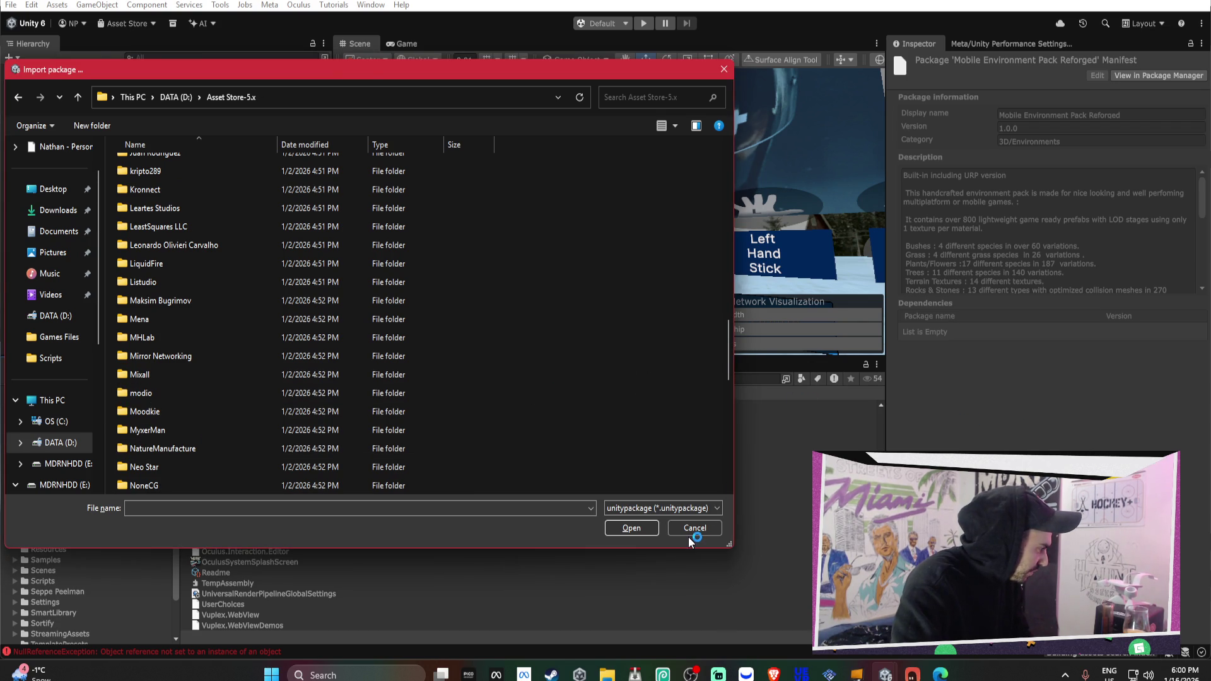
left_click(693, 529)
left_click(371, 5)
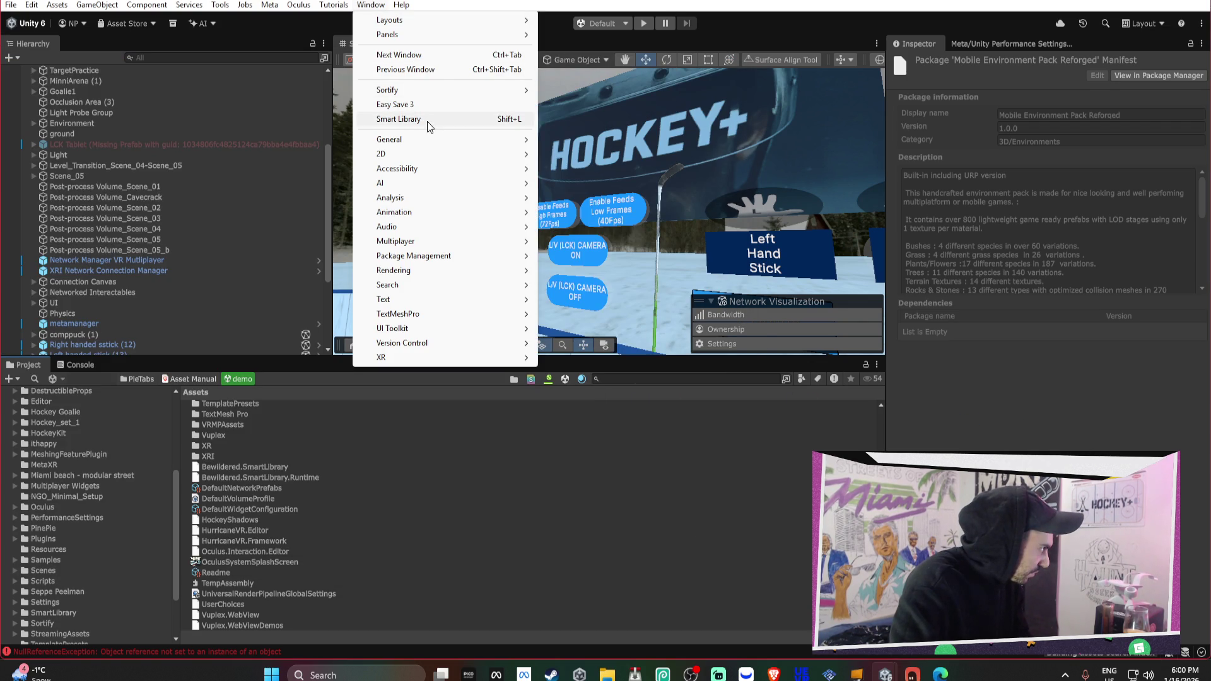
Download Mobile Environment Pack Reforged in Package Manager, then switch to File Explorer
mouse_move(532, 257)
left_click(577, 257)
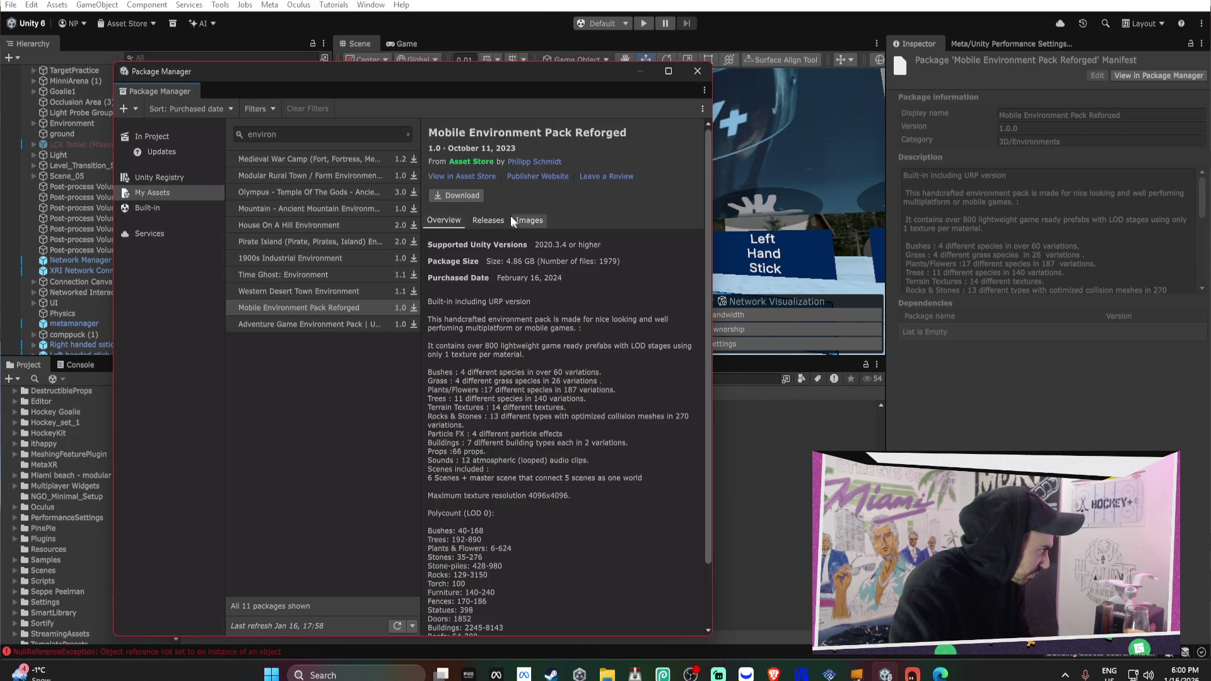
left_click(474, 193)
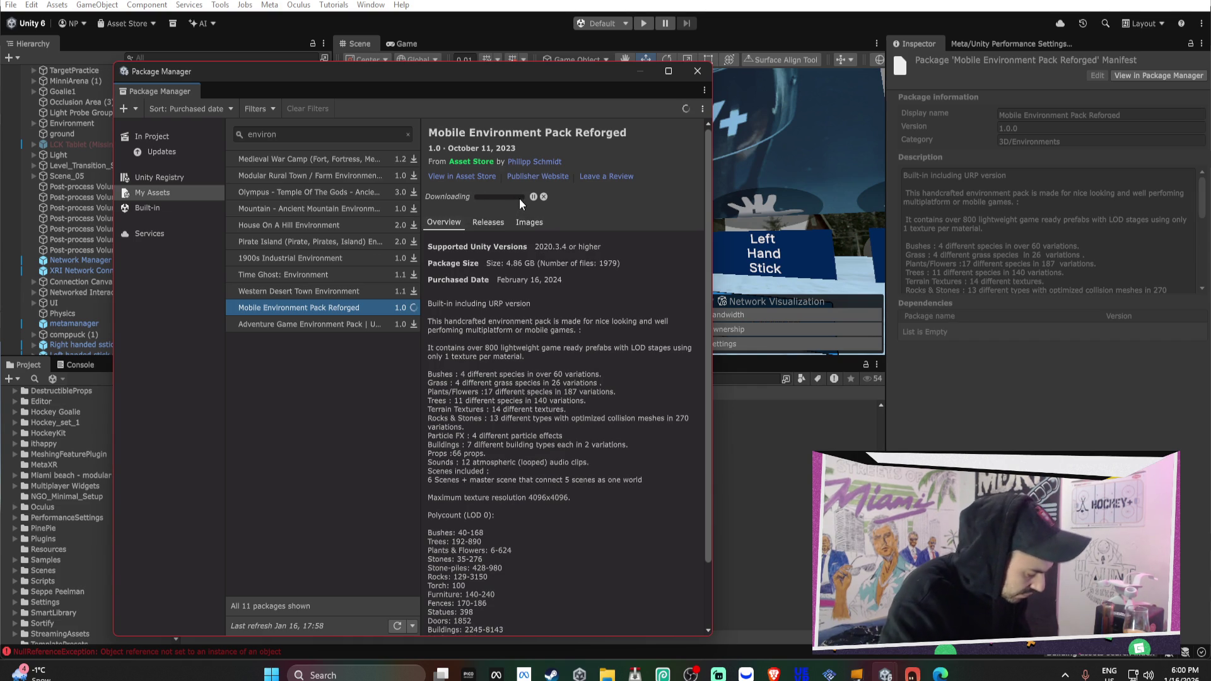
mouse_move(607, 673)
left_click(607, 609)
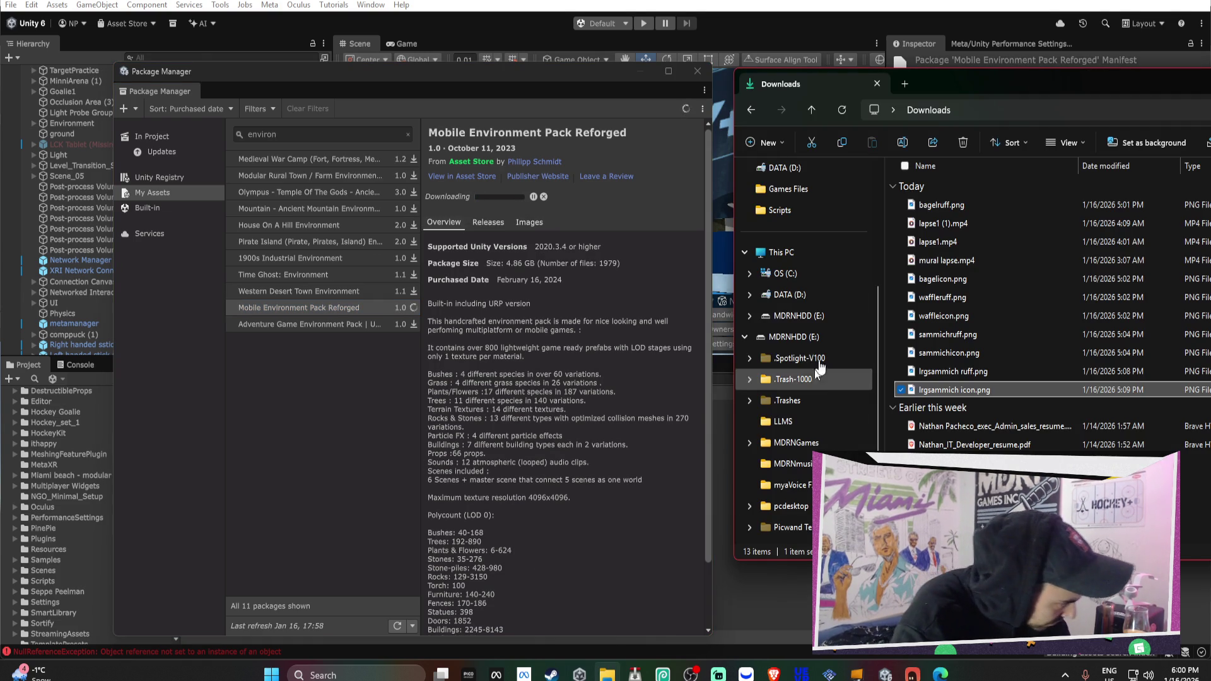
Confirm OS (C:) has only 12.1 GB free of 453 GB and open its root folder
left_click_drag(978, 78, 558, 71)
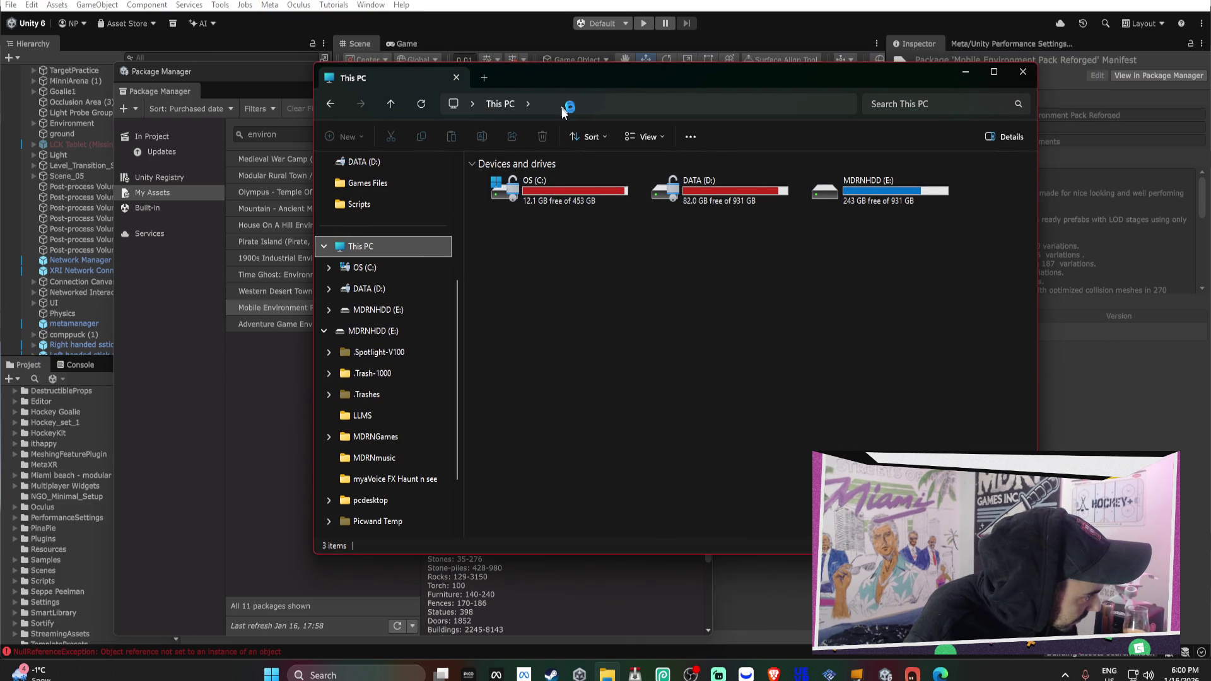
left_click(584, 196)
right_click(584, 198)
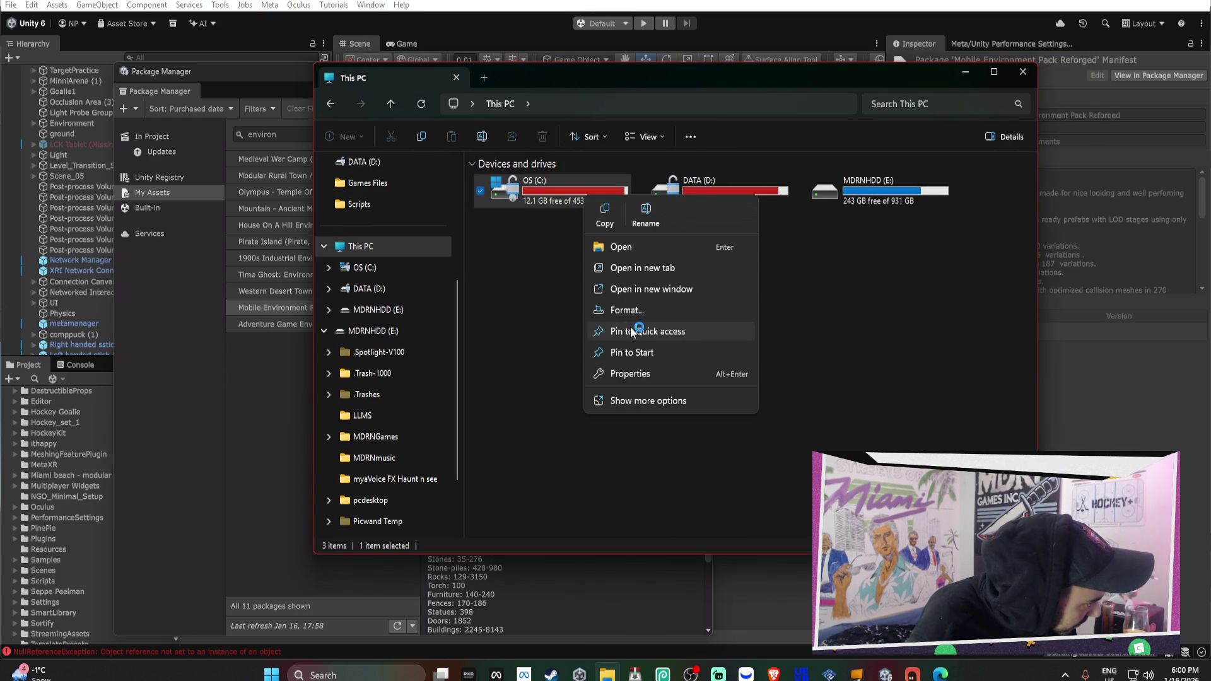
left_click(799, 358)
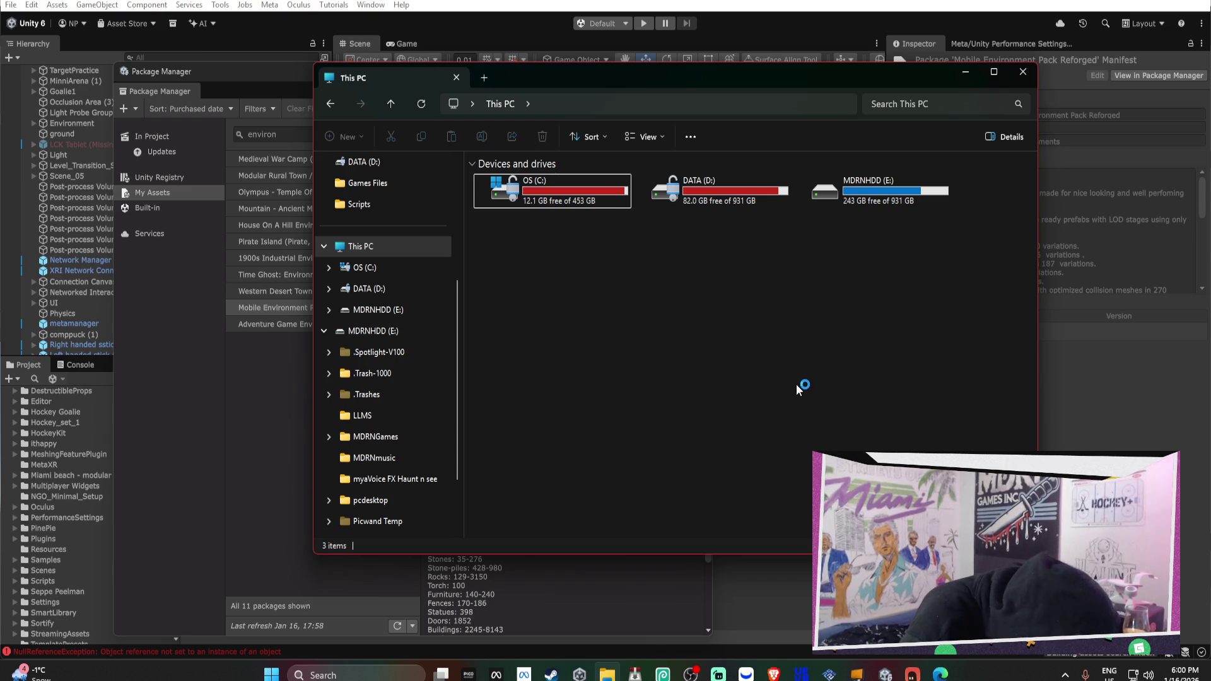
left_click(588, 210)
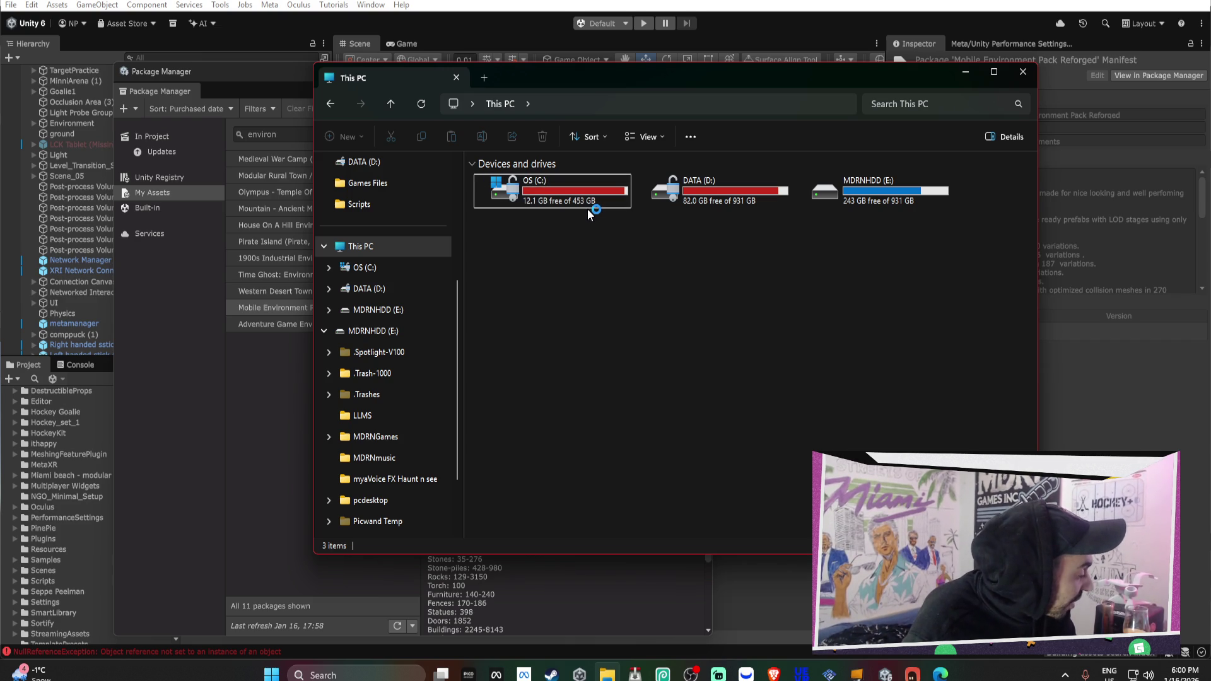
double_click(580, 187)
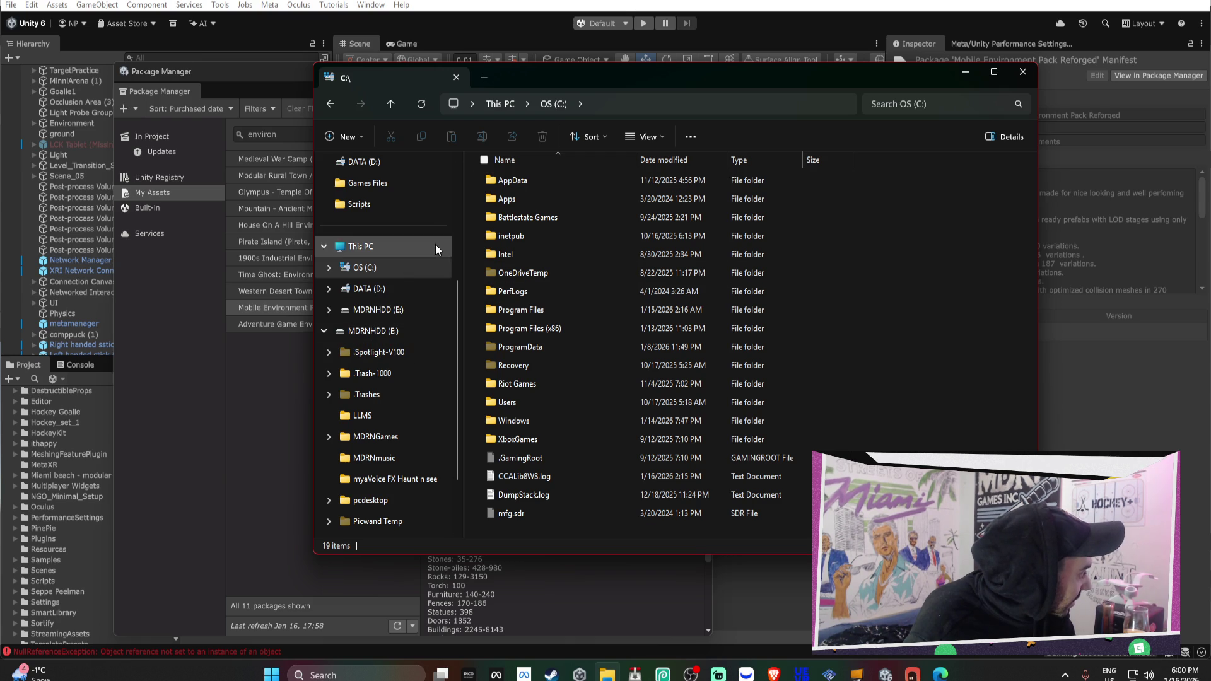
Inspect the Screen Recordings and Resolve Project Backups folders under Videos
scroll(378, 246, "up", 3)
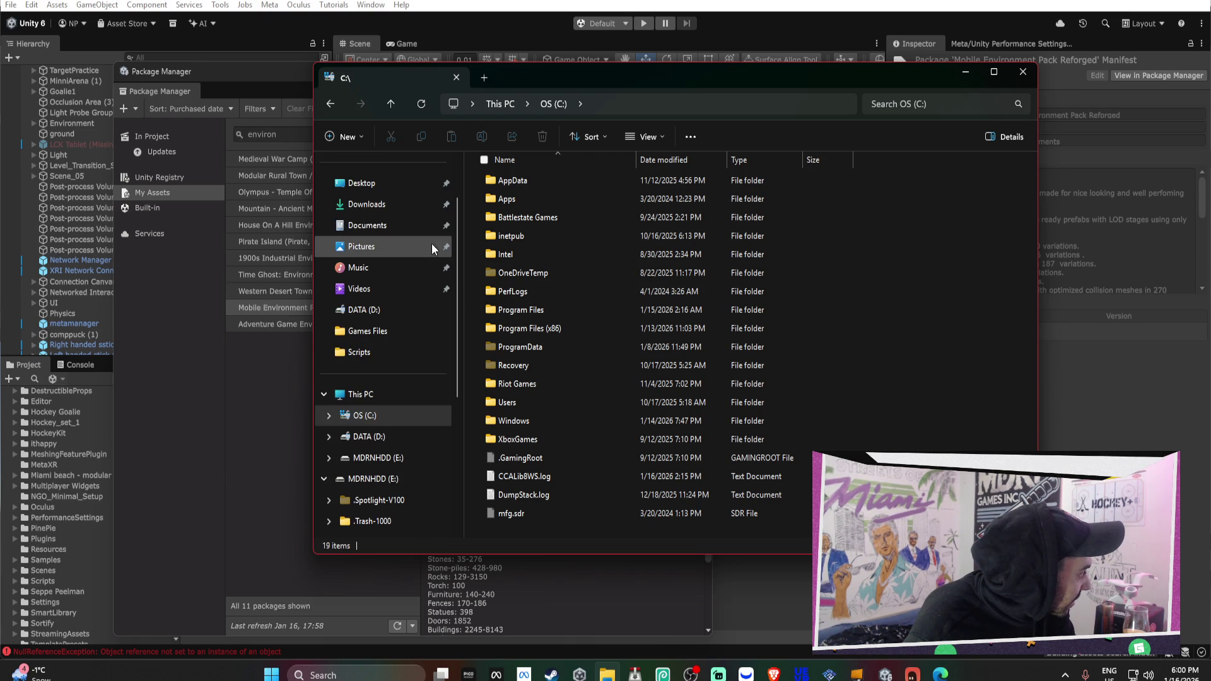
left_click(378, 290)
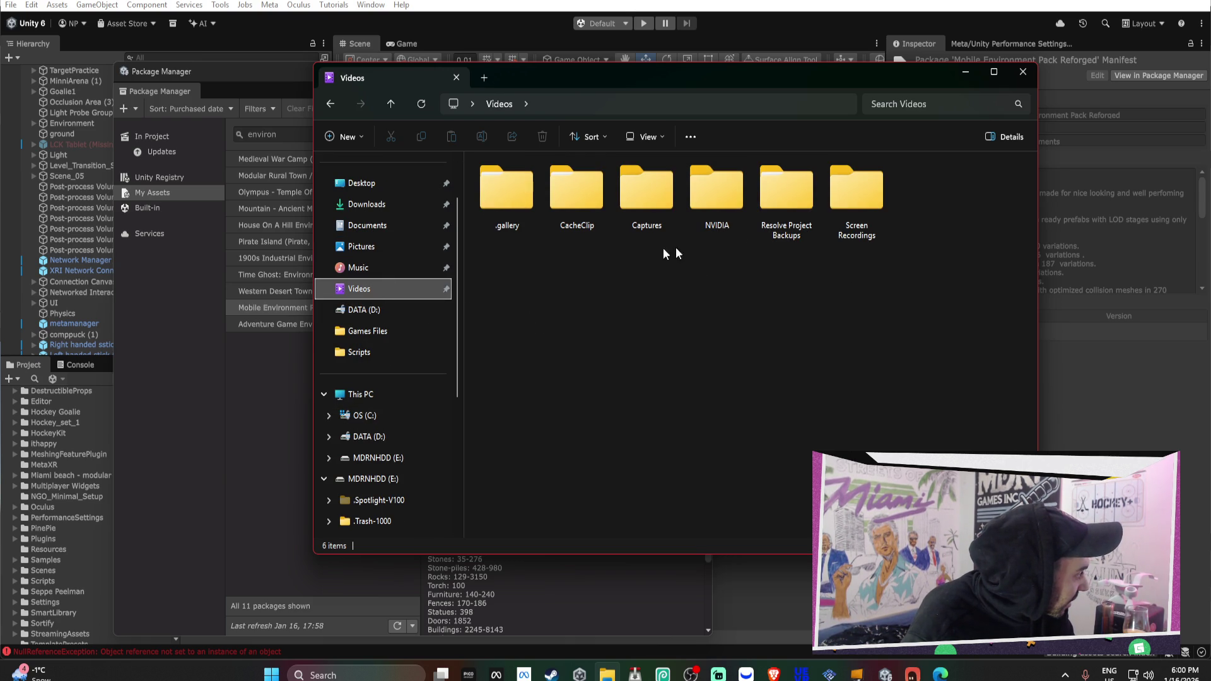
double_click(851, 183)
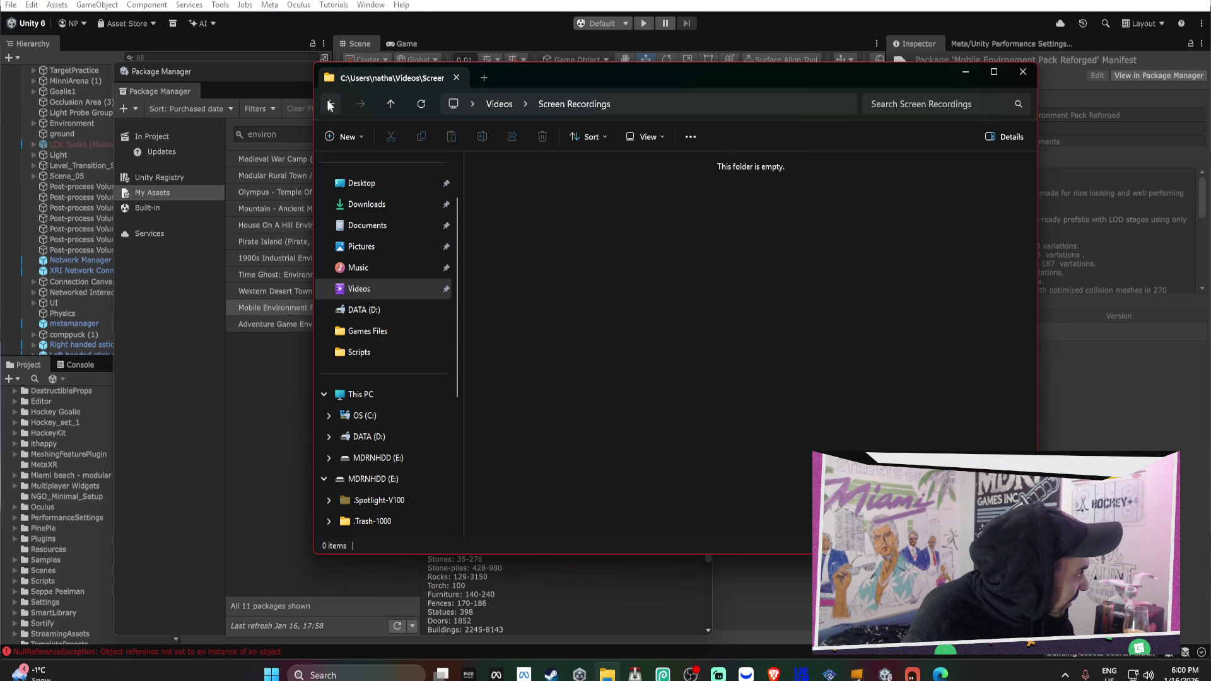
key("alt+Left")
double_click(770, 193)
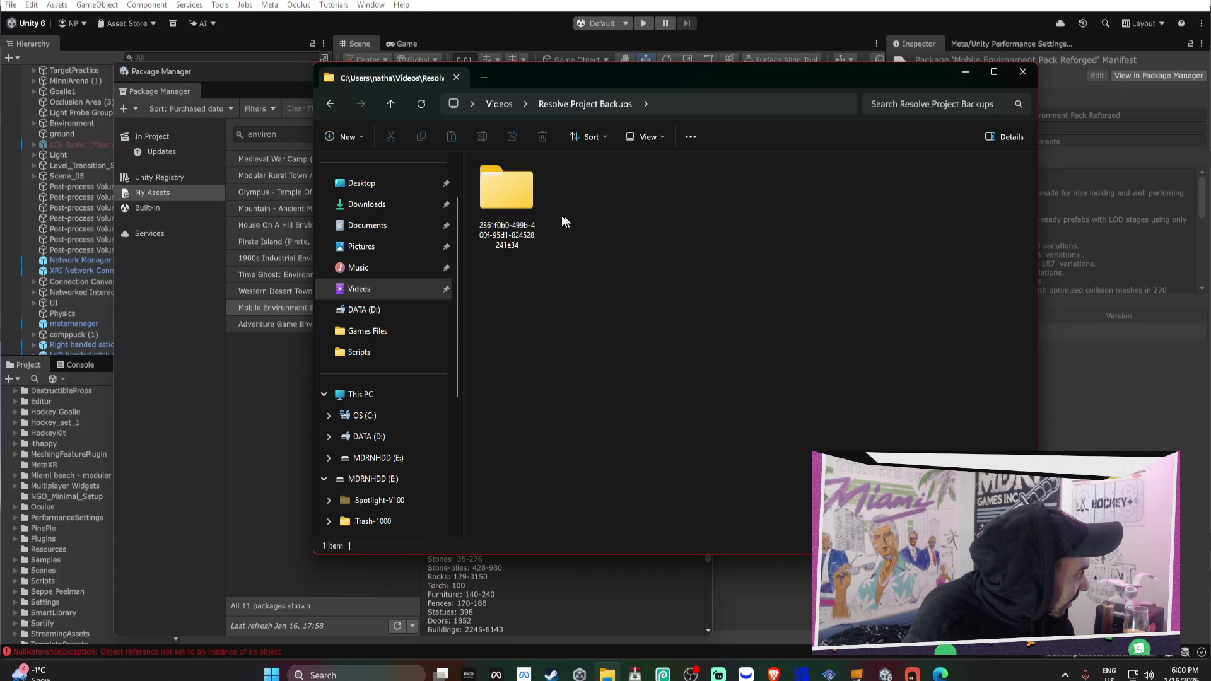
double_click(518, 203)
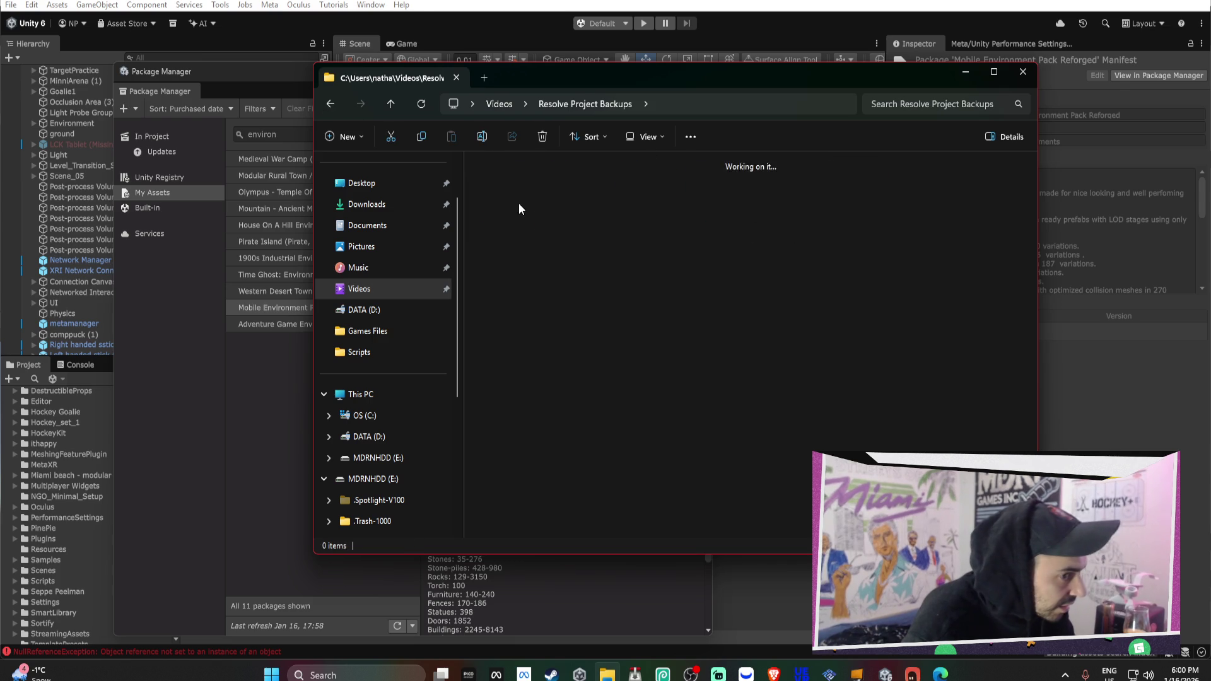
double_click(517, 203)
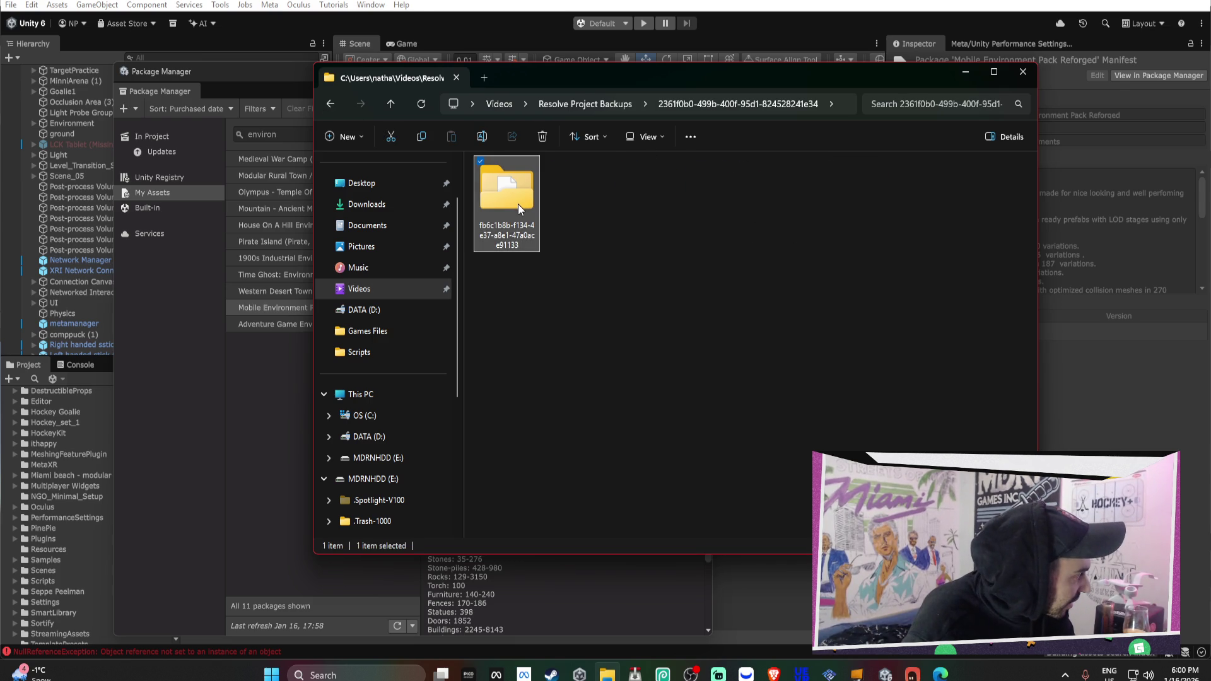
left_click(333, 108)
left_click(333, 108)
left_click(333, 108)
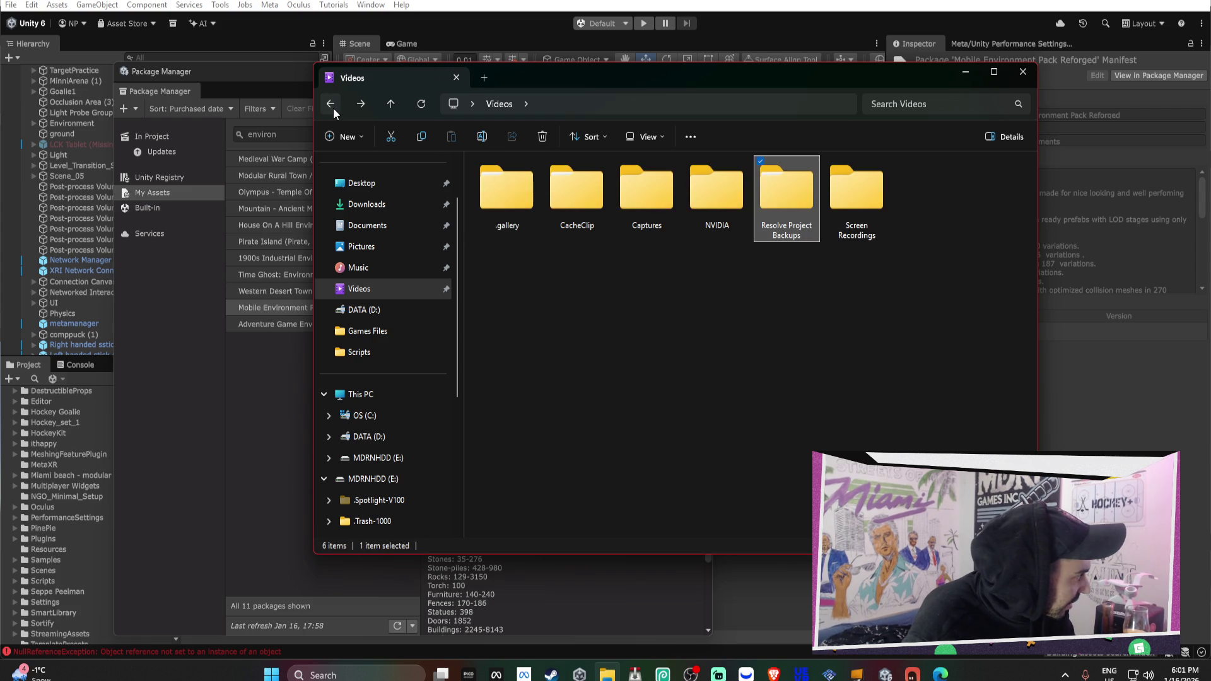
Check the Captures, CacheClip and .gallery folders, then open Documents > GitHub
double_click(669, 203)
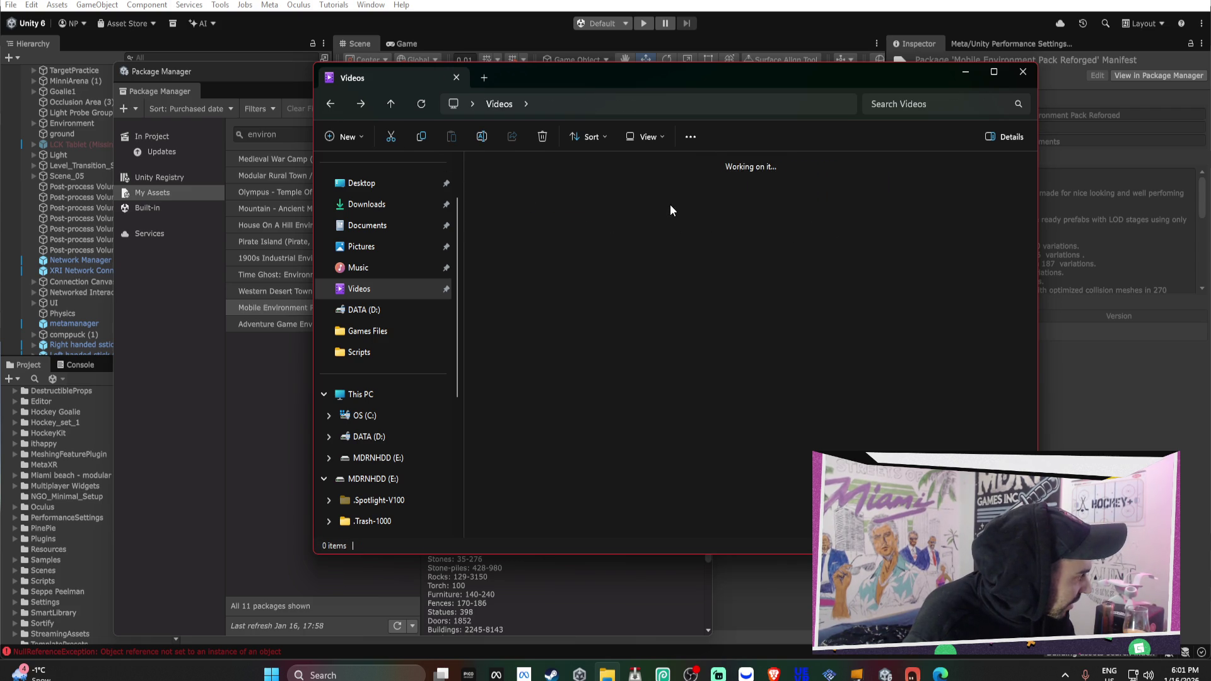
left_click(330, 105)
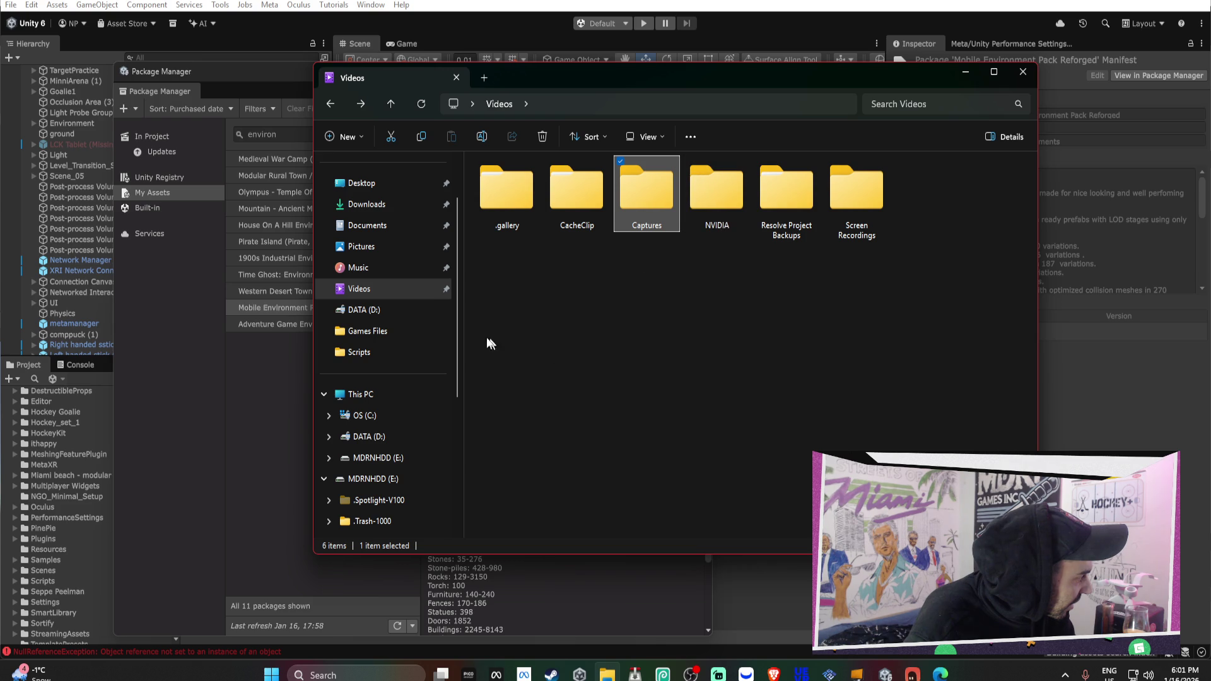
double_click(577, 203)
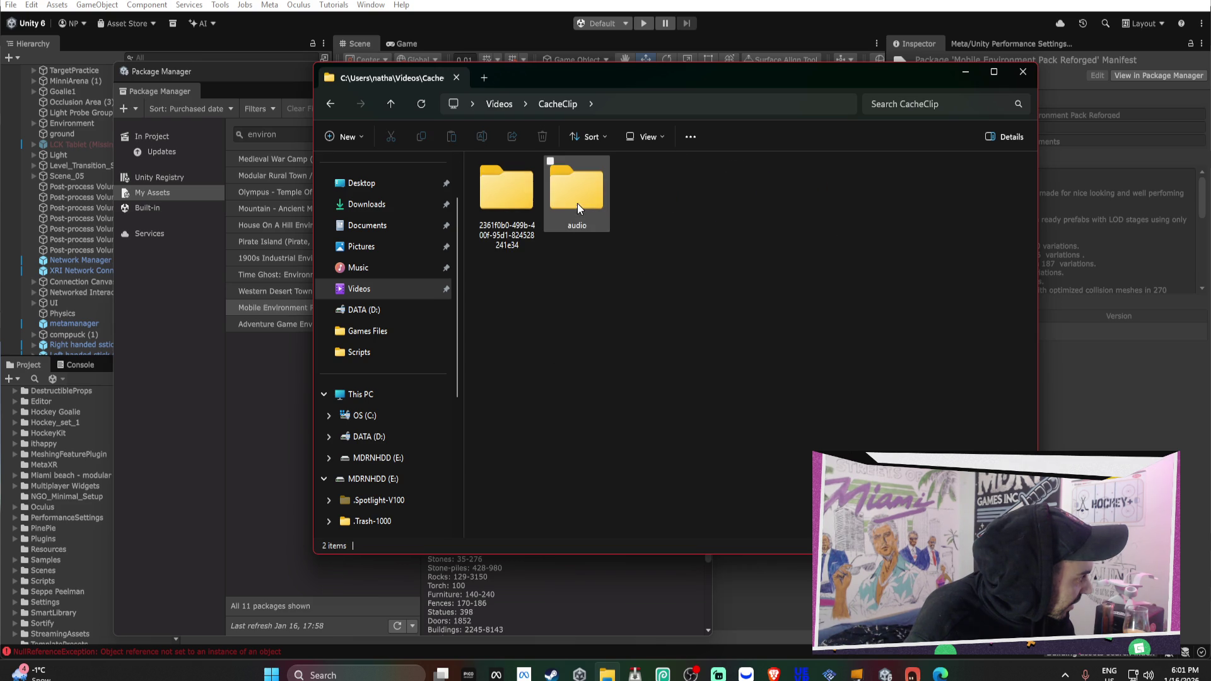
double_click(482, 210)
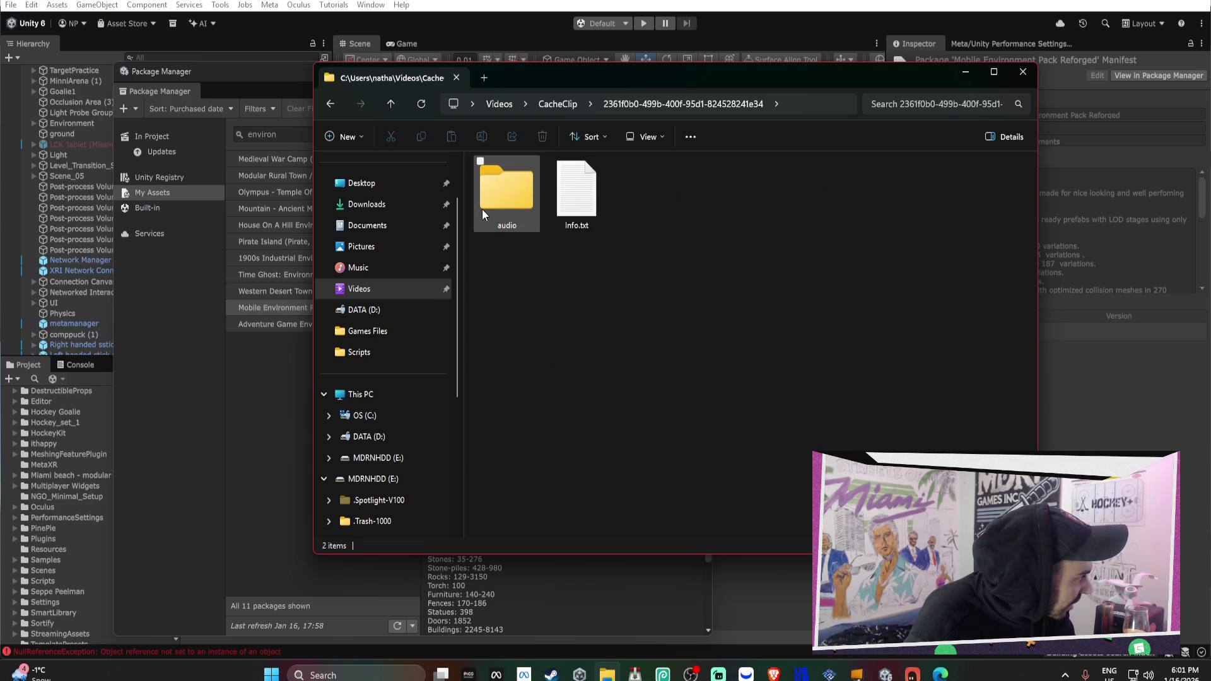
left_click(330, 105)
left_click(331, 105)
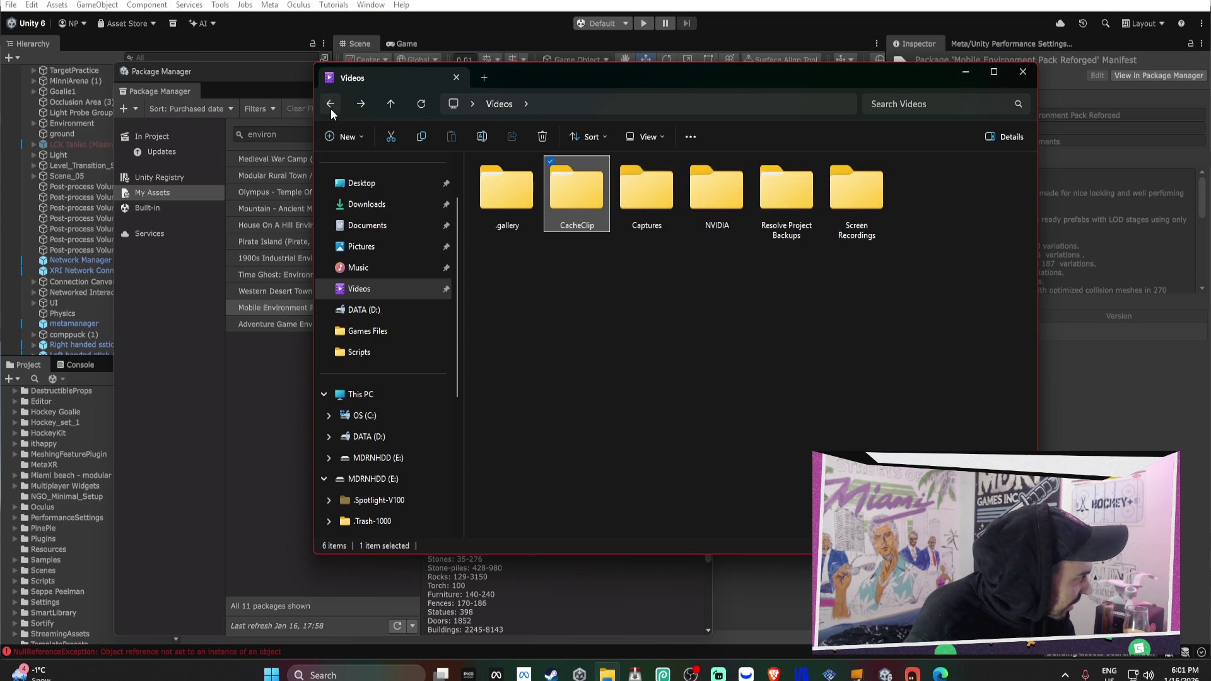
double_click(508, 192)
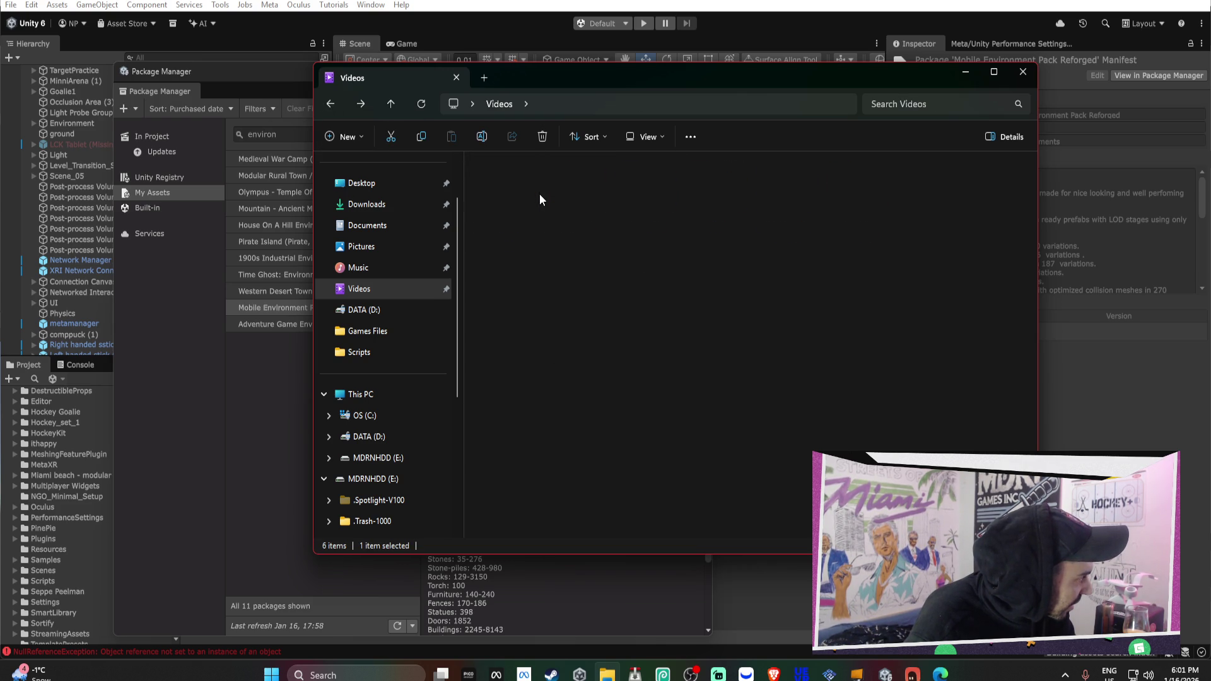
left_click(322, 103)
left_click(330, 103)
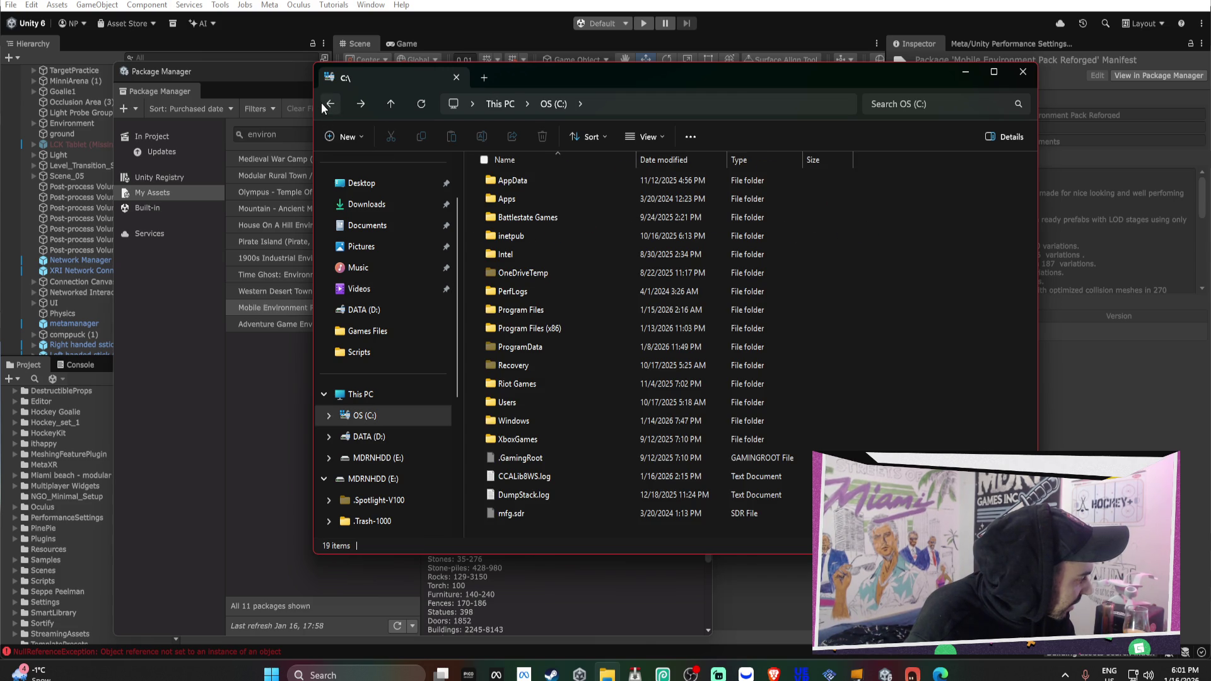
left_click(387, 234)
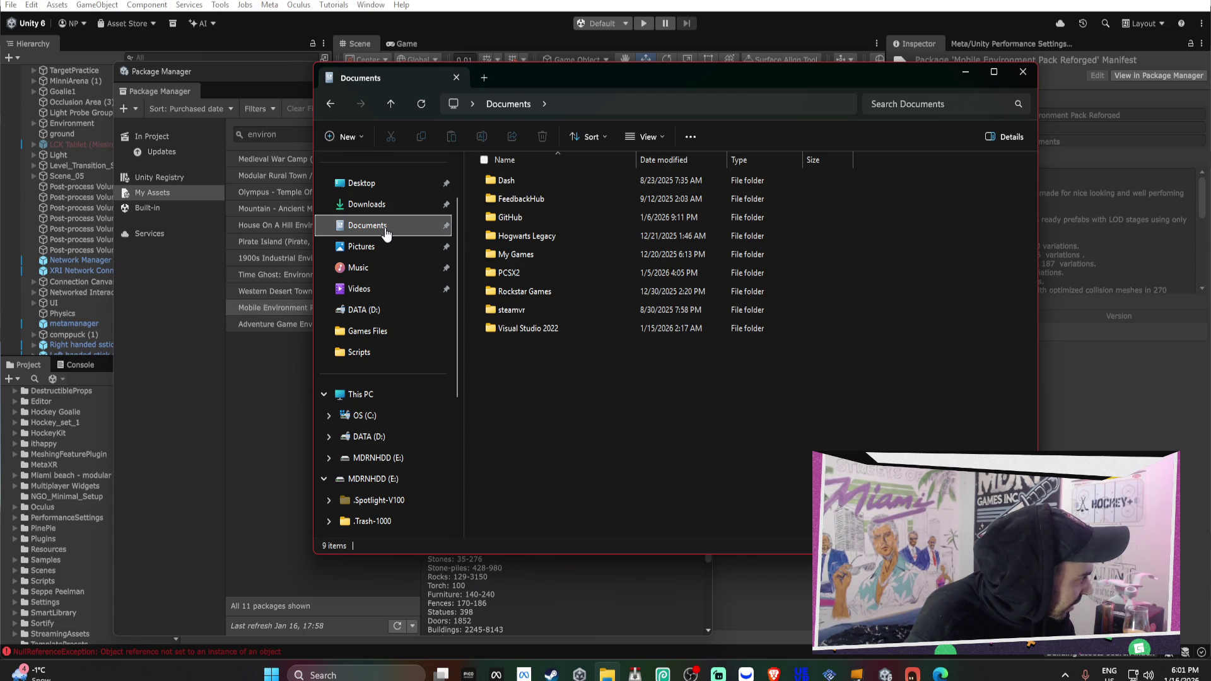
double_click(527, 216)
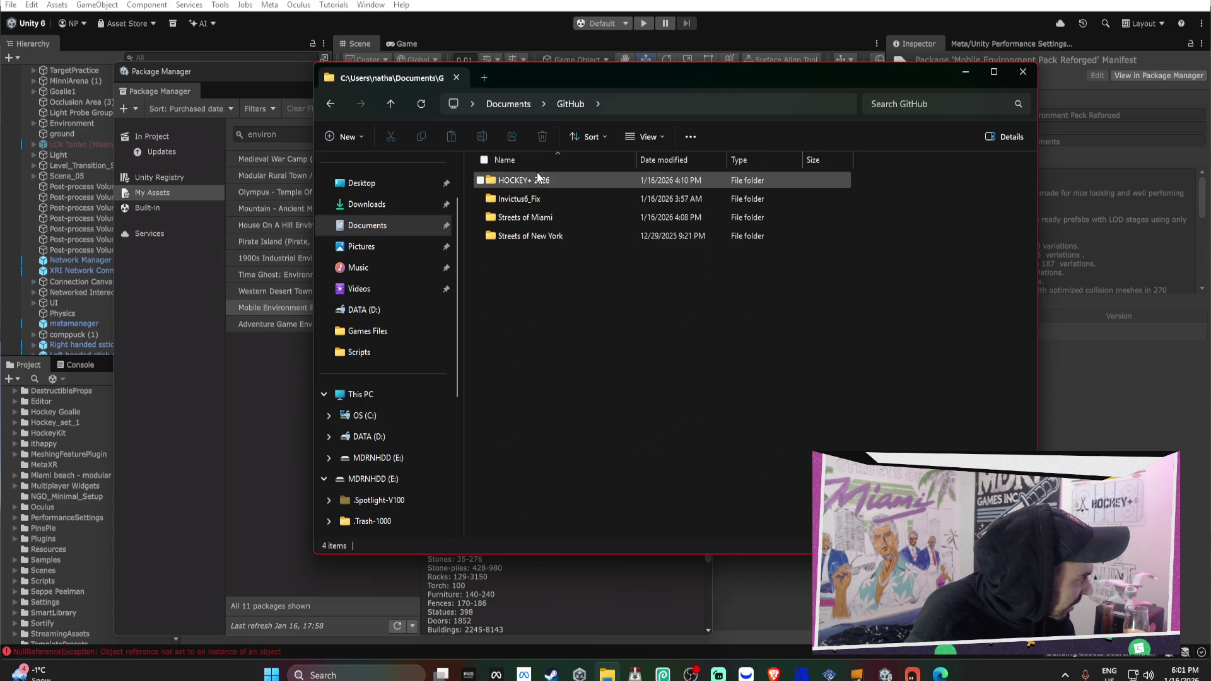
Permanently delete the Streets of New York folder, then glance through Music, Videos, Documents and Downloads
right_click(536, 236)
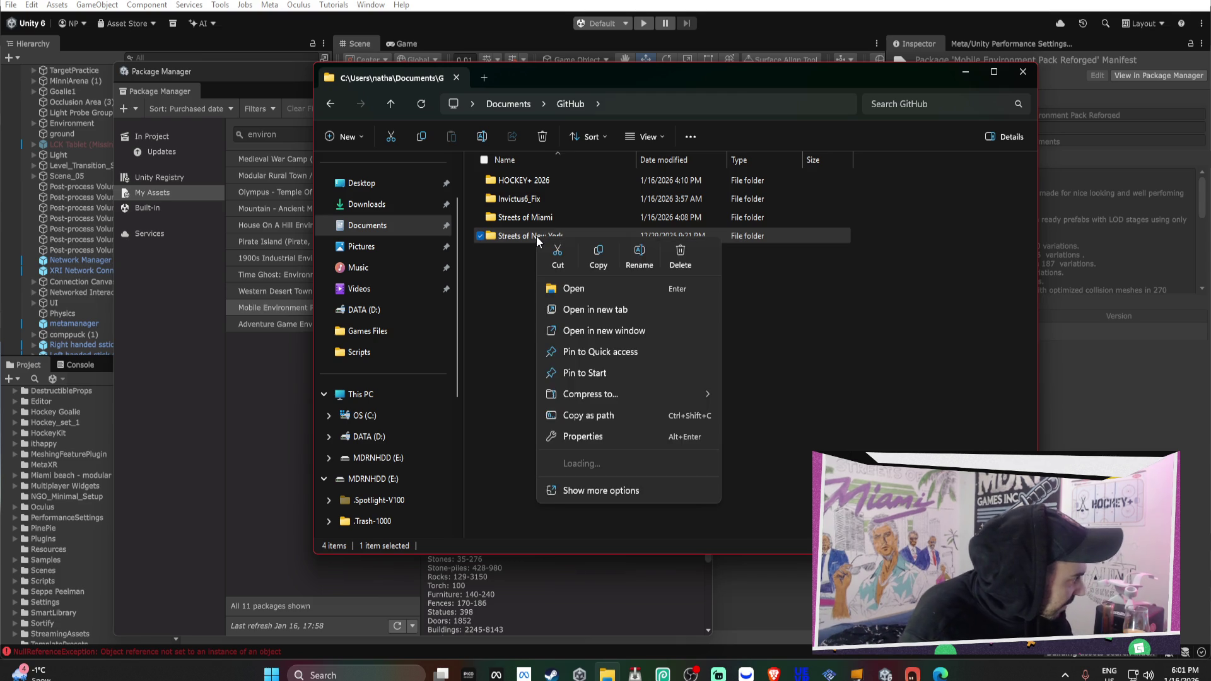
left_click(693, 264)
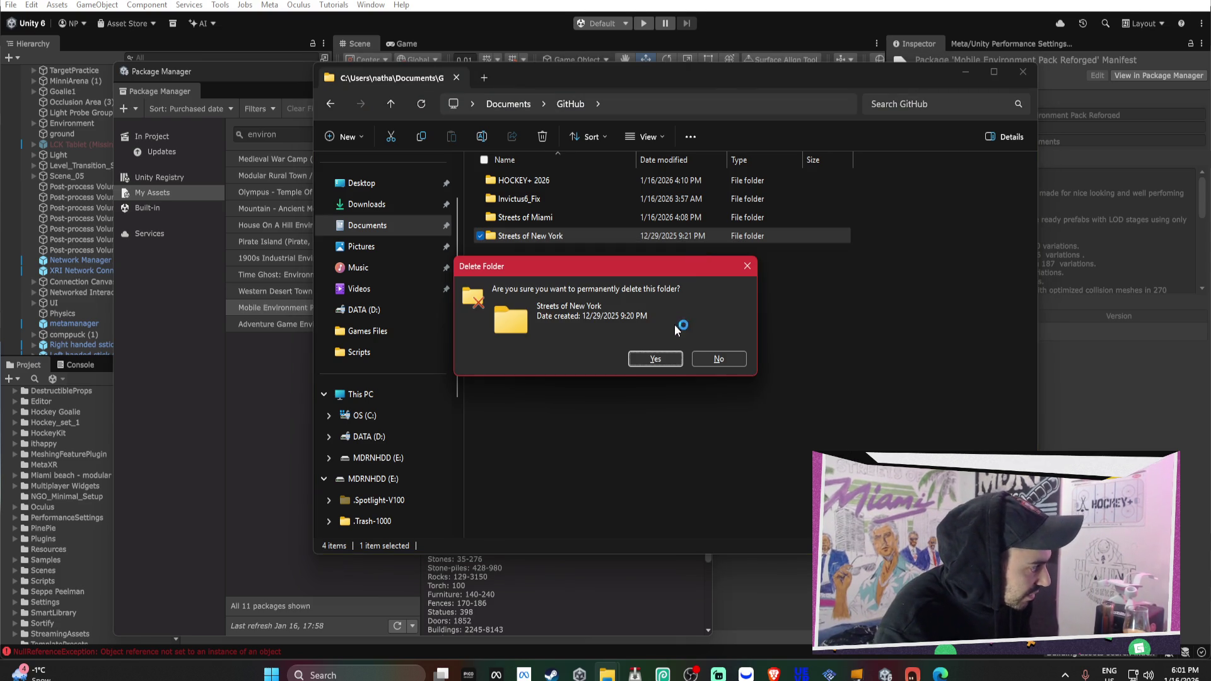
left_click(669, 352)
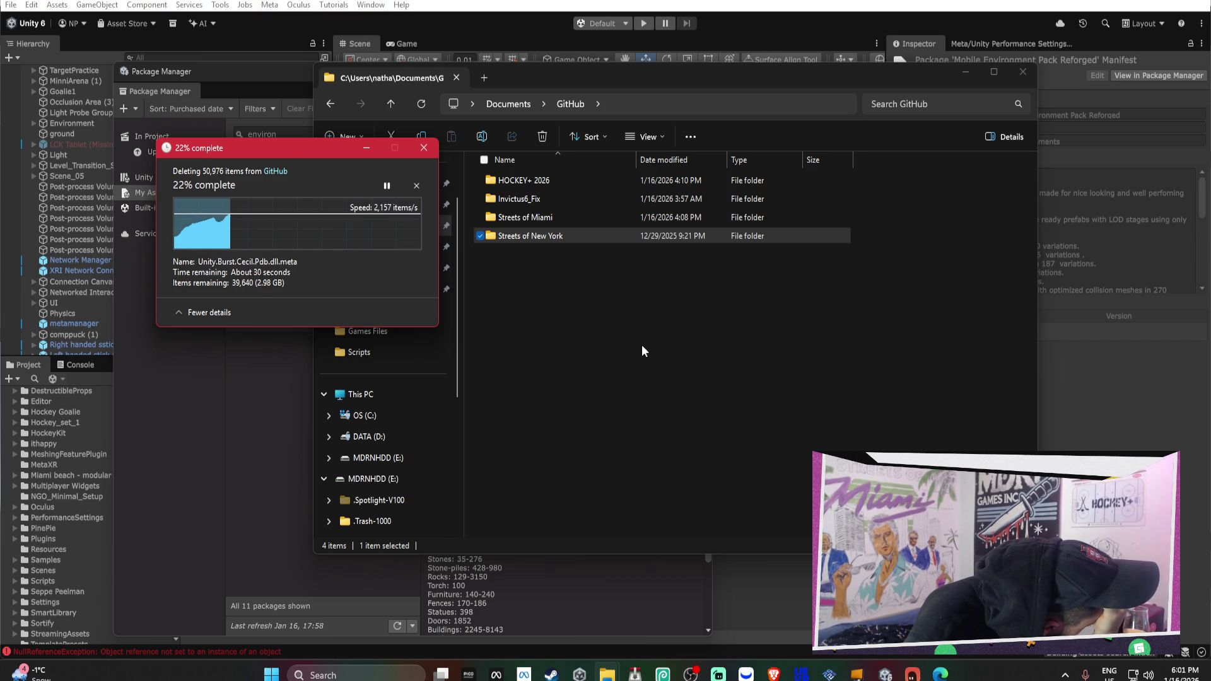
left_click(570, 346)
left_click(383, 268)
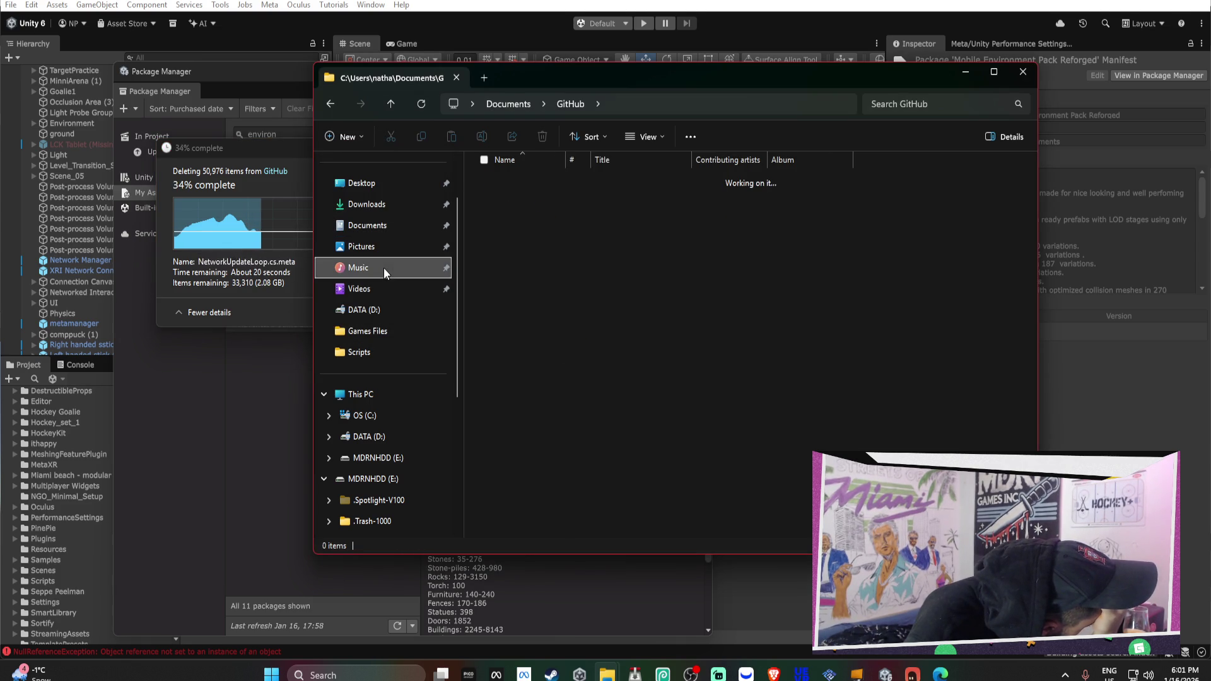
left_click(384, 288)
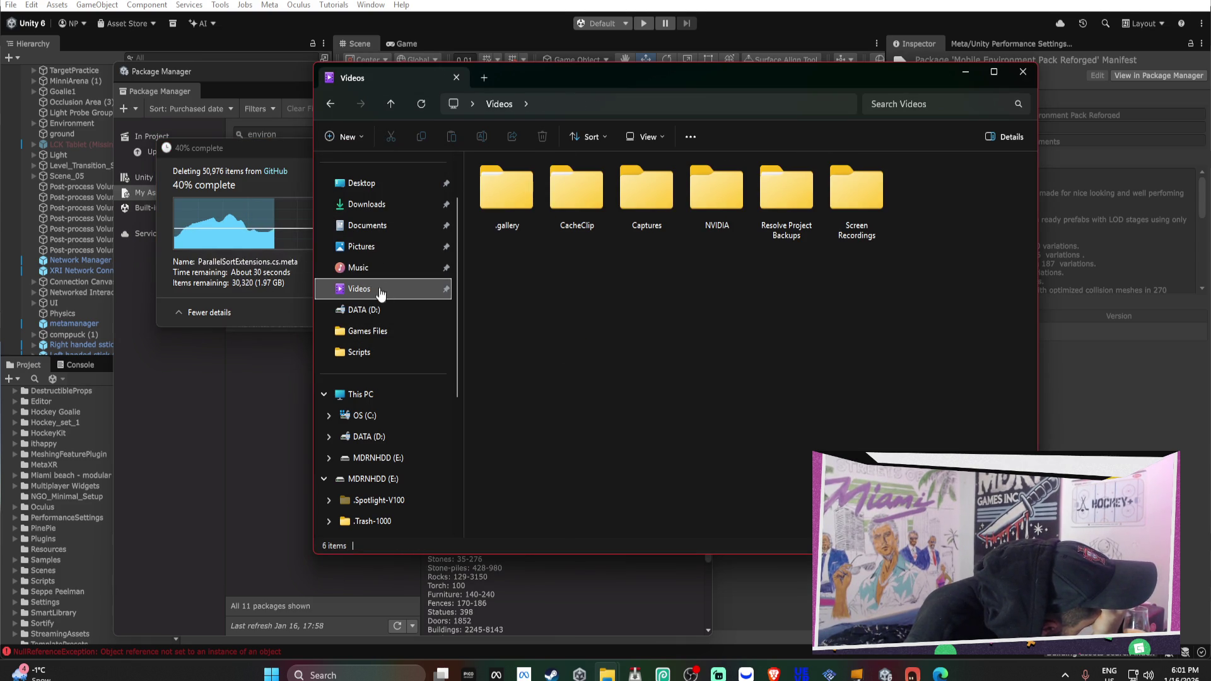
left_click(364, 227)
left_click(366, 204)
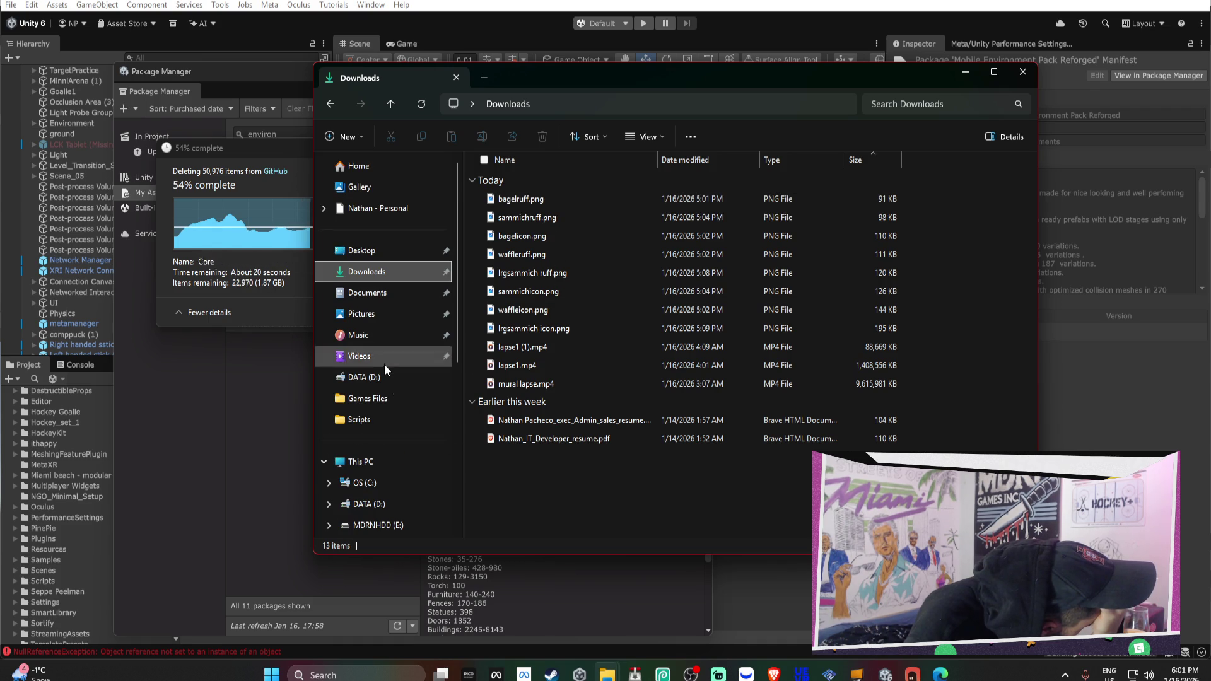
Launch WinDirStat to review disk usage, then return to Unity's Package Manager
left_click(350, 675)
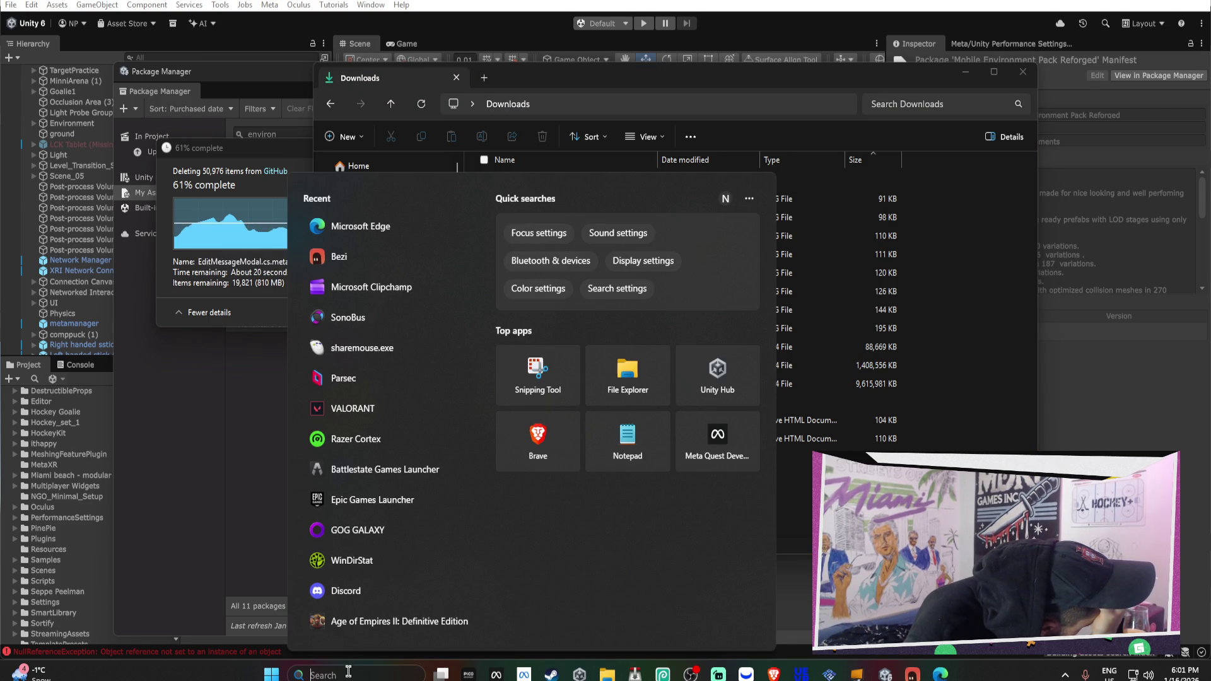
left_click(376, 553)
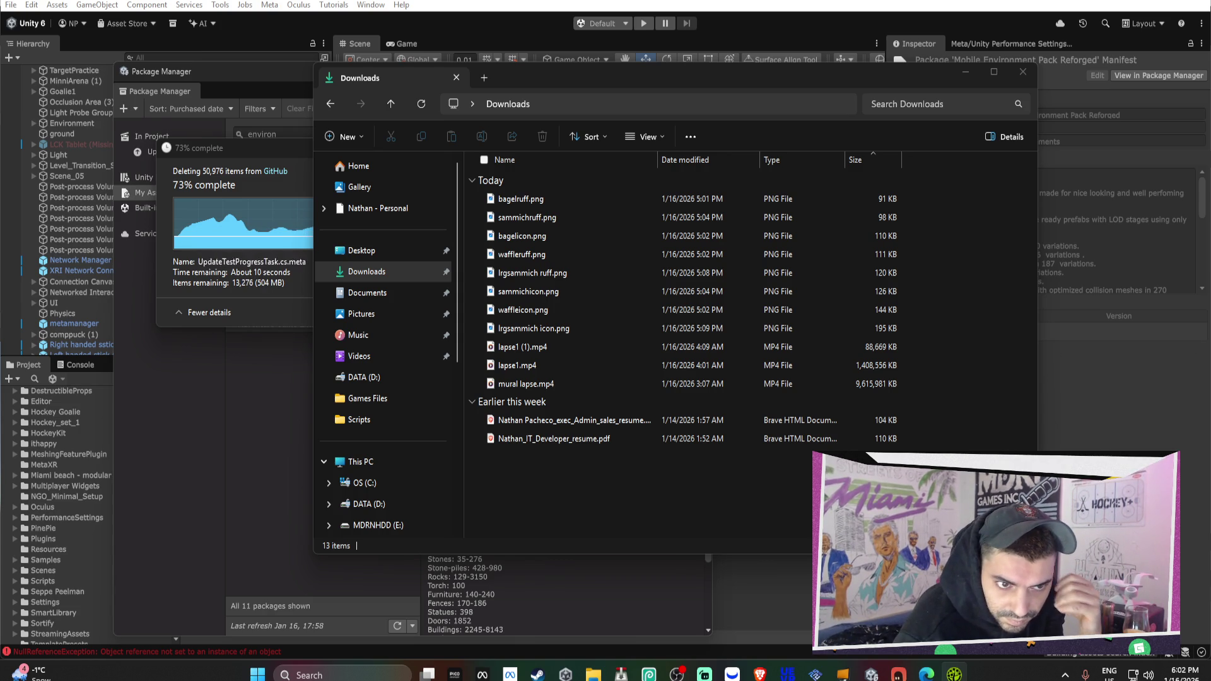
mouse_move(1072, 50)
left_mouse_down()
mouse_move(608, 179)
mouse_move(104, 161)
mouse_move(104, 175)
left_mouse_up()
left_click(241, 198)
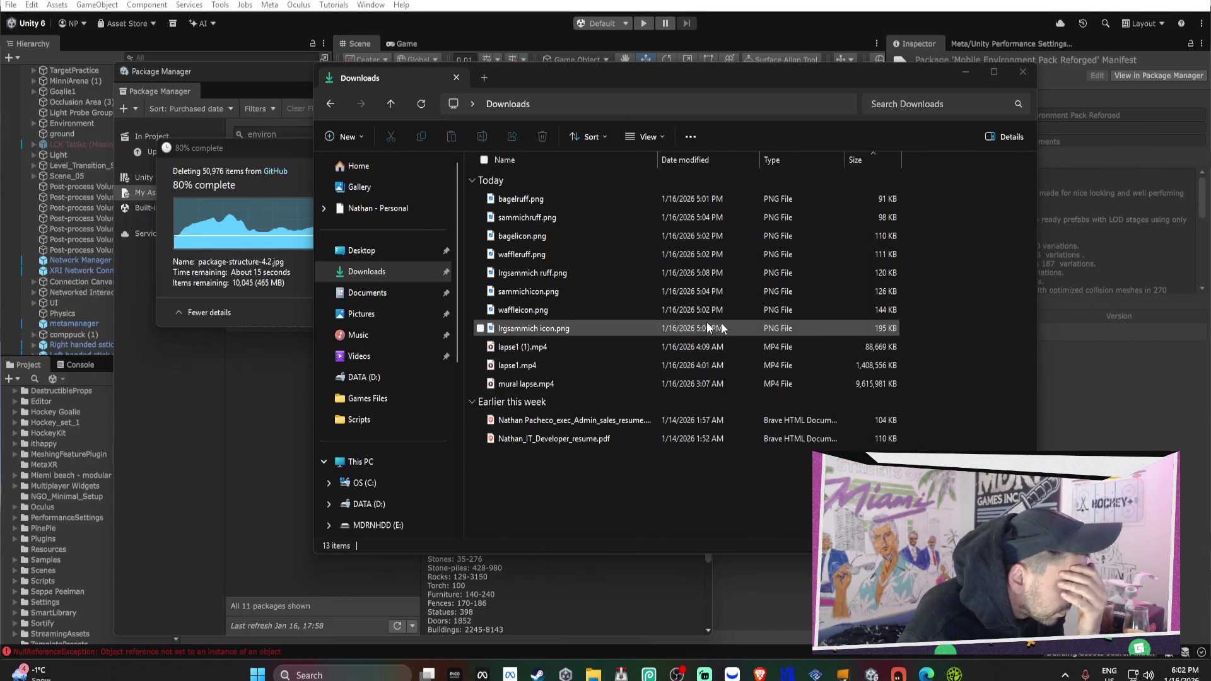
left_click(955, 673)
left_click_drag(304, 191, 278, 77)
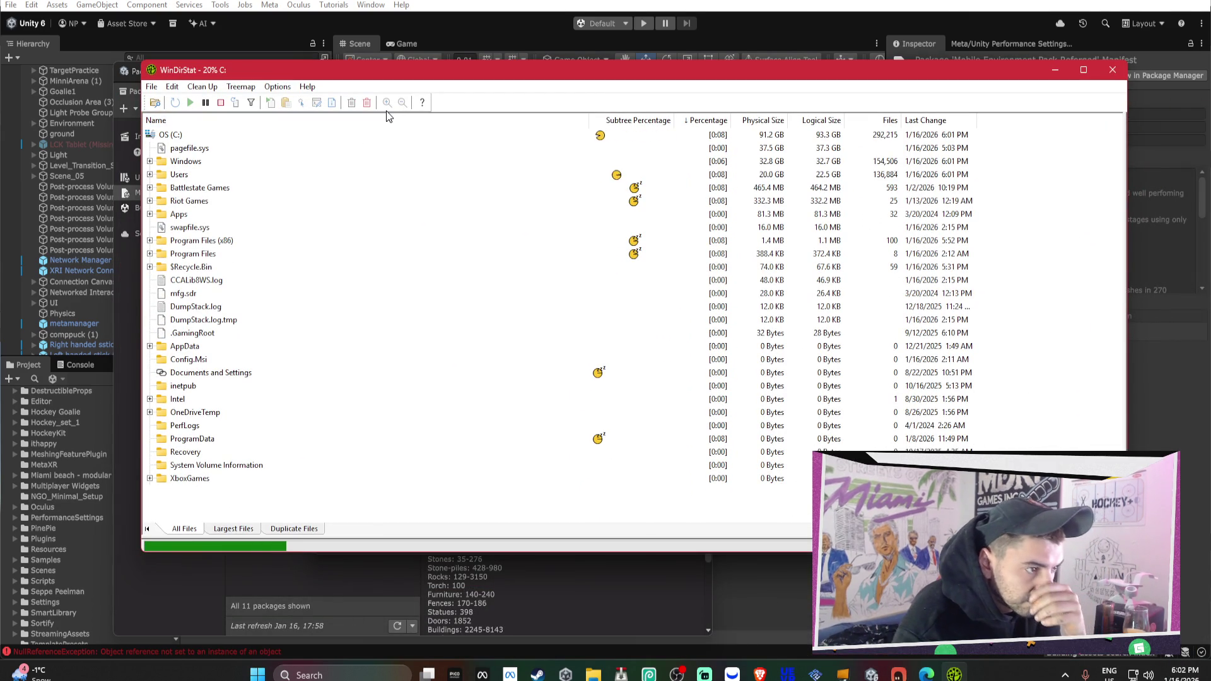
left_click(871, 674)
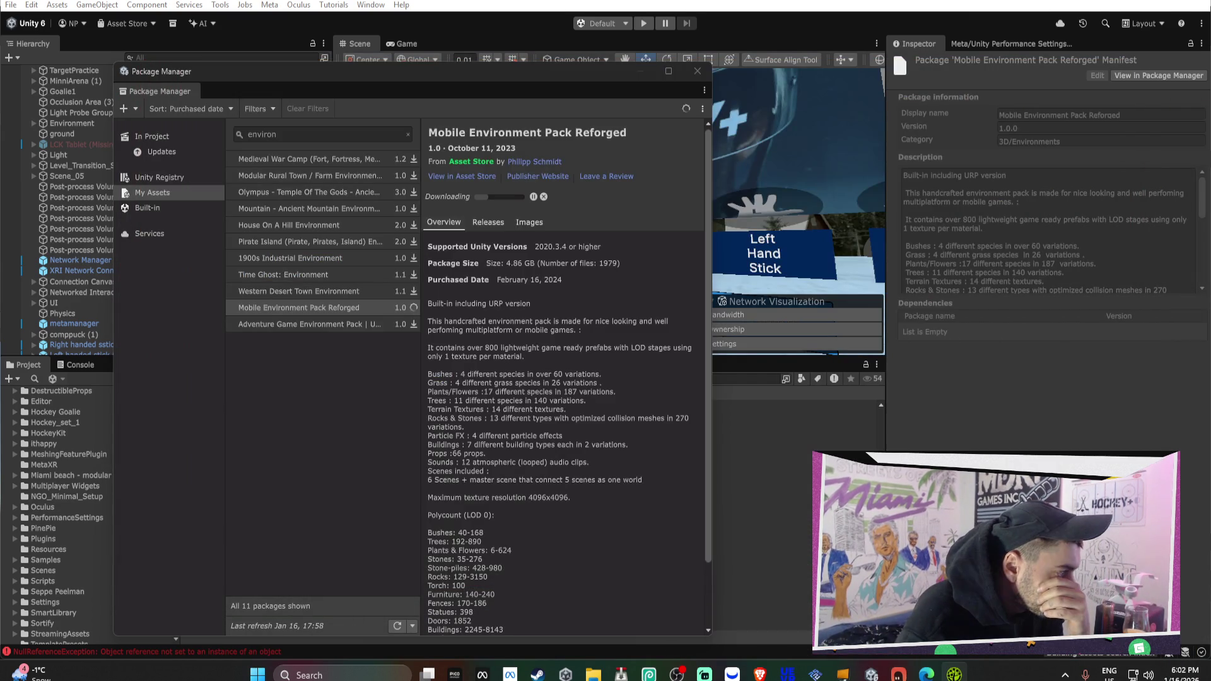